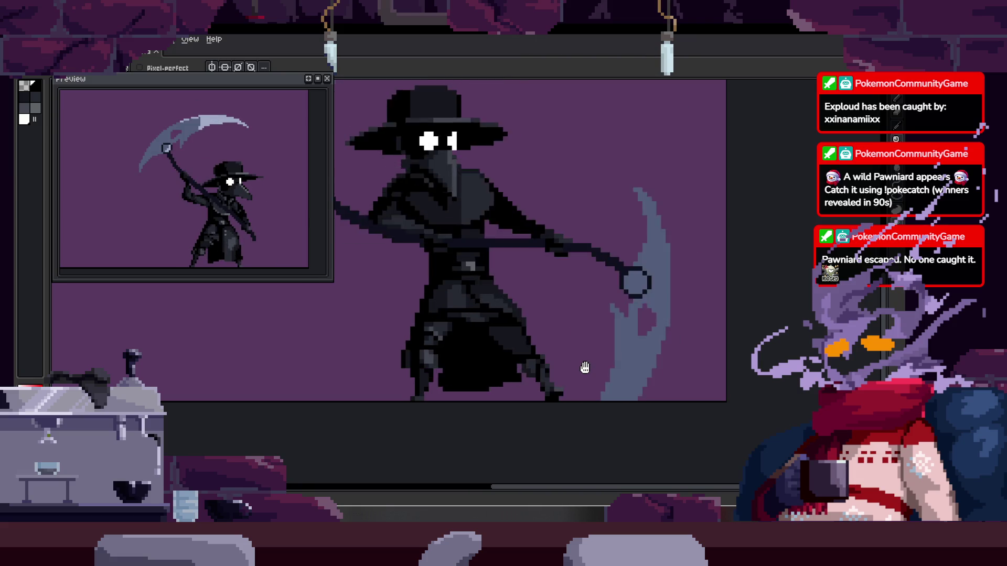
# Save the sprite with Ctrl+S
pyautogui.scroll(1, 534, 332)
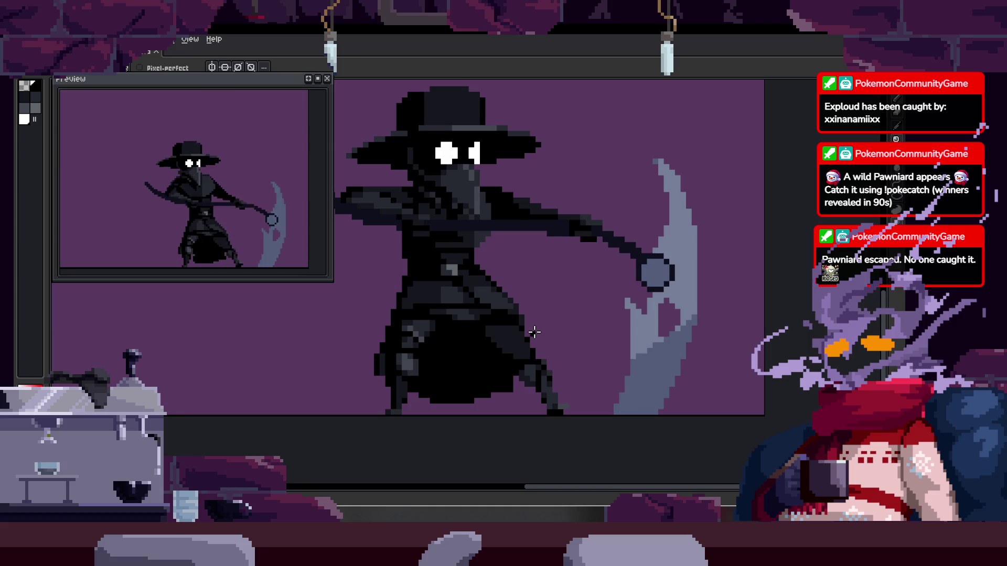
pyautogui.scroll(2, 534, 332)
pyautogui.hotkey('ctrl', 's')
# With the Pencil, lighten pixels along the scythe handle and darken two stray pixels
pyautogui.scroll(-2, 541, 378)
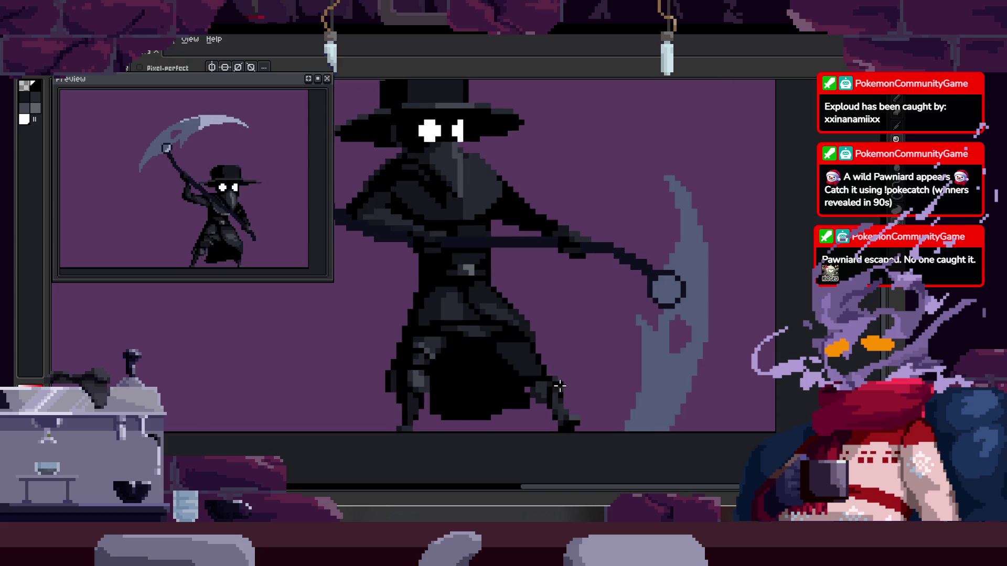
pyautogui.scroll(-2, 498, 360)
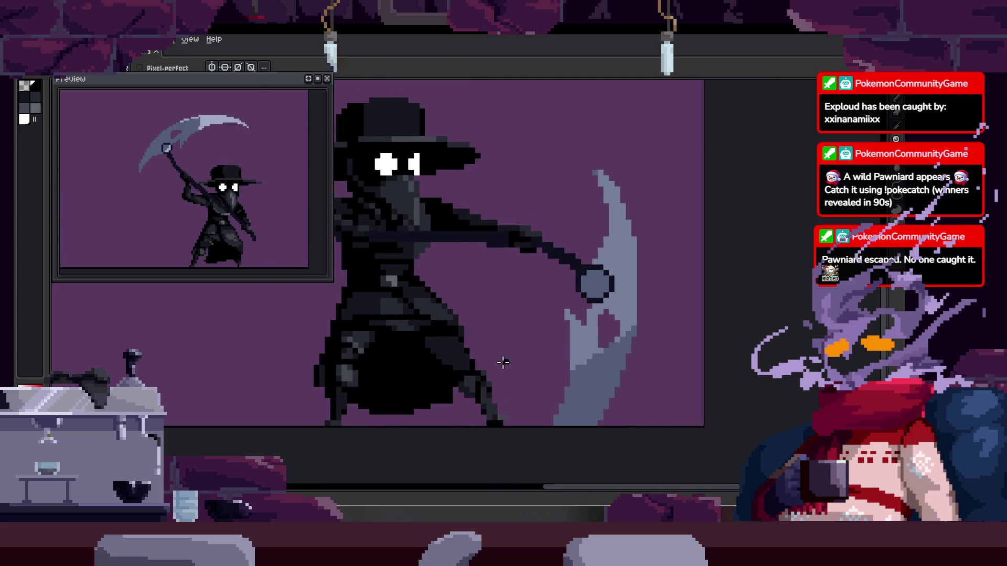
pyautogui.scroll(1, 465, 368)
pyautogui.scroll(1, 466, 368)
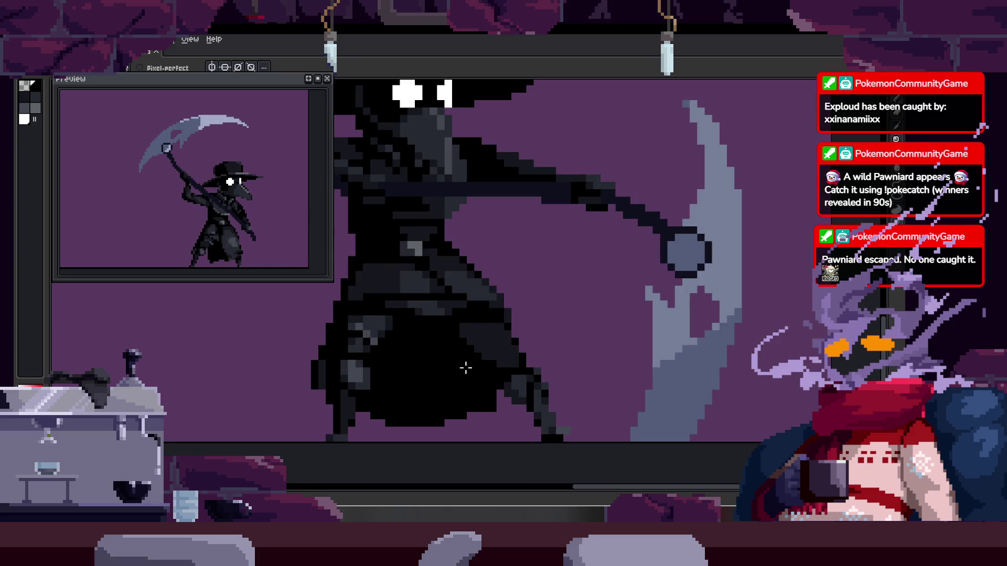
pyautogui.scroll(3, 486, 287)
pyautogui.press('b')
pyautogui.moveTo(490, 310)
pyautogui.mouseDown()
pyautogui.moveTo(439, 272)
pyautogui.moveTo(479, 284)
pyautogui.moveTo(551, 337)
pyautogui.moveTo(558, 314)
pyautogui.mouseUp()
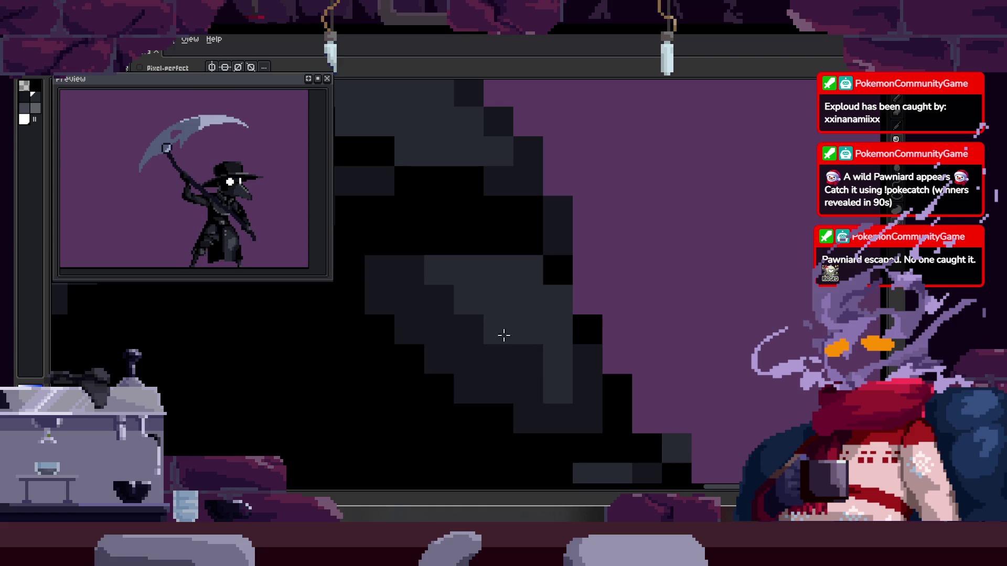
pyautogui.moveTo(498, 327); pyautogui.dragTo(580, 360)
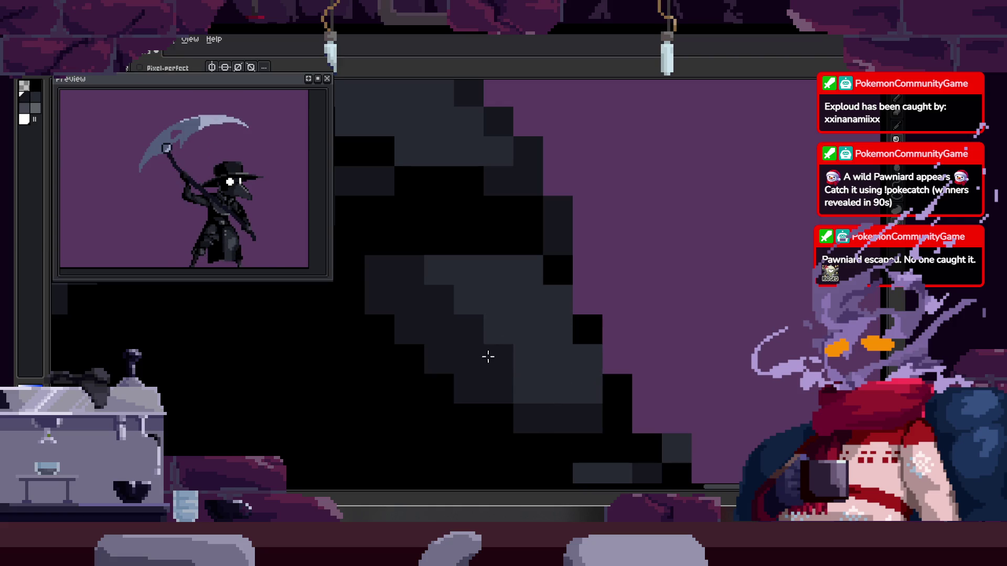
pyautogui.click(528, 389)
pyautogui.click(531, 282)
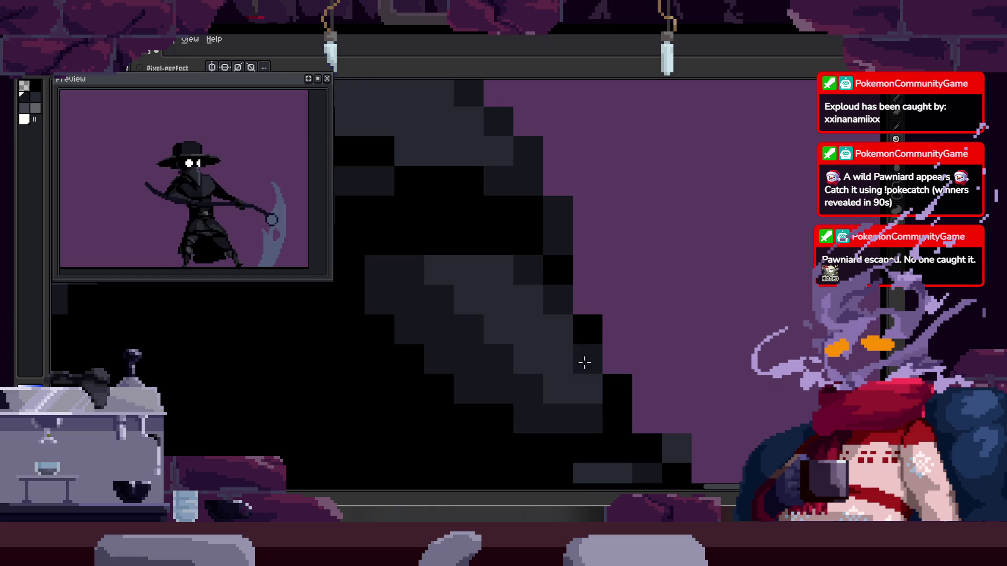
# Paint a dark diagonal stroke along the handle, turning its grey diagonal pixels black
pyautogui.scroll(-4, 583, 355)
pyautogui.scroll(3, 598, 378)
pyautogui.scroll(-4, 577, 373)
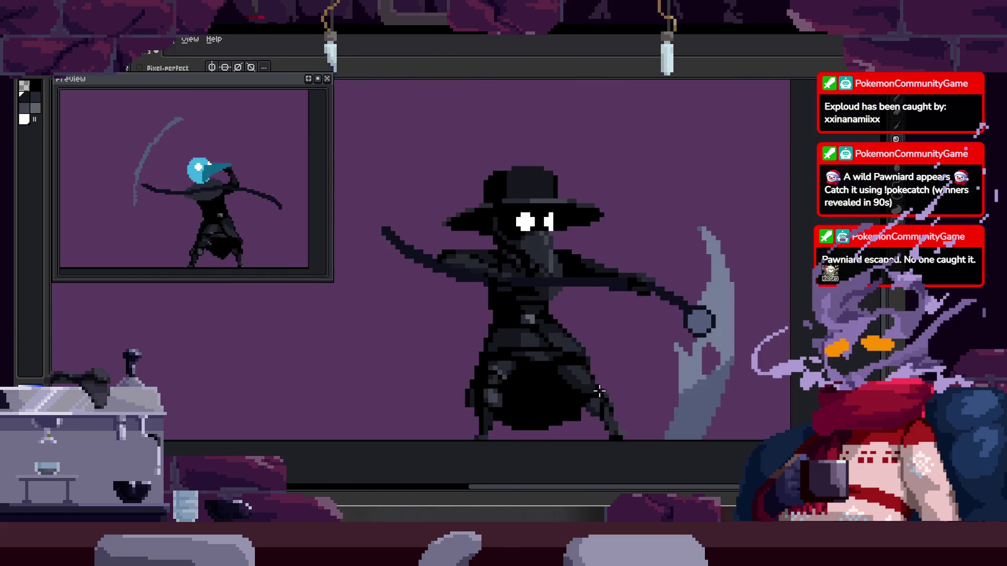
pyautogui.scroll(-1, 566, 367)
pyautogui.scroll(5, 558, 361)
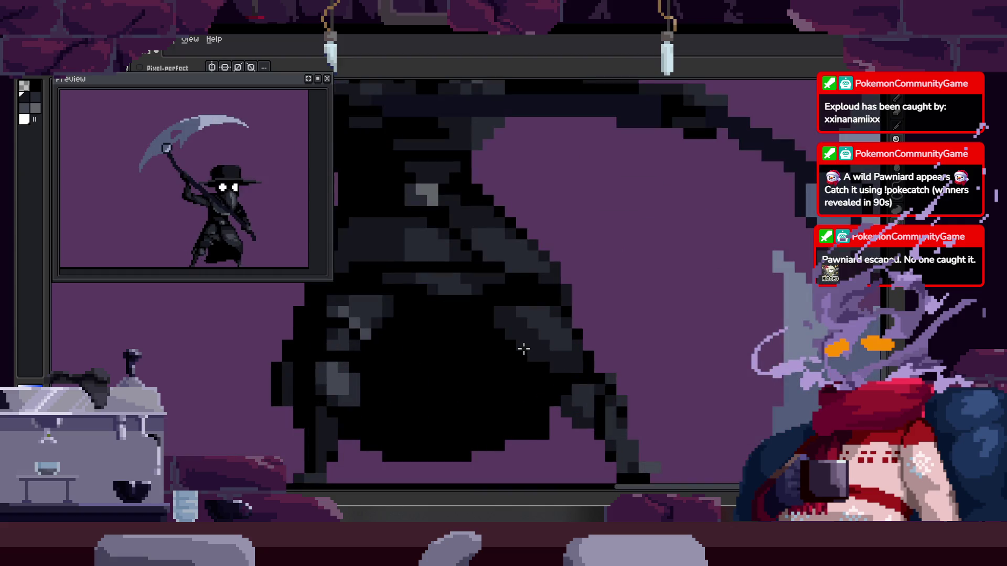
pyautogui.scroll(-4, 524, 349)
pyautogui.scroll(5, 535, 356)
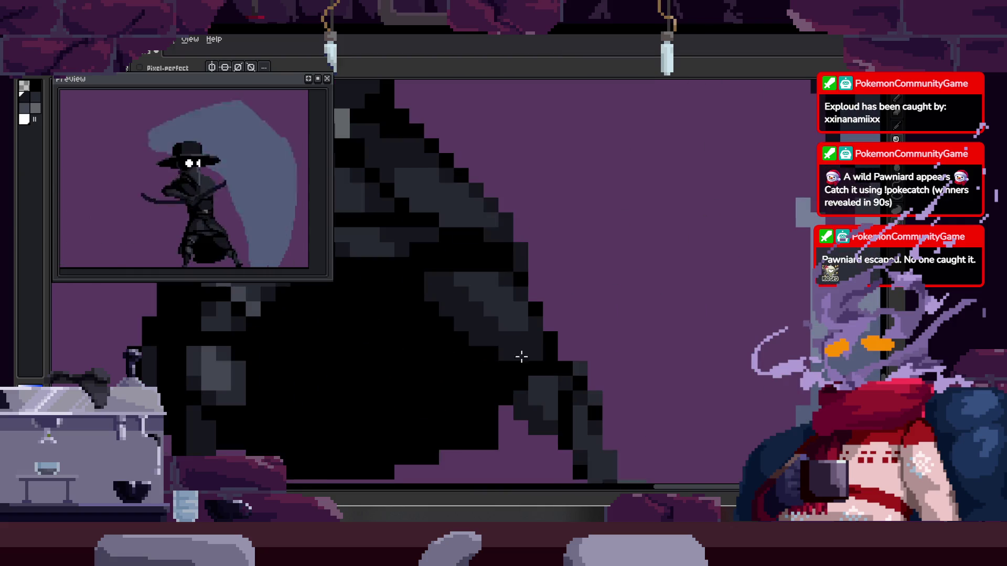
pyautogui.scroll(3, 420, 312)
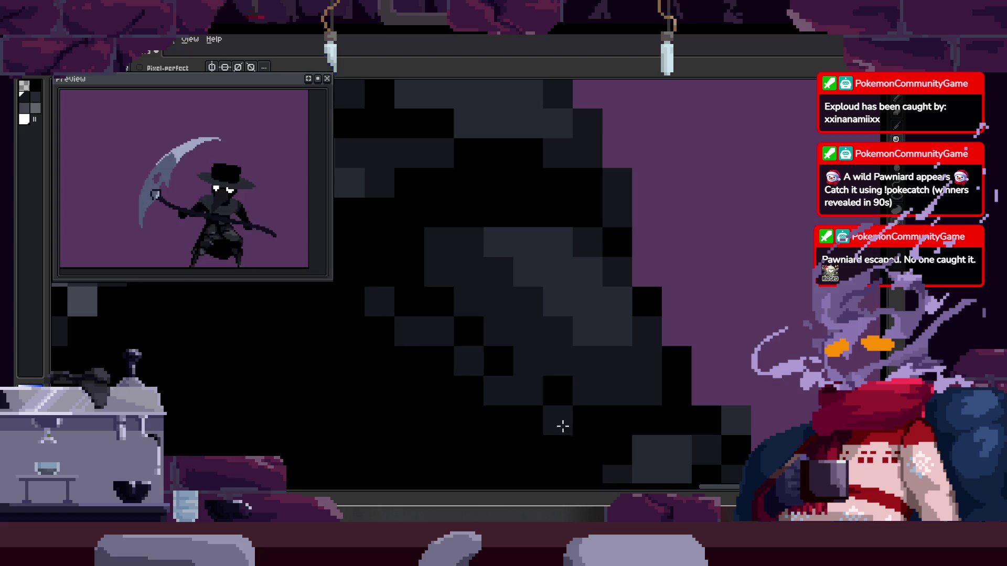
pyautogui.scroll(-4, 548, 432)
pyautogui.scroll(3, 526, 371)
pyautogui.moveTo(428, 242); pyautogui.dragTo(506, 302)
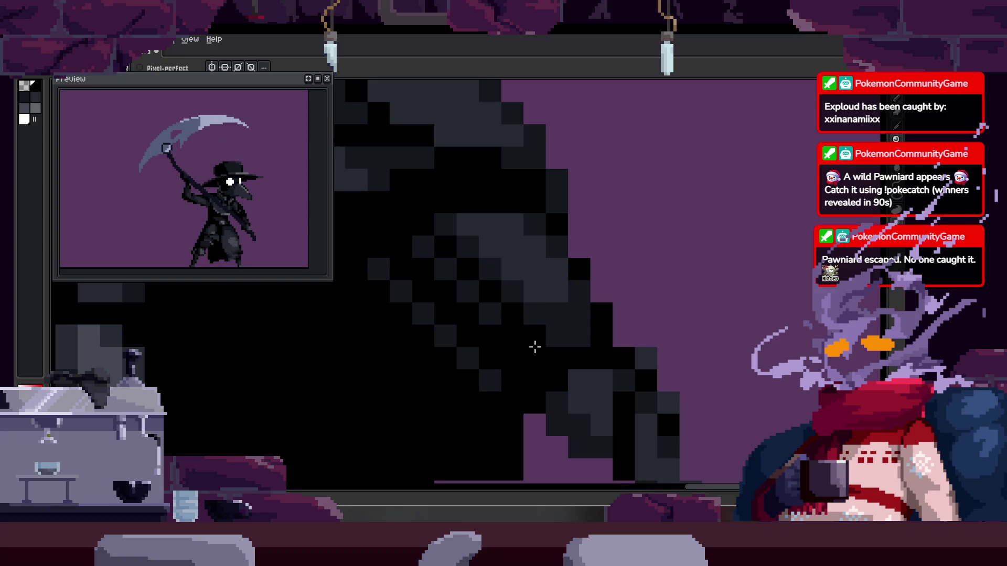
pyautogui.moveTo(535, 346); pyautogui.dragTo(441, 258)
pyautogui.scroll(-3, 449, 229)
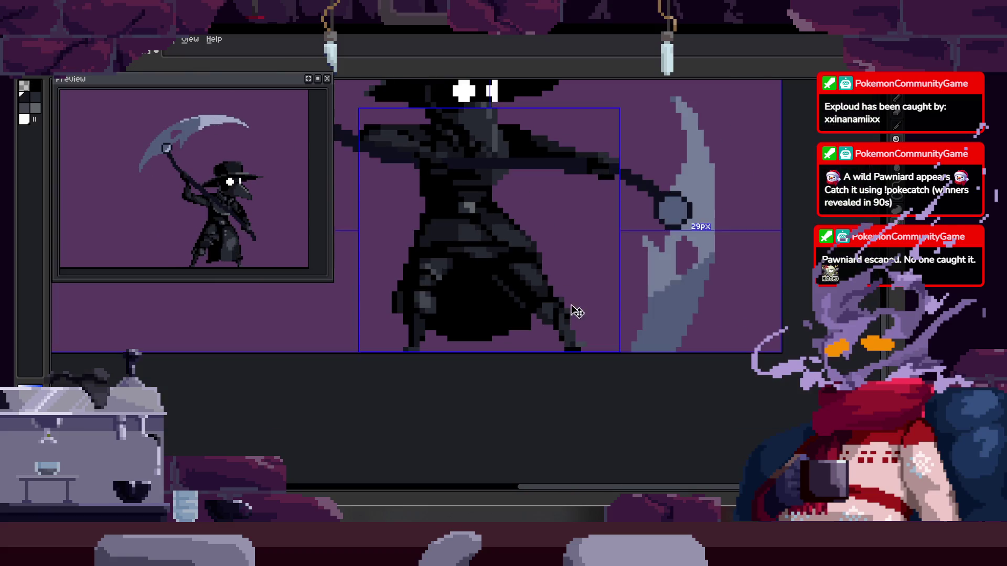
# Draw a freehand Lasso selection on the robe, test undo/redo, then undo it
pyautogui.scroll(-1, 560, 351)
pyautogui.scroll(3, 514, 318)
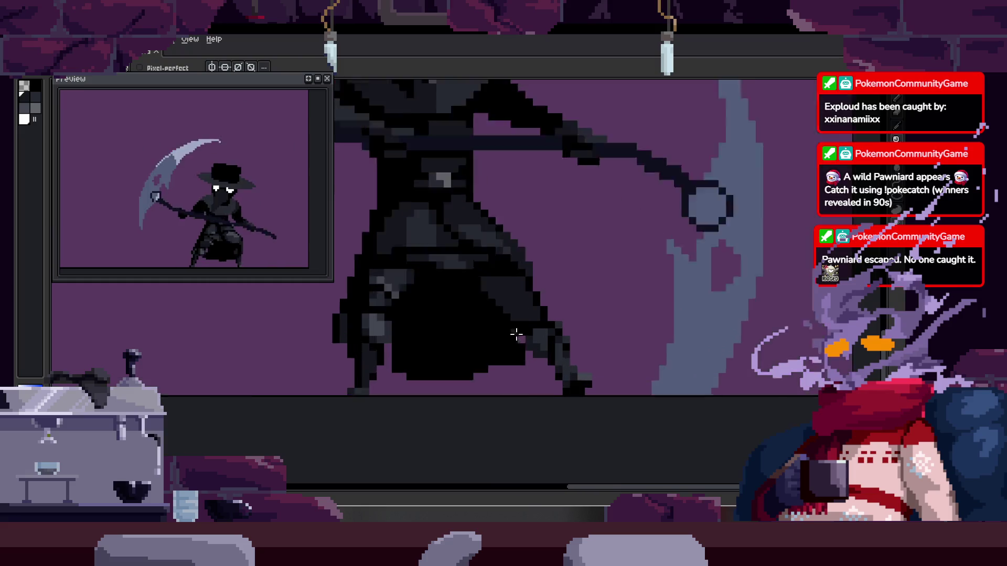
pyautogui.press('q')
pyautogui.moveTo(483, 240); pyautogui.dragTo(474, 332)
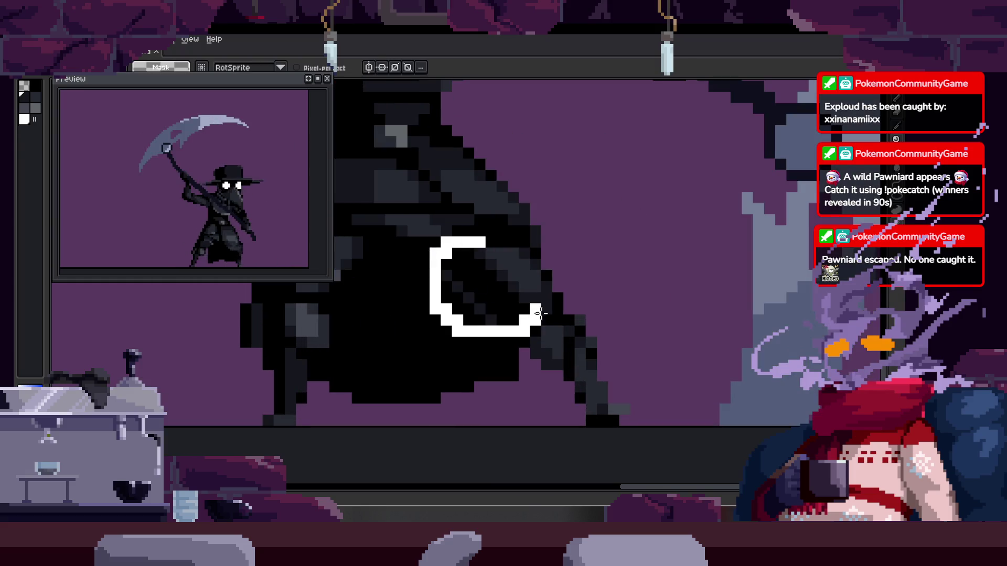
pyautogui.moveTo(510, 251); pyautogui.dragTo(512, 251)
pyautogui.hotkey('ctrl', 'z')
pyautogui.hotkey('ctrl', 'y')
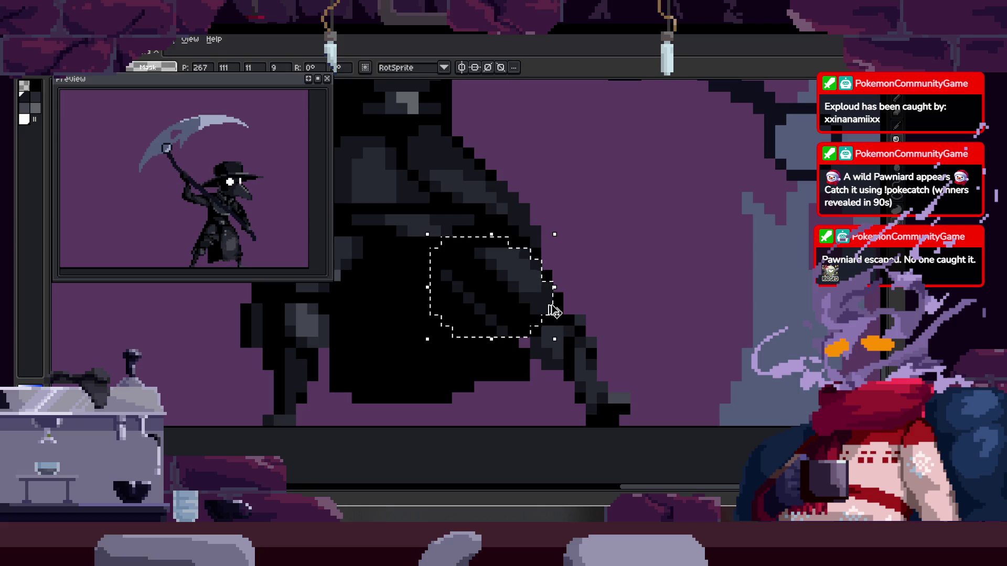
pyautogui.hotkey('ctrl', 'z')
pyautogui.hotkey('ctrl', 'y')
pyautogui.hotkey('ctrl', 'z')
pyautogui.hotkey('ctrl', 'z')
pyautogui.hotkey('ctrl', 'z')
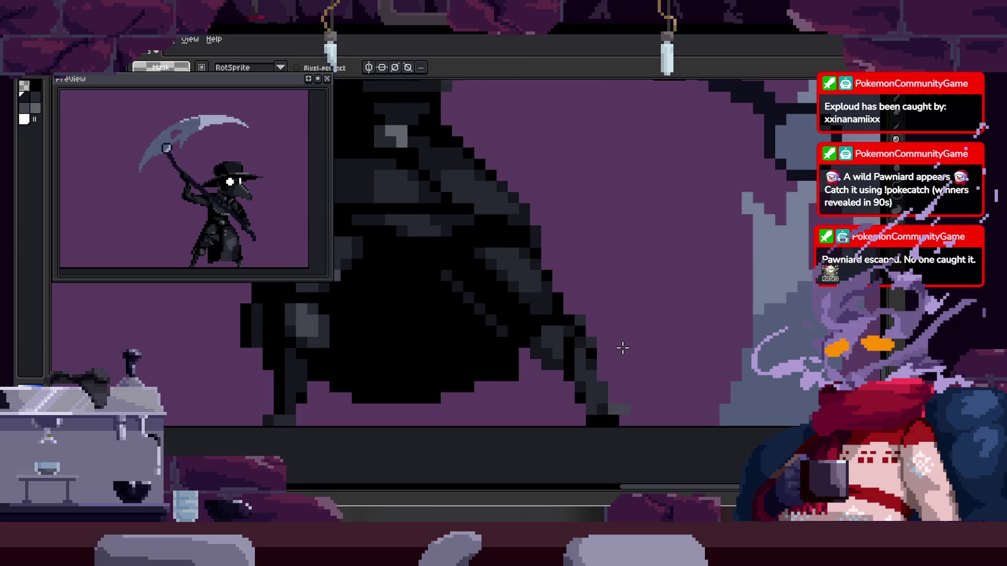
# Return to the Pencil, undo recent scythe pixel edits and save the sprite
pyautogui.hotkey('ctrl', 'z')
pyautogui.hotkey('ctrl', 'z')
pyautogui.press('b')
pyautogui.hotkey('ctrl', 'z')
pyautogui.hotkey('ctrl', 'z')
pyautogui.hotkey('ctrl', 'z')
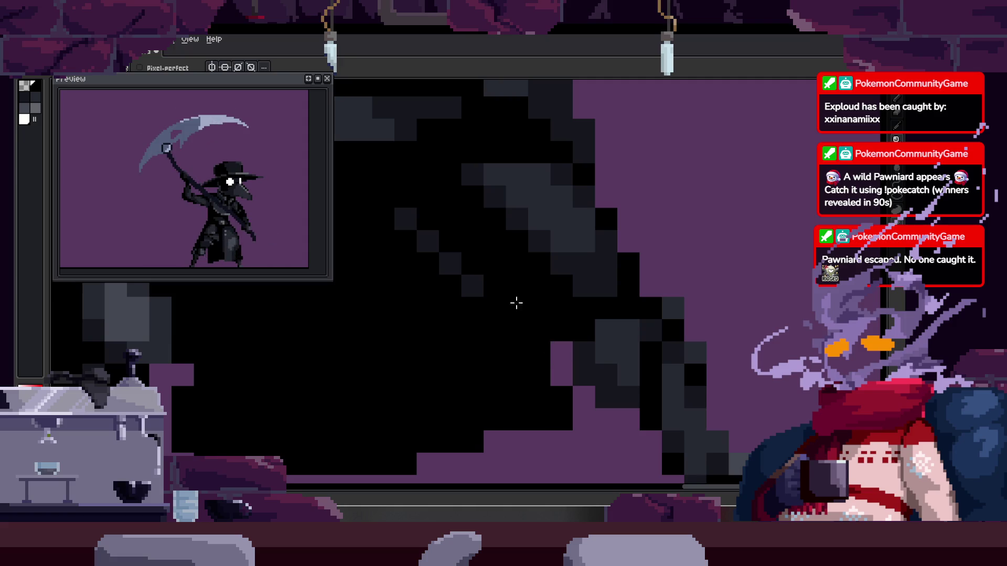
pyautogui.hotkey('ctrl', 'y')
pyautogui.hotkey('ctrl', 'z')
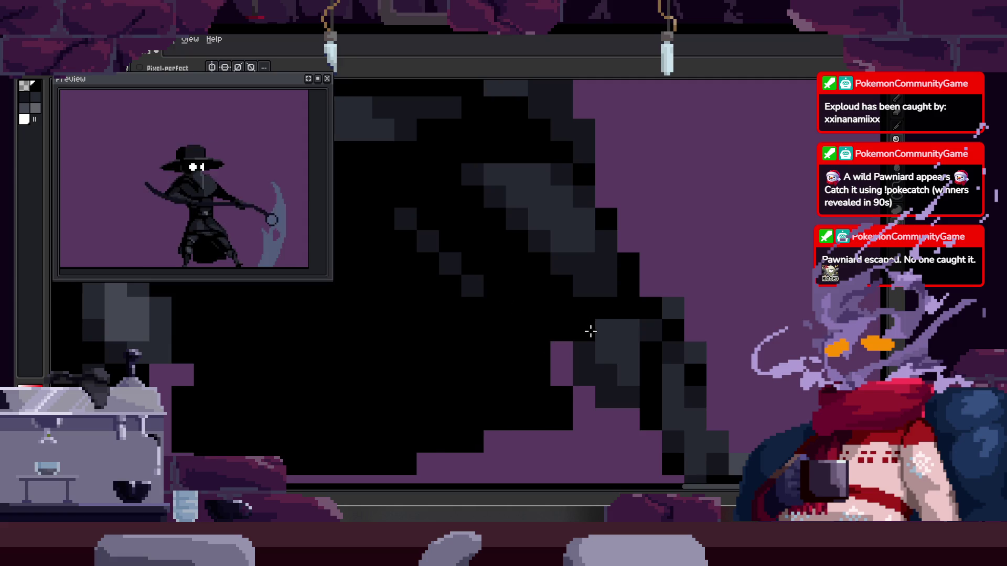
pyautogui.hotkey('ctrl', 'z')
pyautogui.hotkey('ctrl', 'z')
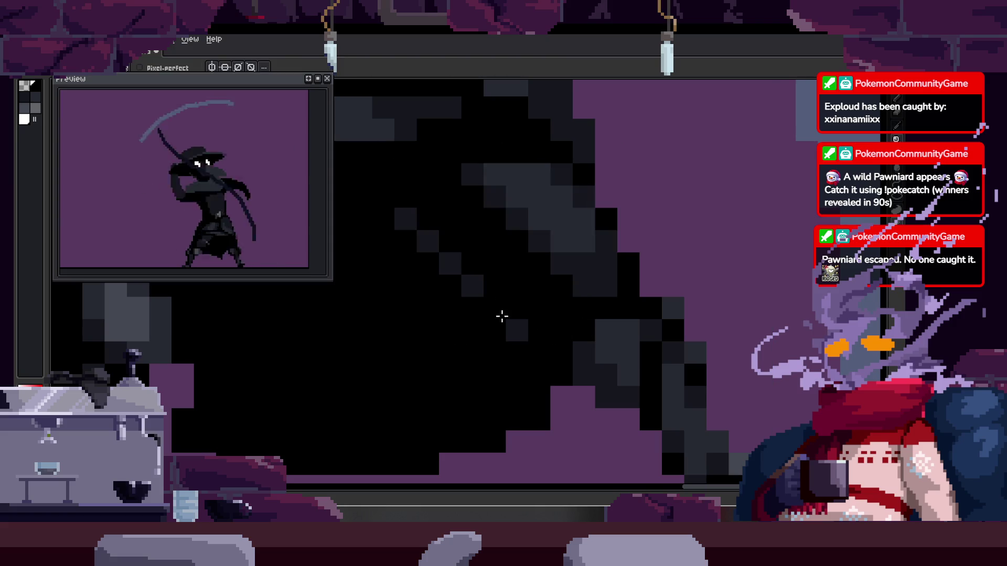
pyautogui.scroll(-4, 508, 355)
pyautogui.hotkey('ctrl', 's')
# Shift the grey handle highlight down a row and extend it into the black area
pyautogui.scroll(3, 499, 325)
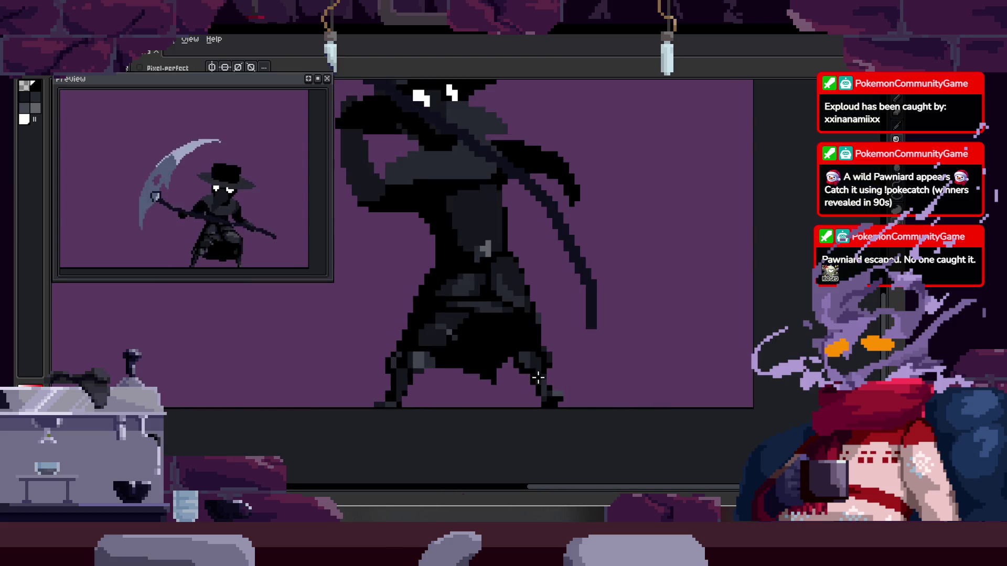
pyautogui.scroll(3, 493, 321)
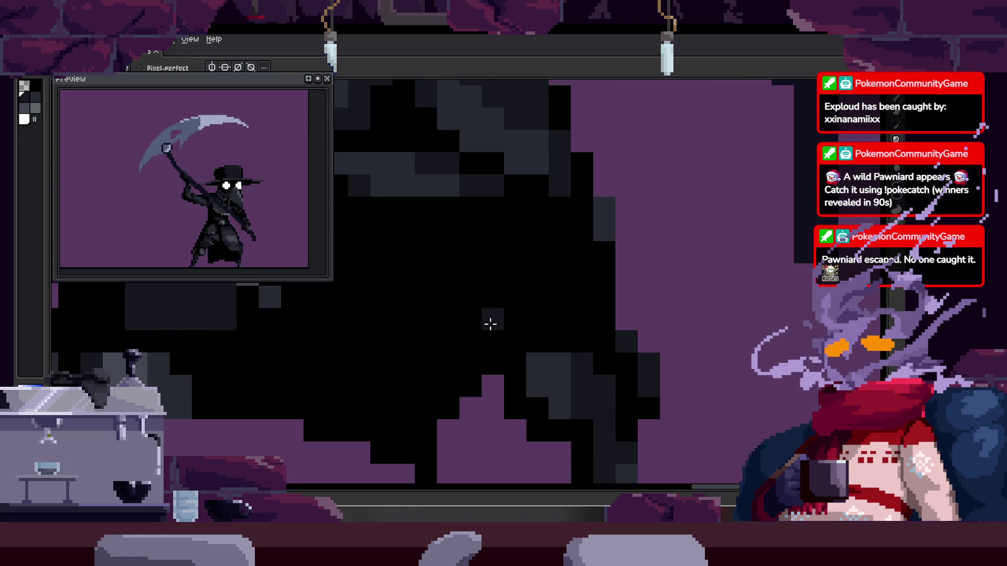
pyautogui.moveTo(435, 235); pyautogui.dragTo(427, 241)
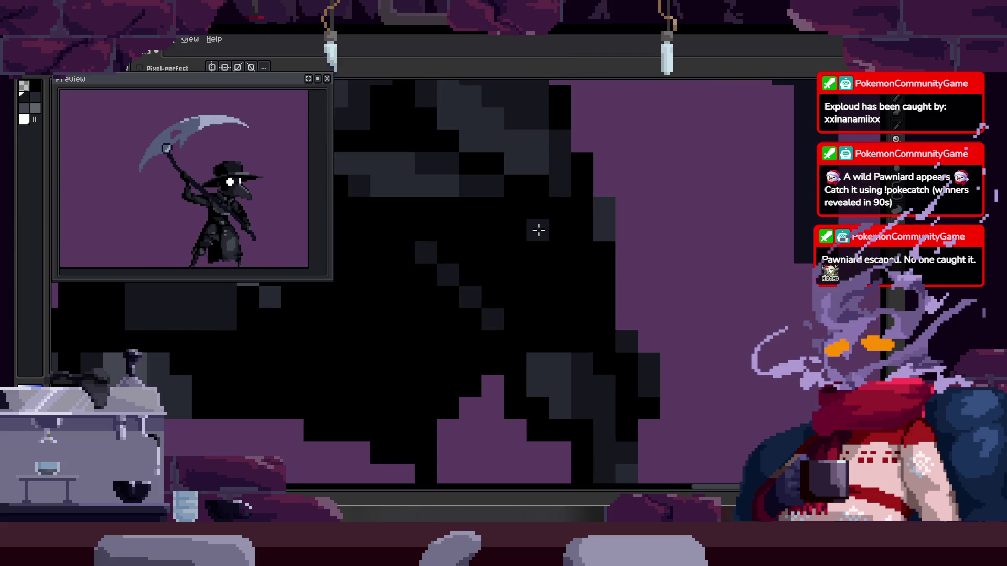
pyautogui.scroll(-3, 539, 230)
pyautogui.scroll(3, 575, 292)
pyautogui.moveTo(563, 243)
pyautogui.mouseDown()
pyautogui.moveTo(580, 259)
pyautogui.moveTo(569, 341)
pyautogui.moveTo(548, 292)
pyautogui.mouseUp()
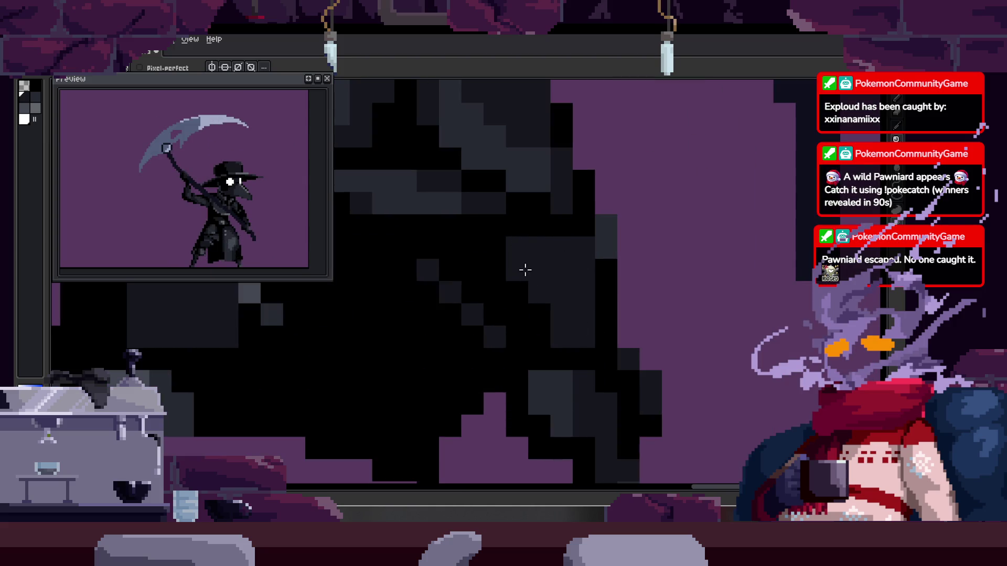
pyautogui.scroll(-4, 527, 271)
pyautogui.scroll(2, 576, 313)
pyautogui.scroll(4, 576, 312)
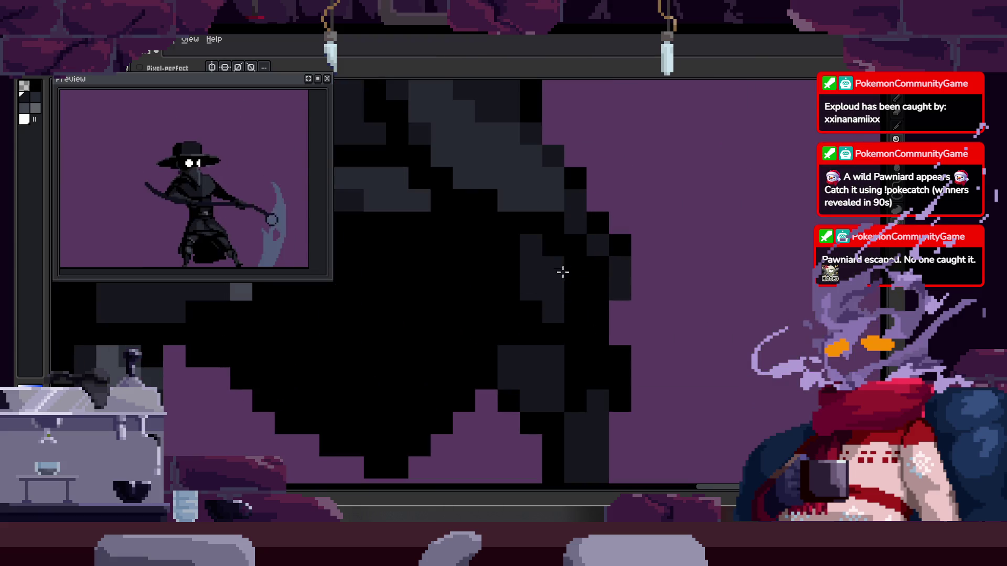
# On the next frame, paint a dark-grey diagonal highlight along the handle
pyautogui.press('Right')
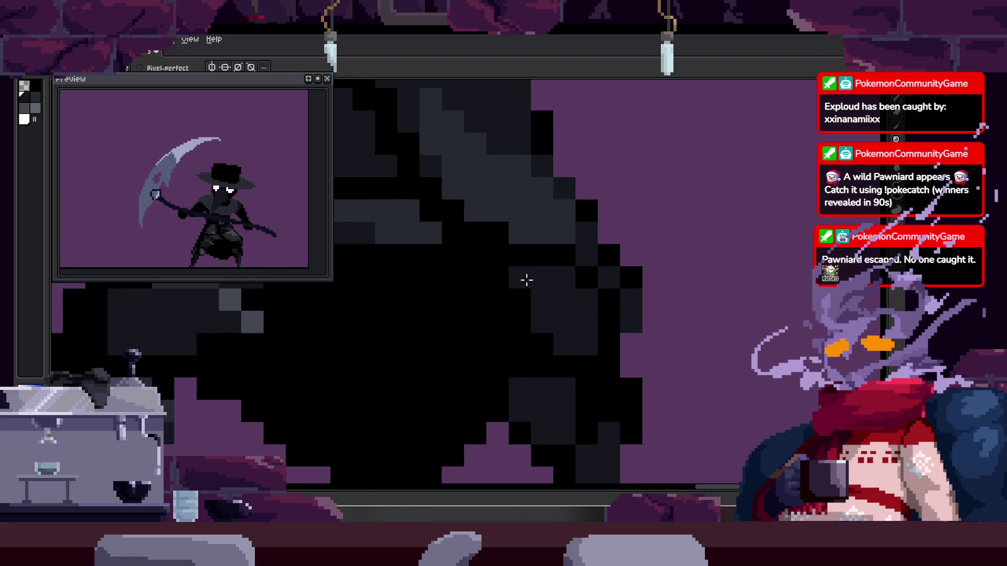
pyautogui.moveTo(498, 352); pyautogui.dragTo(439, 301)
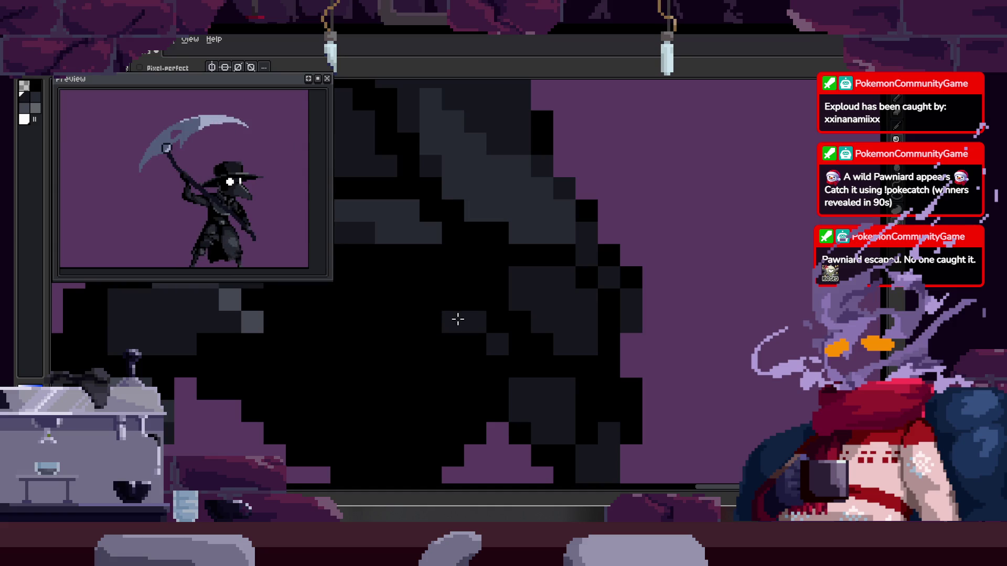
pyautogui.scroll(-3, 458, 319)
pyautogui.scroll(2, 563, 361)
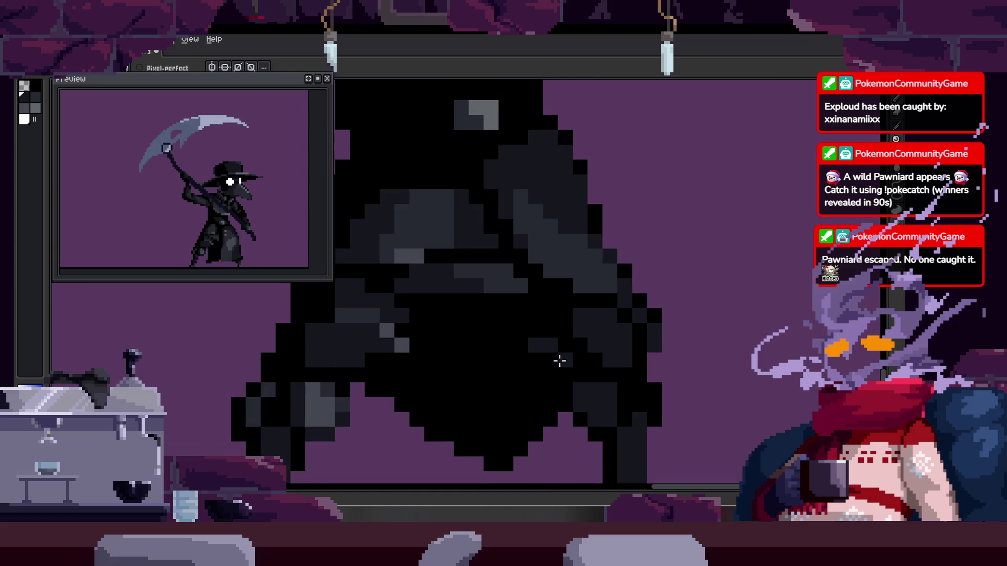
pyautogui.scroll(1, 607, 353)
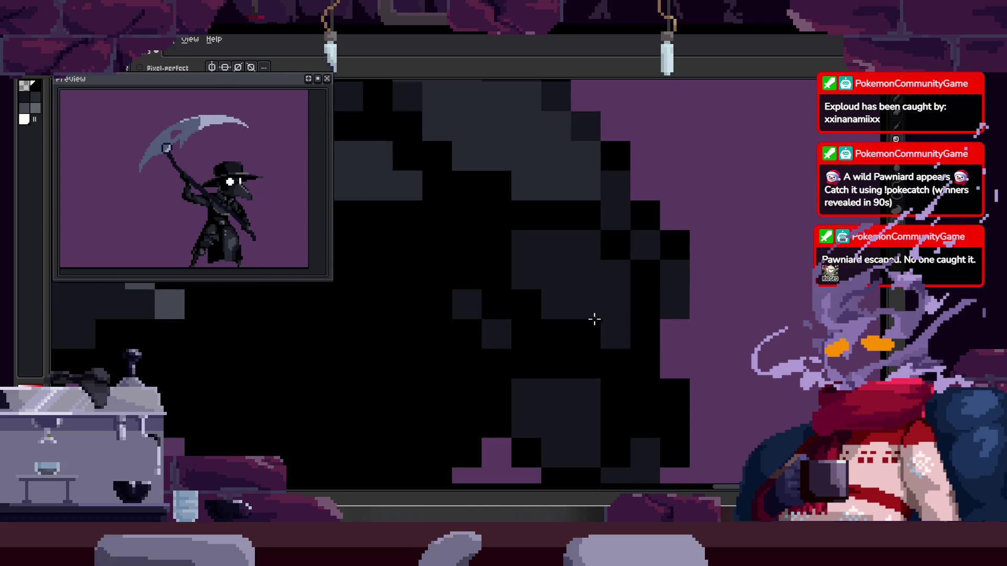
# Select the dark cloak region with the Magic Wand, then return to the Pencil
pyautogui.press('w')
pyautogui.click(605, 325)
pyautogui.press('b')
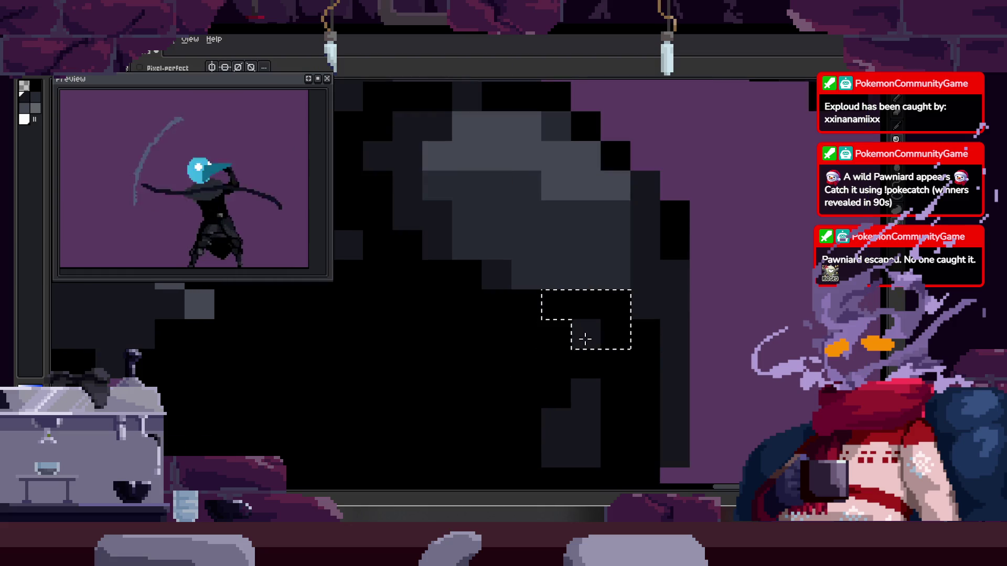
pyautogui.scroll(-2, 619, 372)
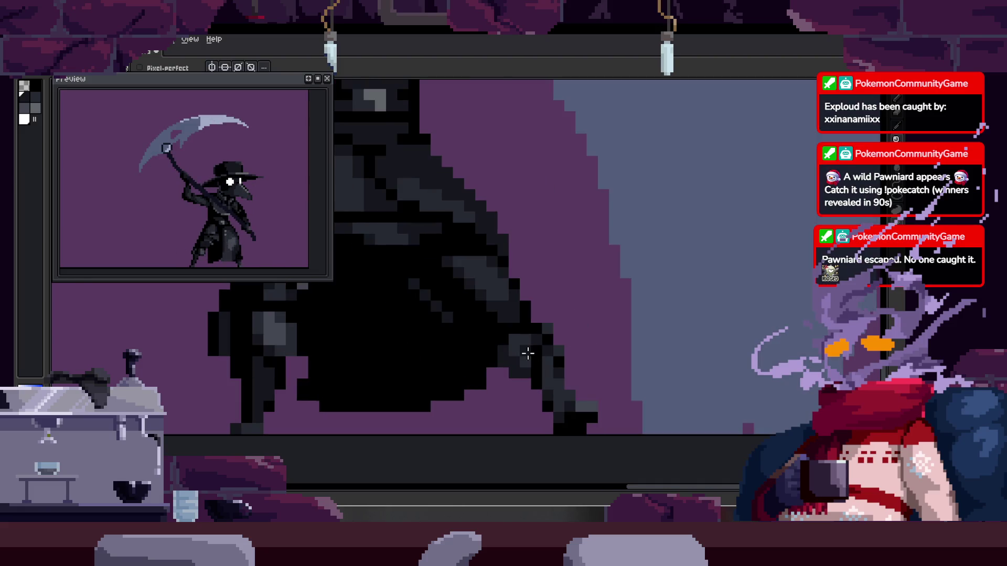
pyautogui.scroll(3, 562, 348)
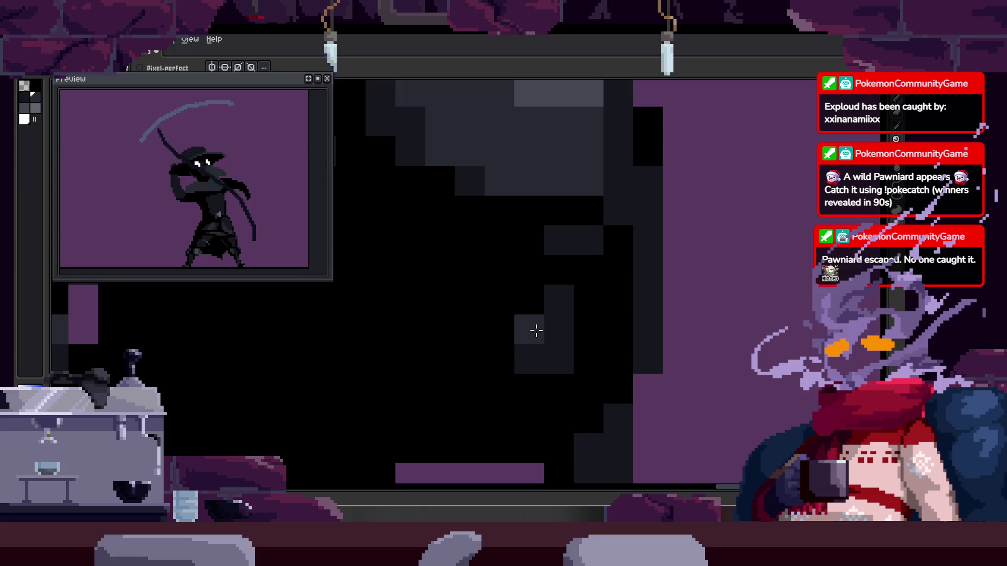
# Select the grey L-shaped patch with the Magic Wand and repaint it with an eyedropped colour
pyautogui.press('w')
pyautogui.click(519, 323)
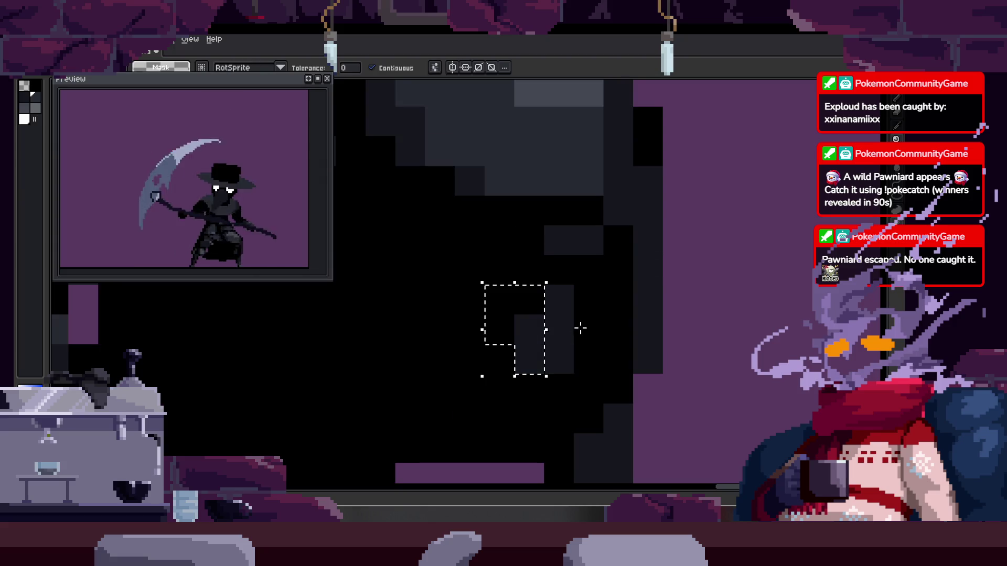
pyautogui.press('b')
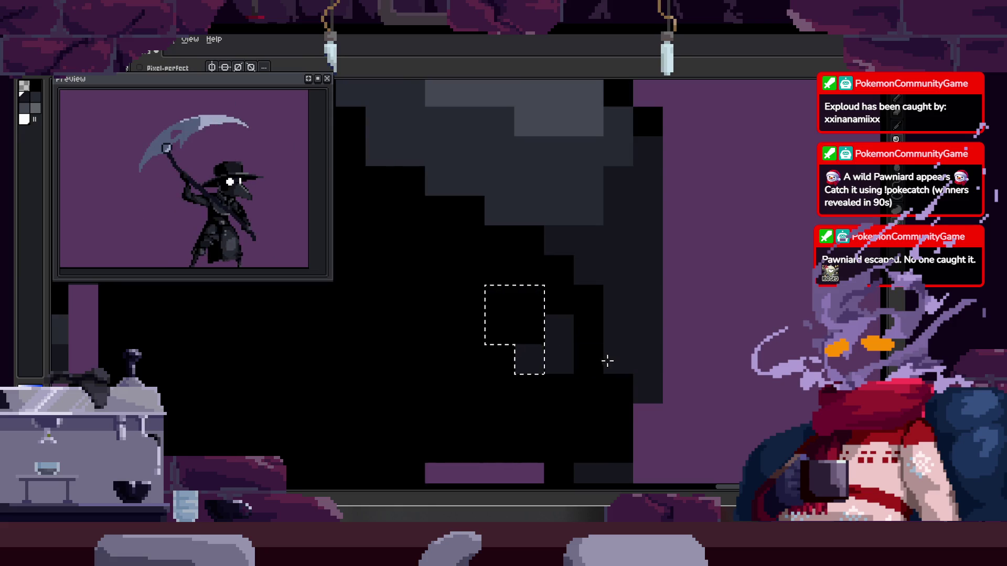
pyautogui.keyDown('alt'); pyautogui.click(533, 361); pyautogui.keyUp('alt')
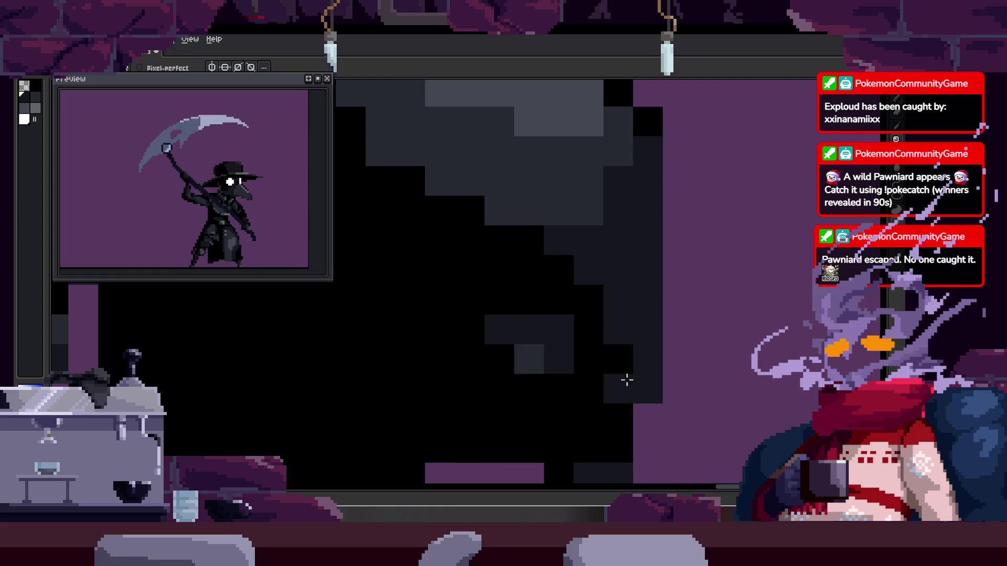
pyautogui.scroll(-3, 622, 374)
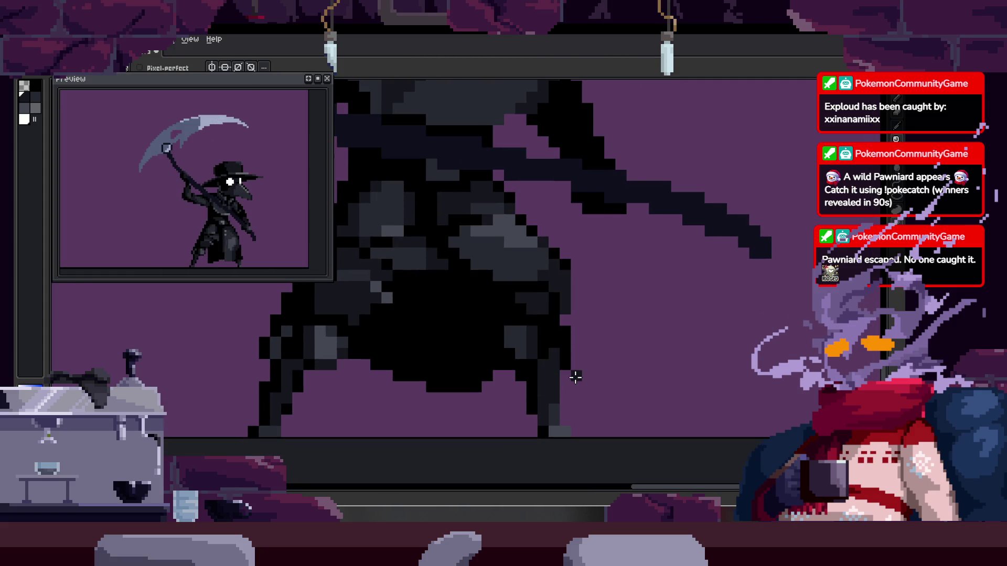
pyautogui.scroll(2, 538, 356)
# With the Pencil active, play the animation on the canvas to review the cloak
pyautogui.press('b')
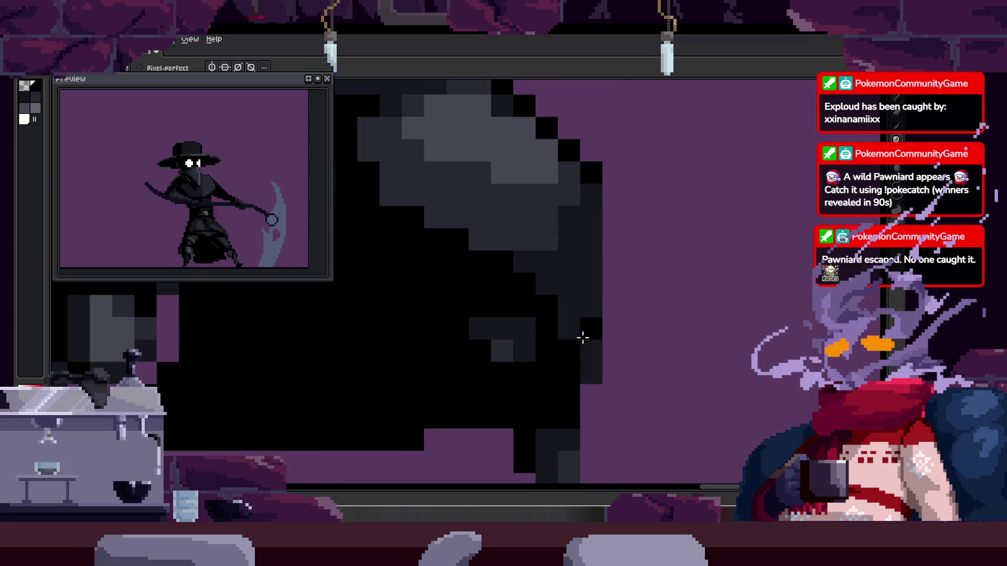
pyautogui.scroll(-4, 582, 337)
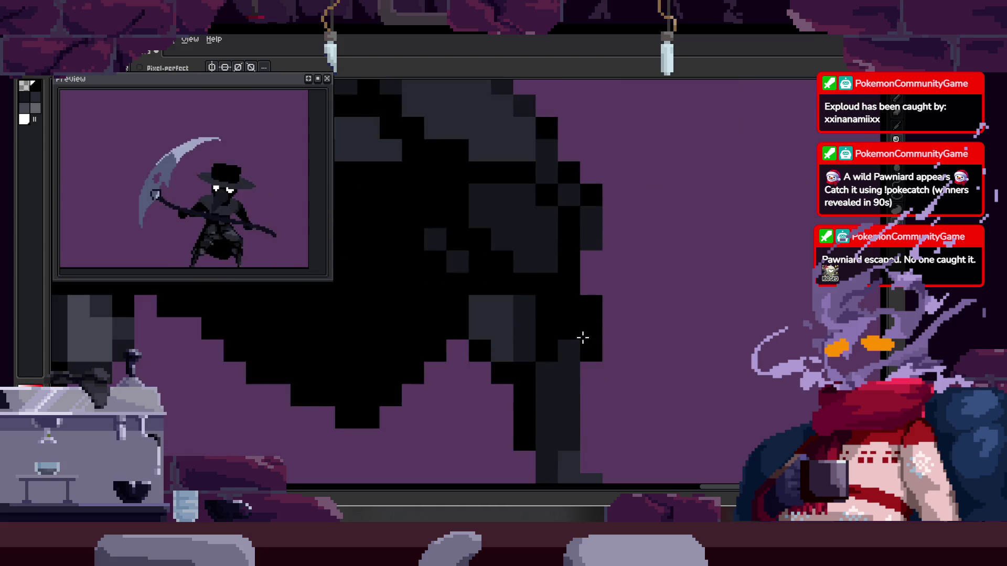
pyautogui.press('Return')
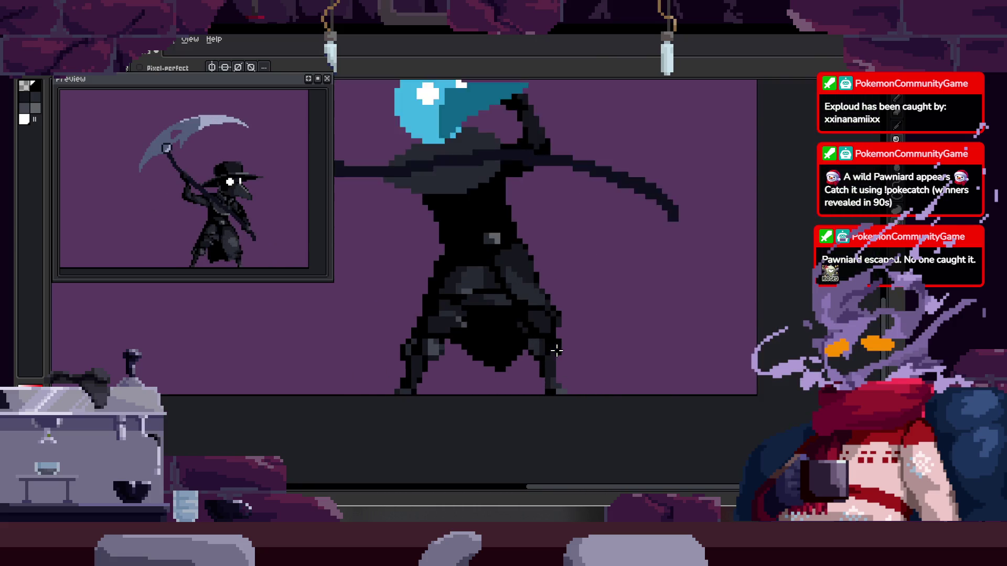
pyautogui.scroll(5, 552, 346)
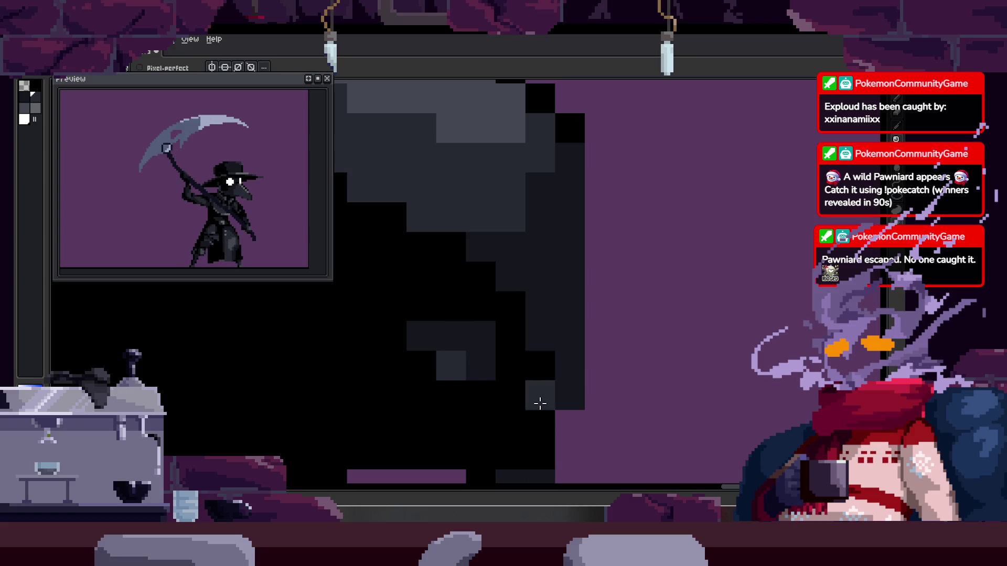
pyautogui.scroll(-2, 529, 389)
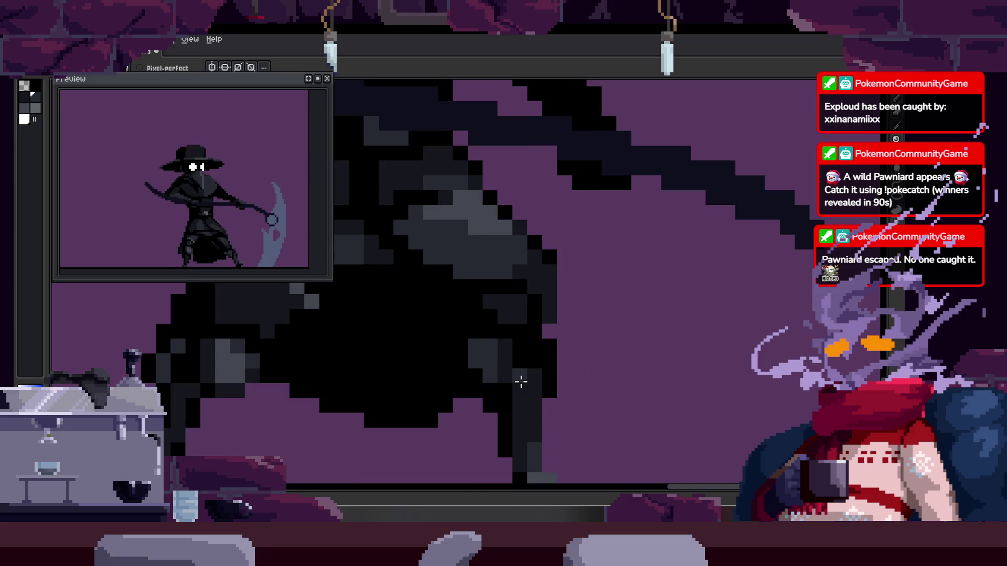
pyautogui.scroll(2, 507, 373)
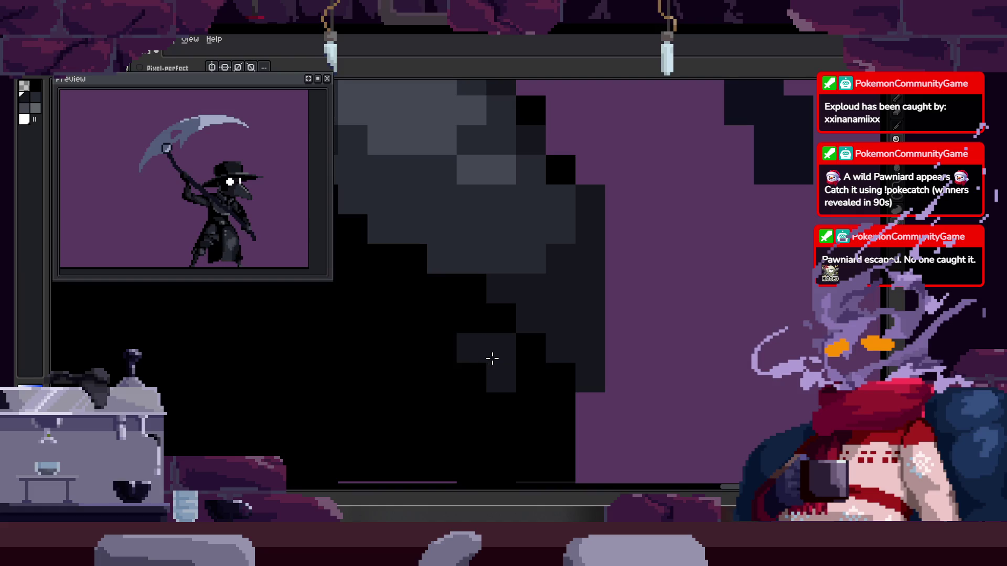
# Step through the swing frames touching up dark cloak pixels, saving along the way
pyautogui.press('.')
pyautogui.press('i')
pyautogui.press('b')
pyautogui.press('.')
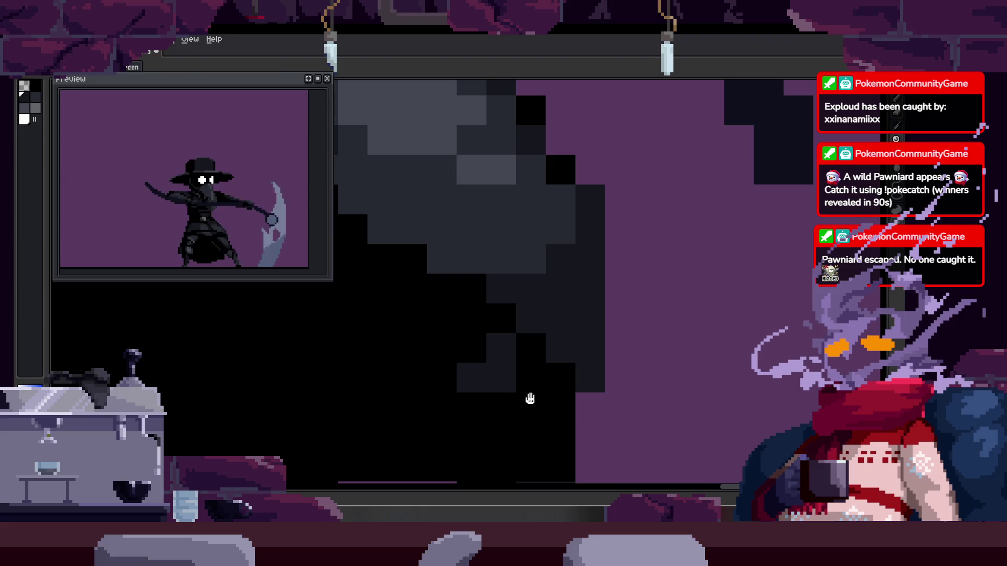
pyautogui.scroll(-2, 468, 386)
pyautogui.press('.')
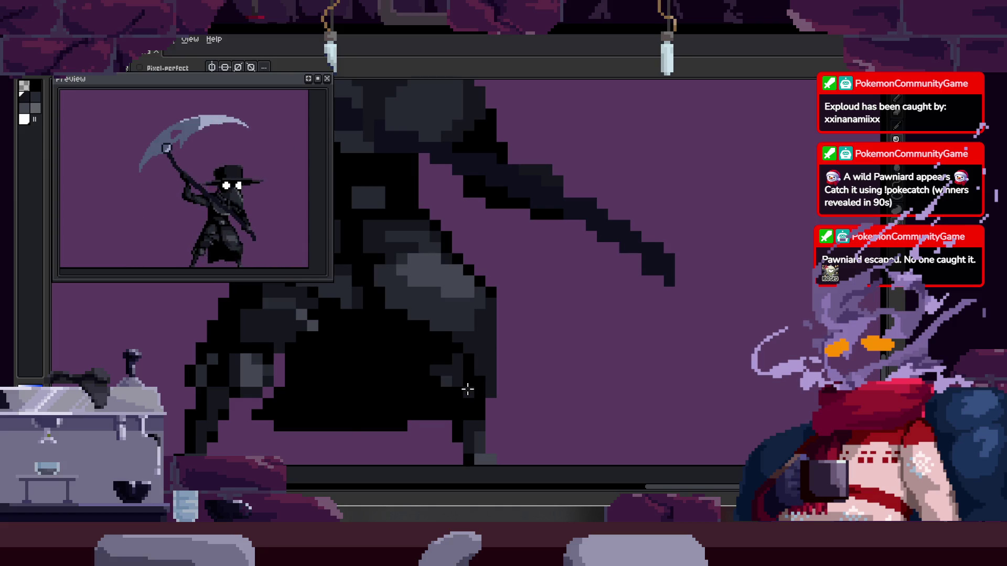
pyautogui.press('.')
pyautogui.hotkey('ctrl', 's')
pyautogui.press('.')
pyautogui.press('.')
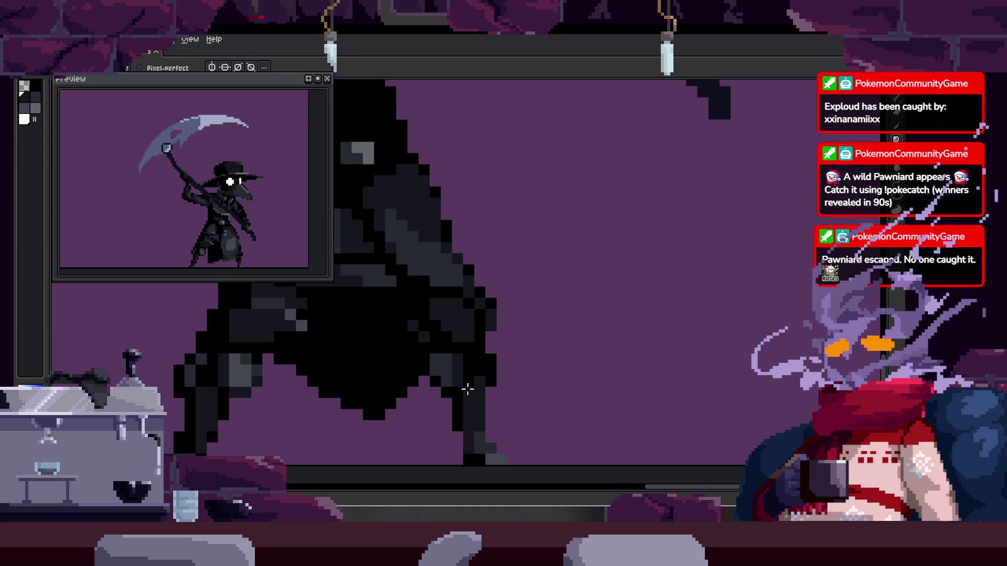
pyautogui.press('.')
pyautogui.press('.')
pyautogui.press('.')
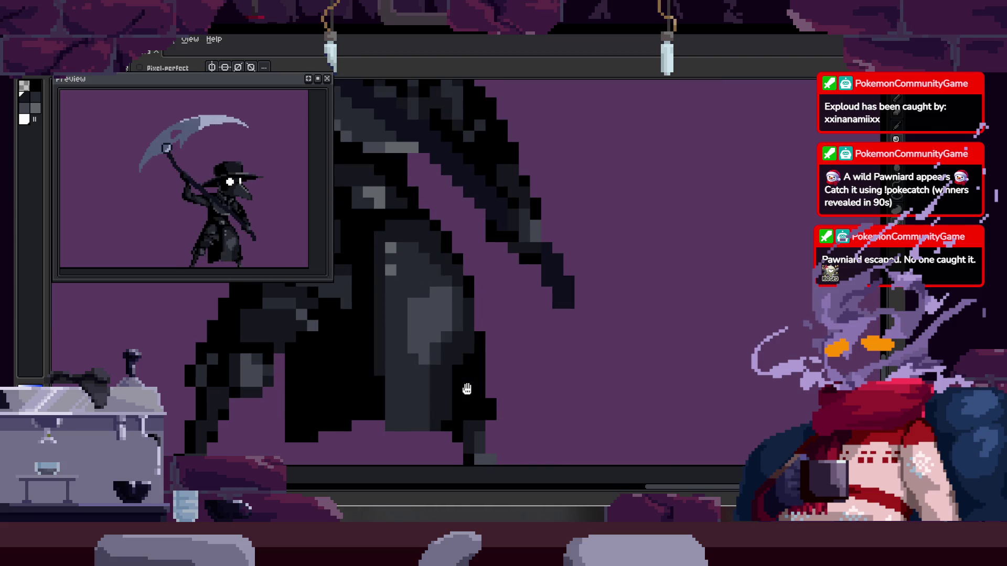
pyautogui.press('.')
pyautogui.press('.')
pyautogui.press('.')
pyautogui.scroll(-2, 521, 382)
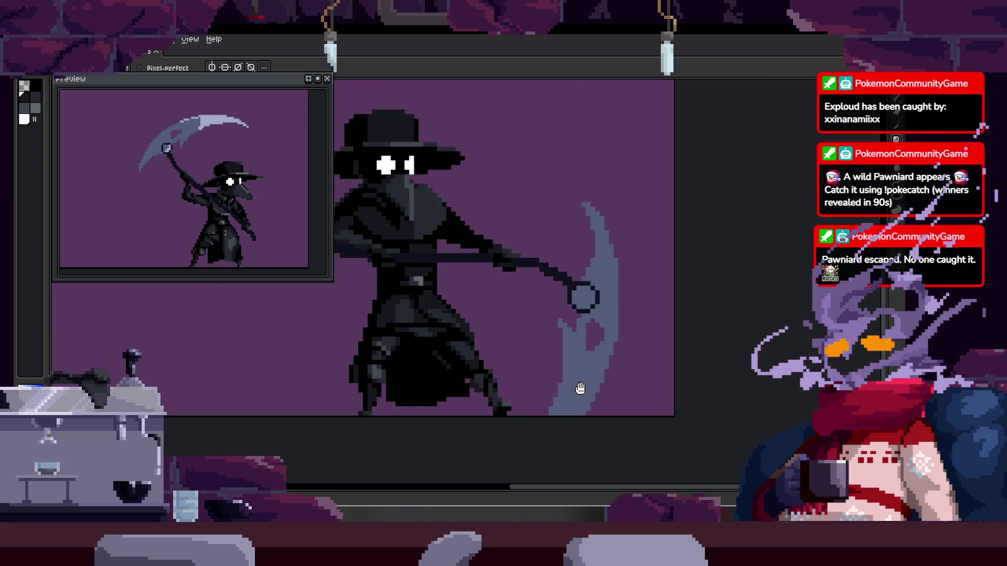
pyautogui.press('.')
pyautogui.press('.')
pyautogui.press('.')
pyautogui.press('.')
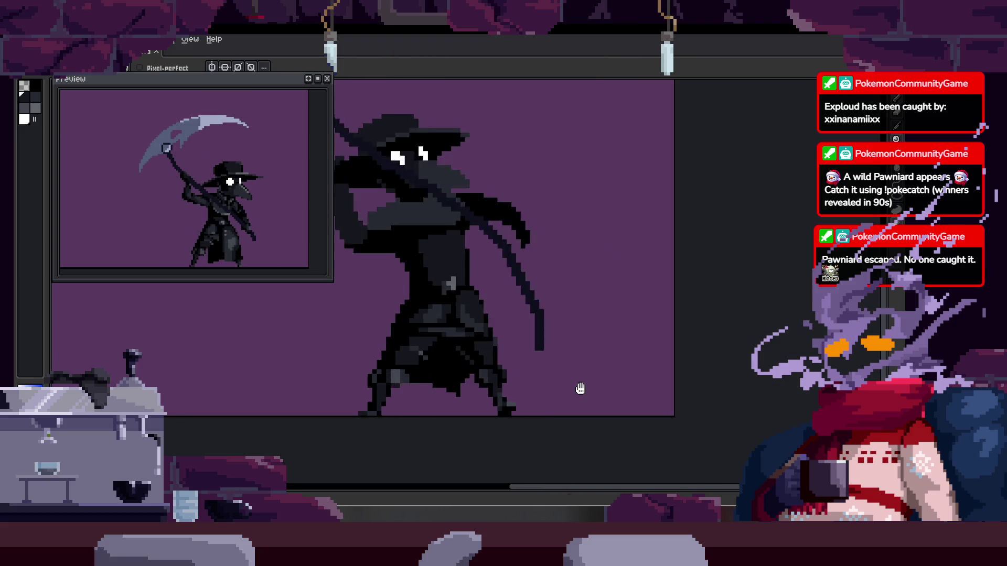
pyautogui.press('.')
pyautogui.press('.')
pyautogui.press('.')
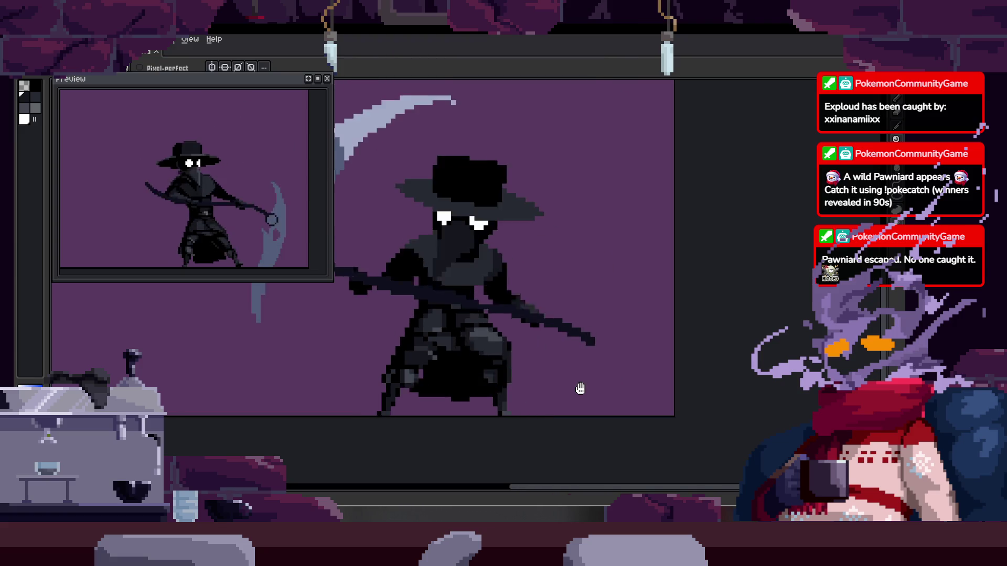
pyautogui.press('.')
pyautogui.press('.')
pyautogui.press('.')
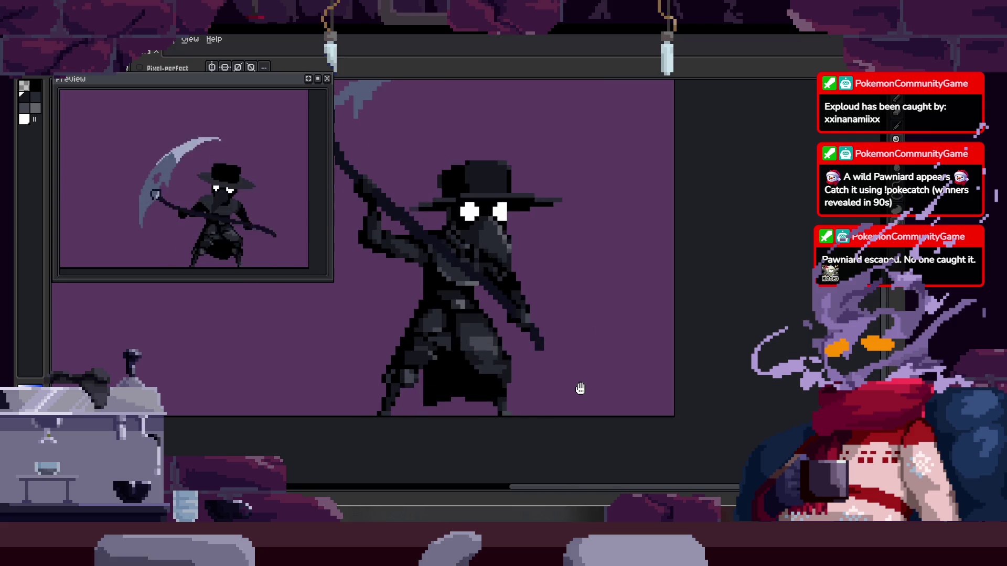
pyautogui.press('.')
pyautogui.press('.')
pyautogui.press('.')
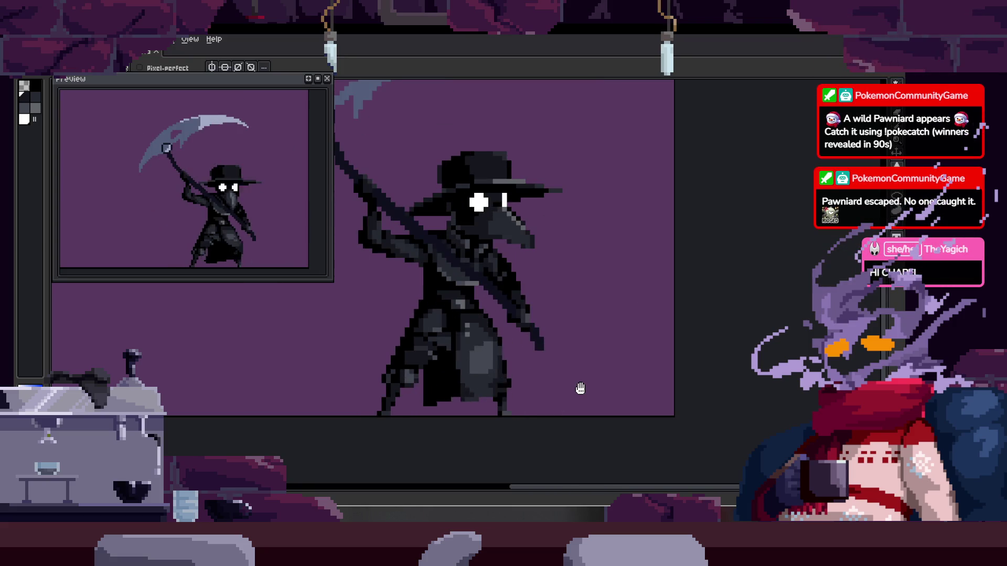
pyautogui.press('.')
pyautogui.press('.')
pyautogui.press('.')
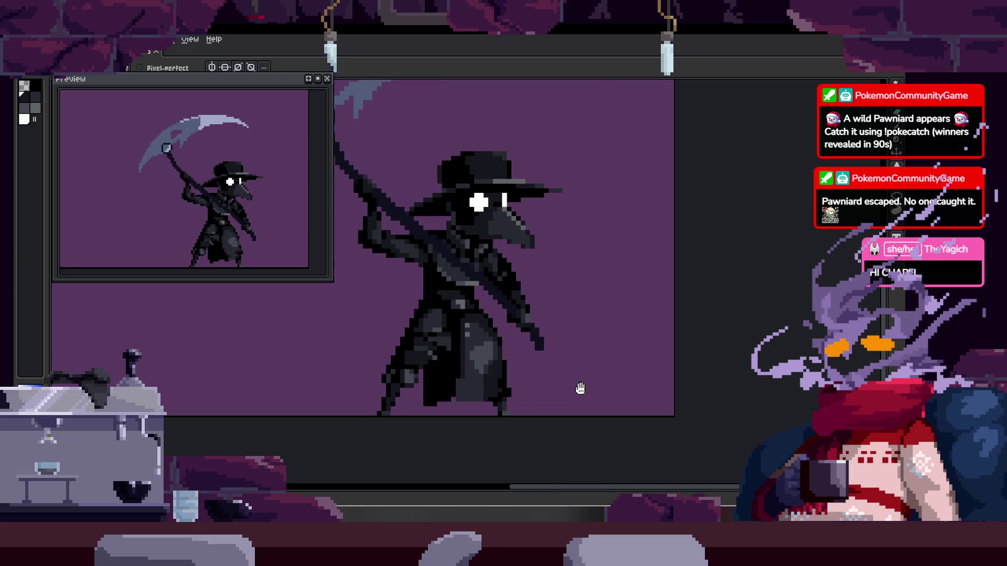
pyautogui.press('.')
pyautogui.press('.')
pyautogui.press('.')
pyautogui.press('.')
pyautogui.press('.')
pyautogui.press('.')
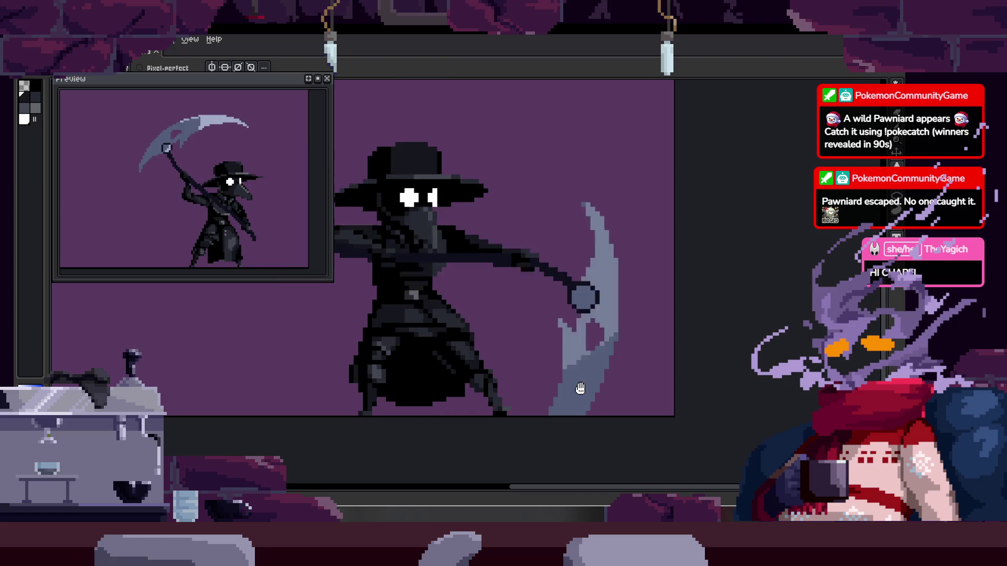
pyautogui.press('.')
pyautogui.press('.')
pyautogui.press('.')
pyautogui.press('.')
pyautogui.press('.')
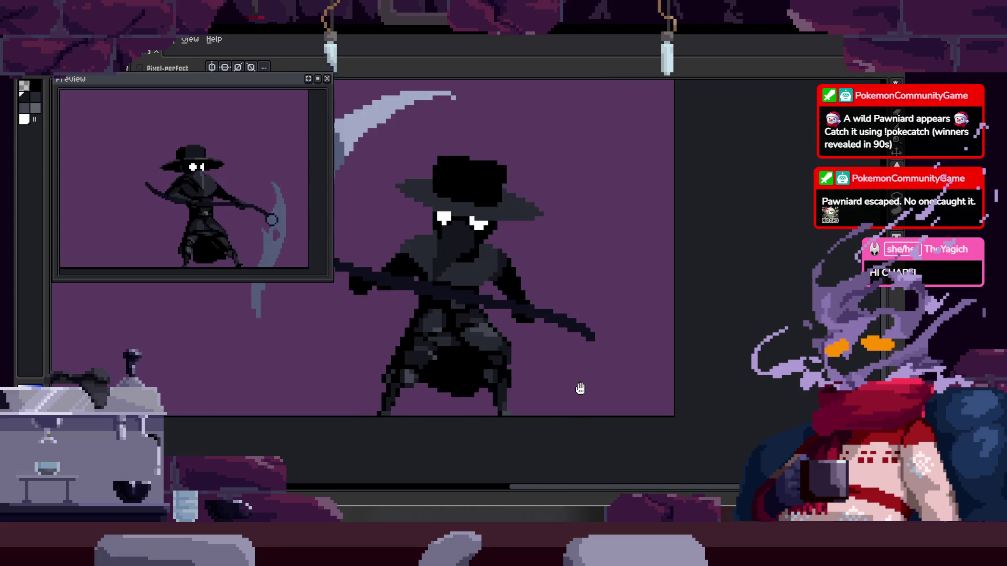
pyautogui.press('.')
pyautogui.press('.')
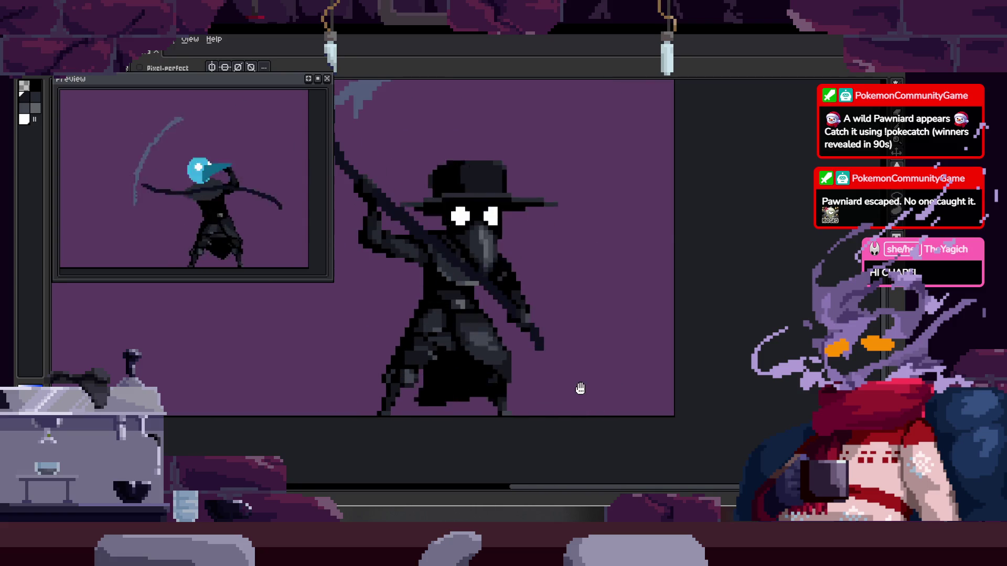
pyautogui.press('.')
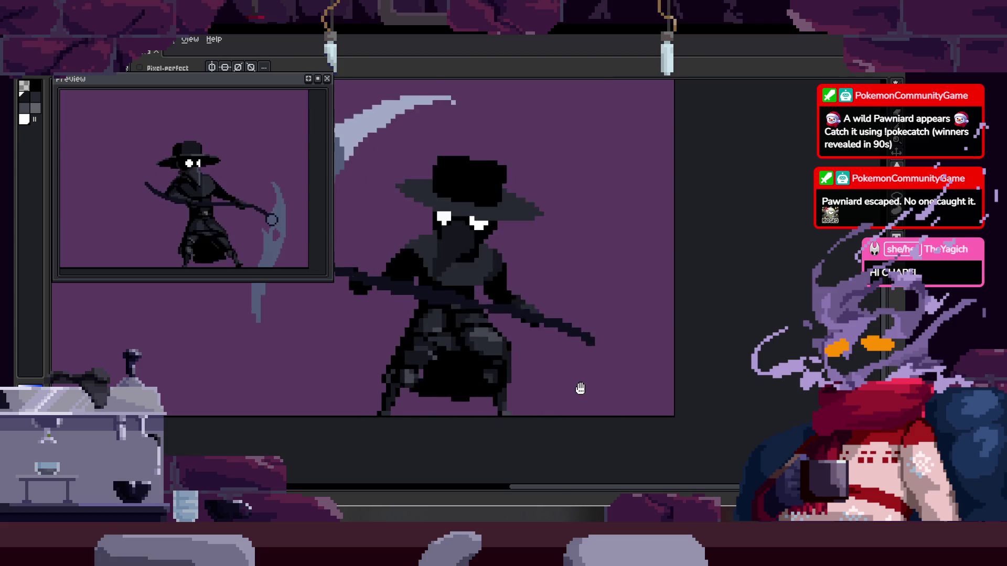
# Zoom and pan to the cloak with the Pencil ready, briefly checking the timeline
pyautogui.scroll(4, 580, 388)
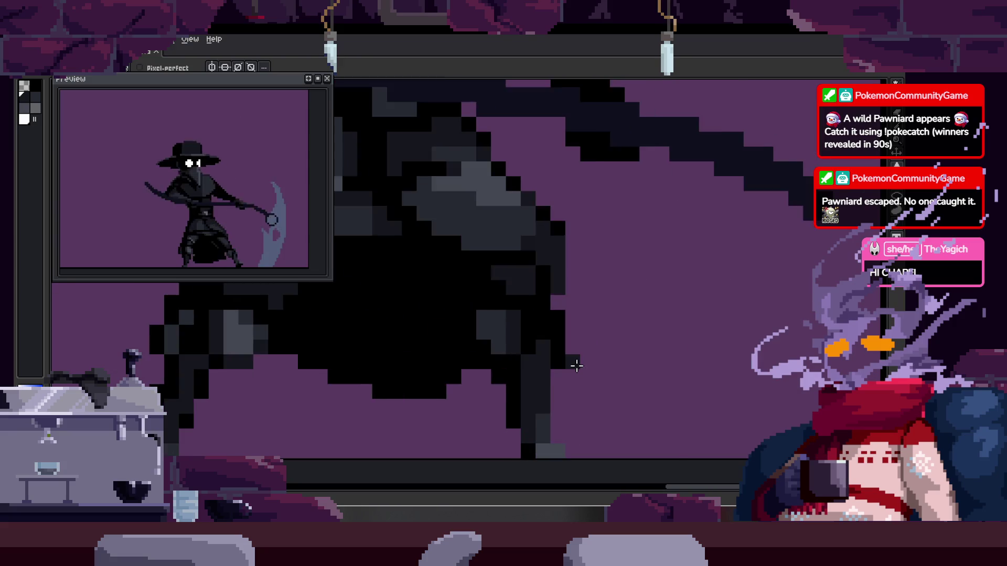
pyautogui.moveTo(576, 364)
pyautogui.mouseDown()
pyautogui.moveTo(577, 395)
pyautogui.moveTo(566, 399)
pyautogui.mouseUp()
pyautogui.scroll(3, 580, 364)
pyautogui.press('b')
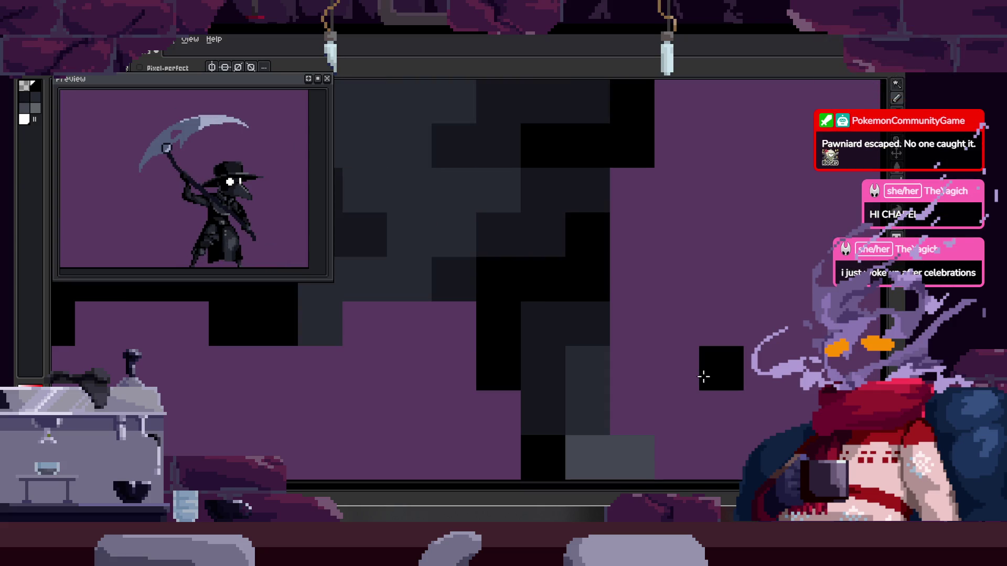
pyautogui.scroll(-1, 588, 375)
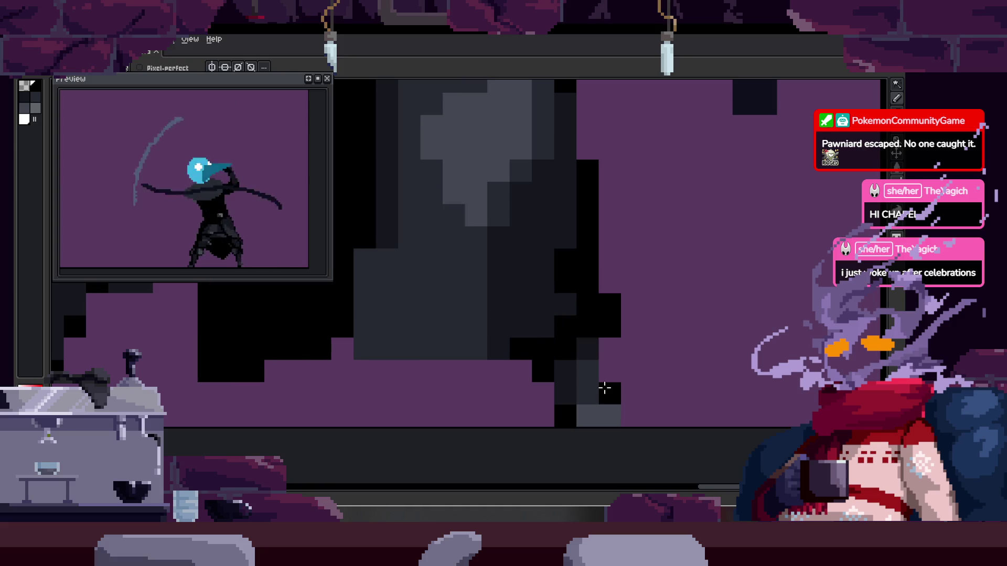
pyautogui.scroll(1, 604, 388)
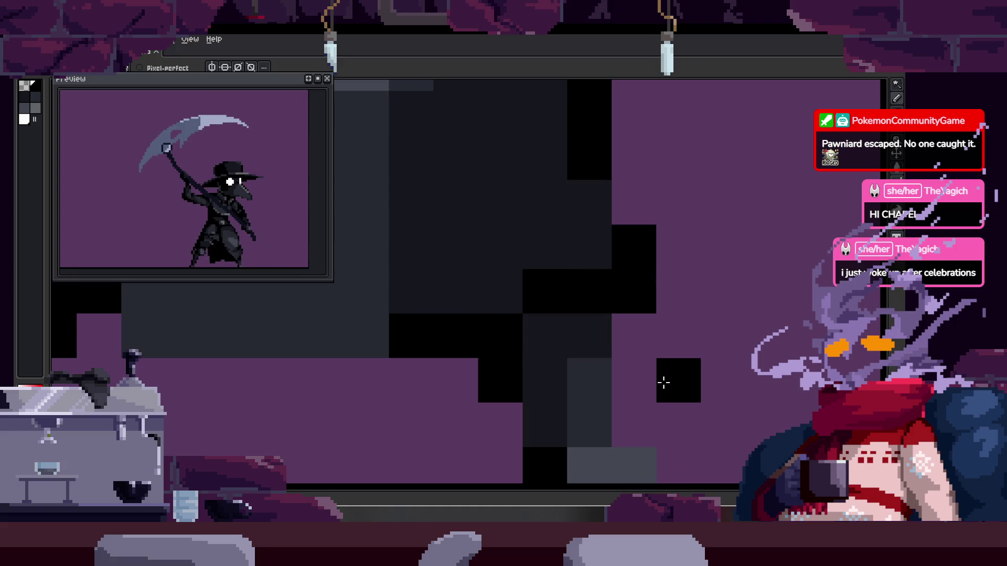
pyautogui.scroll(-3, 664, 383)
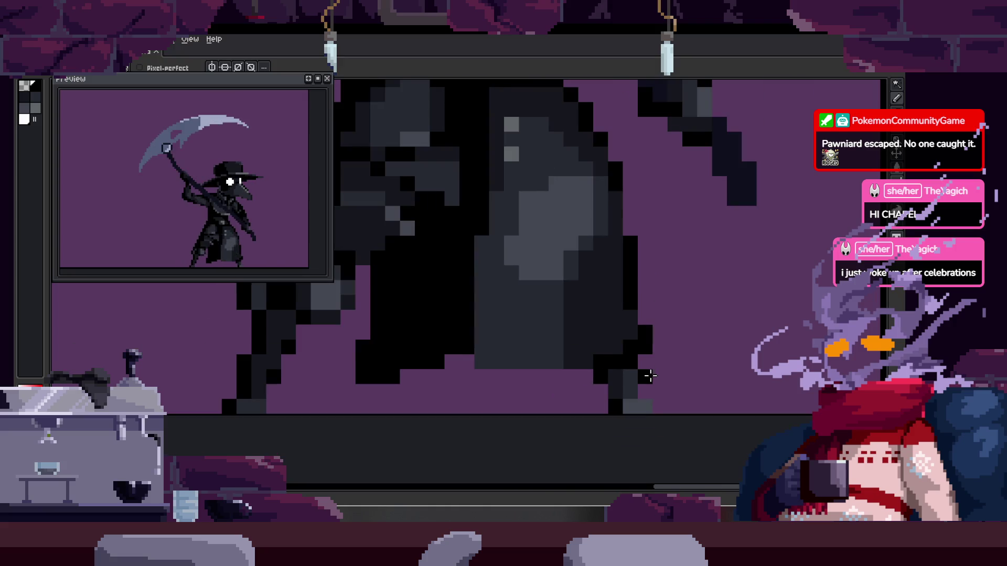
pyautogui.scroll(1, 651, 375)
pyautogui.press('Tab')
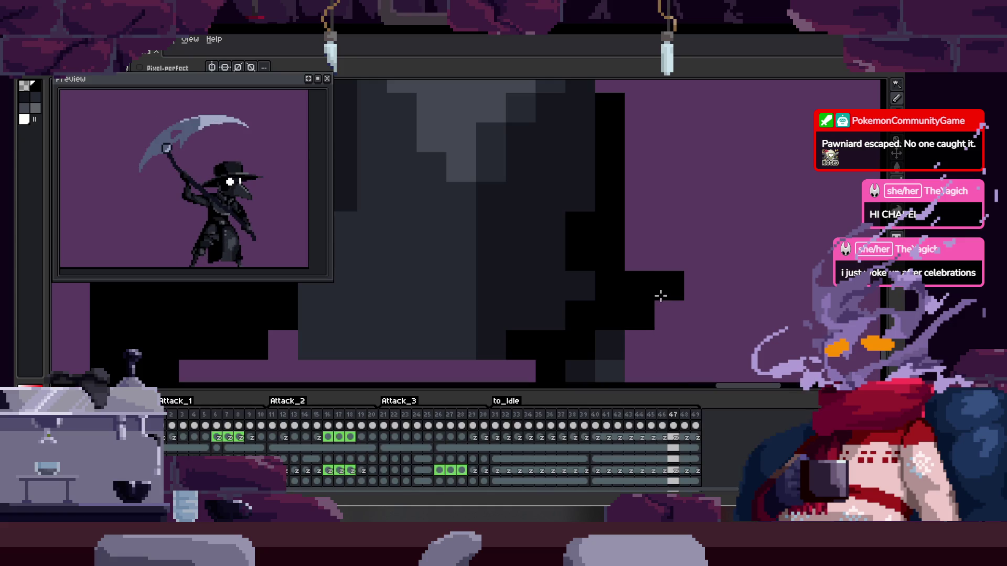
pyautogui.press('Tab')
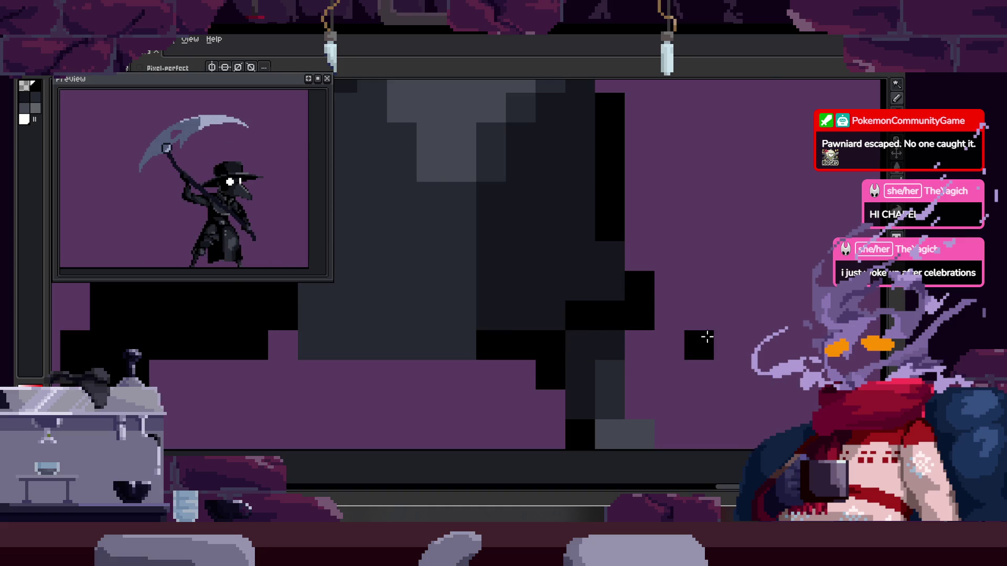
# Redraw the stray black pixel near the legs one step diagonally
pyautogui.scroll(-1, 707, 337)
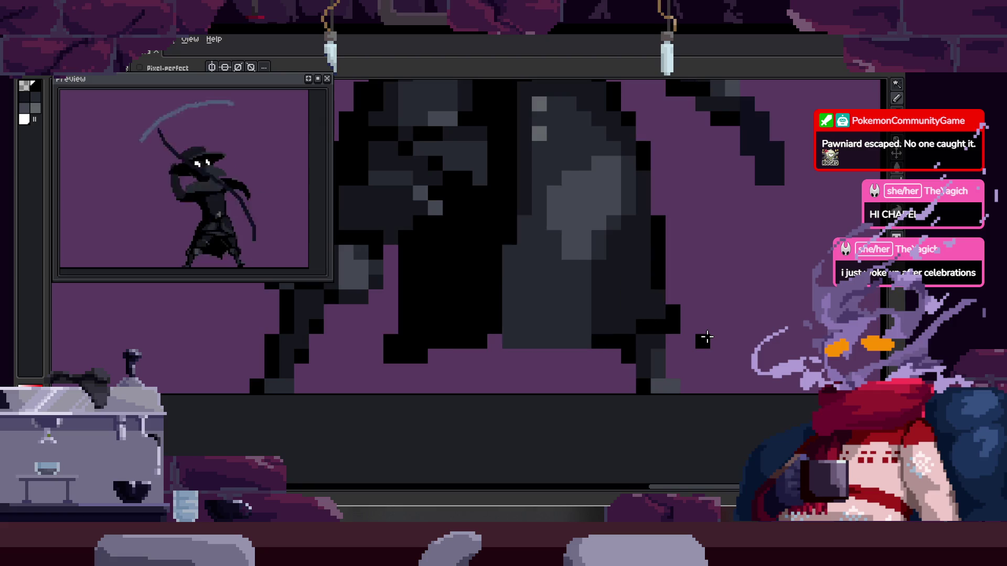
pyautogui.scroll(1, 656, 339)
pyautogui.scroll(-1, 658, 325)
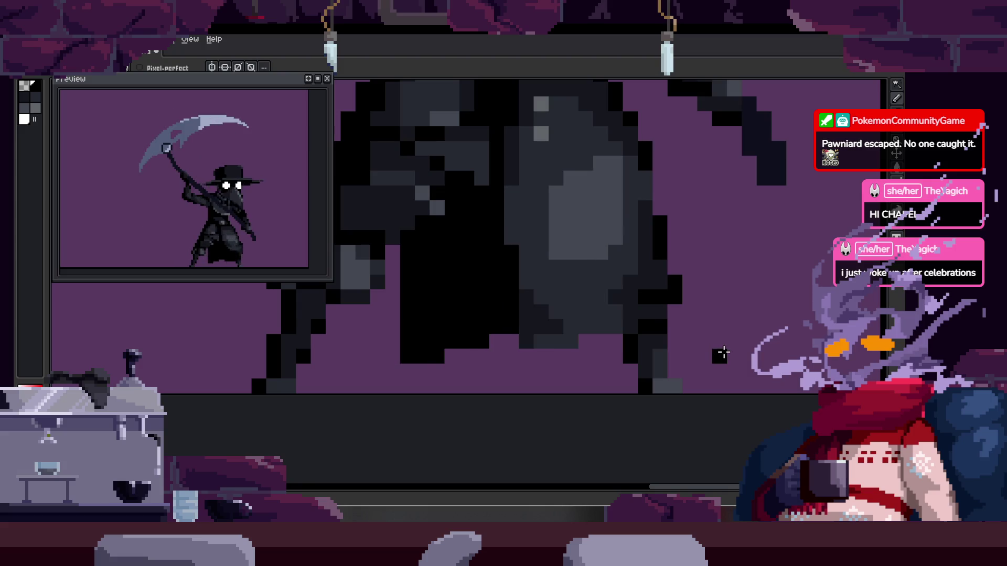
pyautogui.scroll(1, 661, 350)
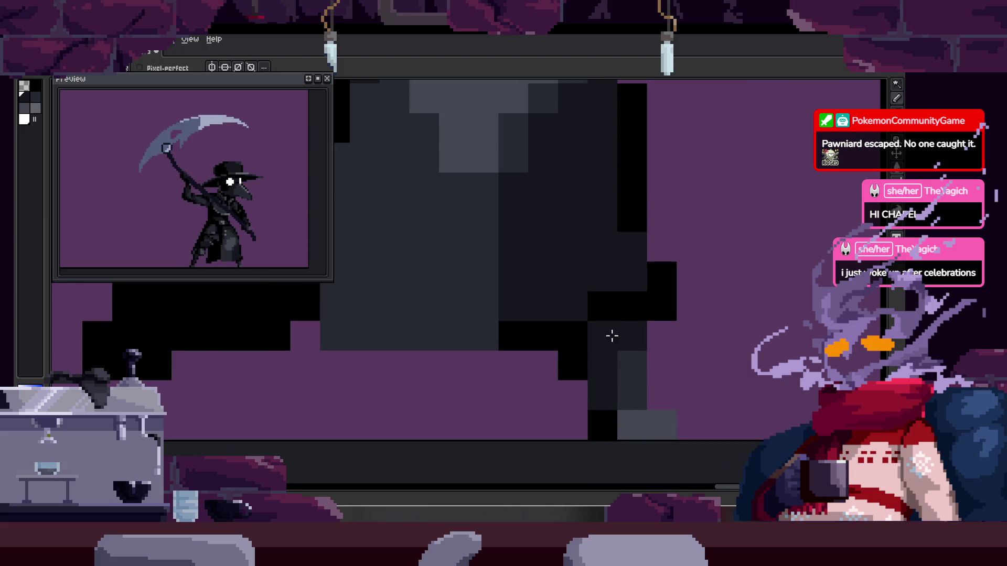
pyautogui.scroll(-2, 682, 325)
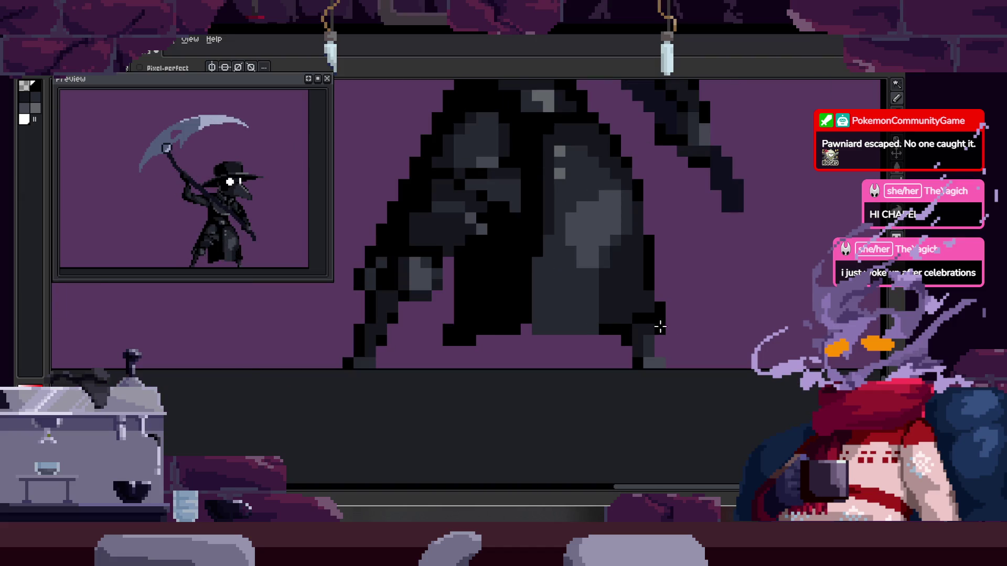
pyautogui.scroll(1, 661, 325)
pyautogui.scroll(3, 595, 325)
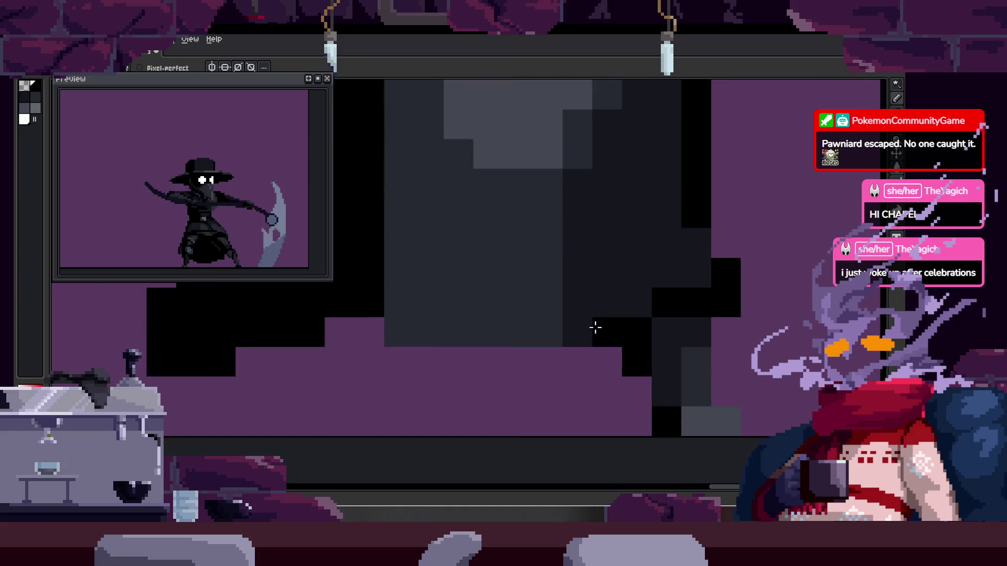
pyautogui.scroll(-5, 562, 345)
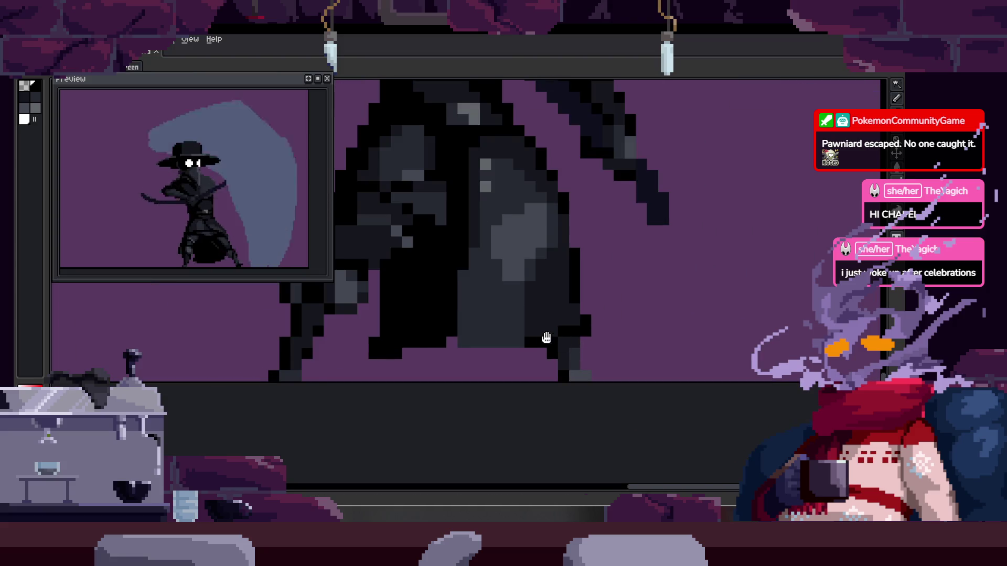
pyautogui.scroll(3, 573, 333)
pyautogui.click(593, 334)
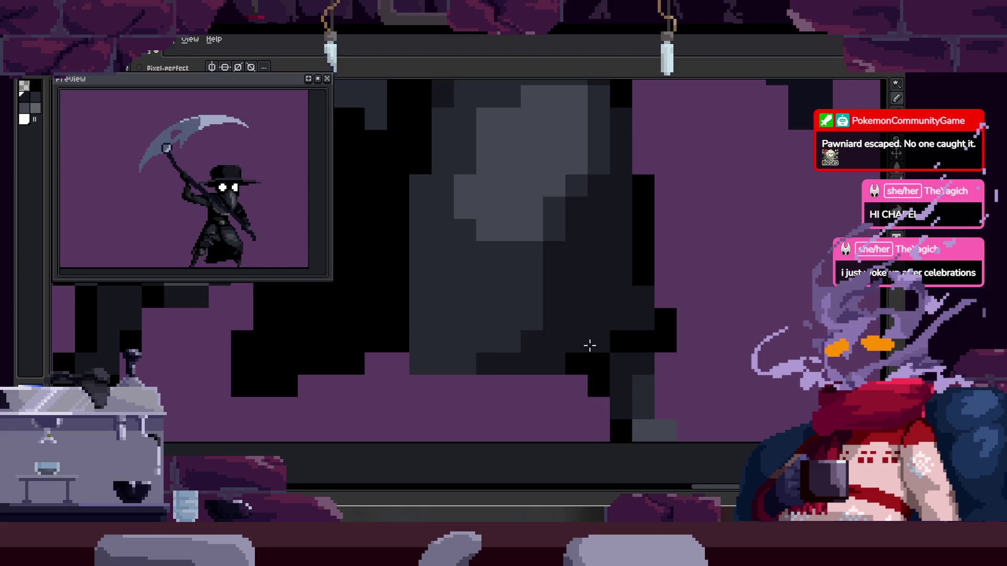
pyautogui.scroll(-3, 587, 345)
pyautogui.scroll(3, 498, 335)
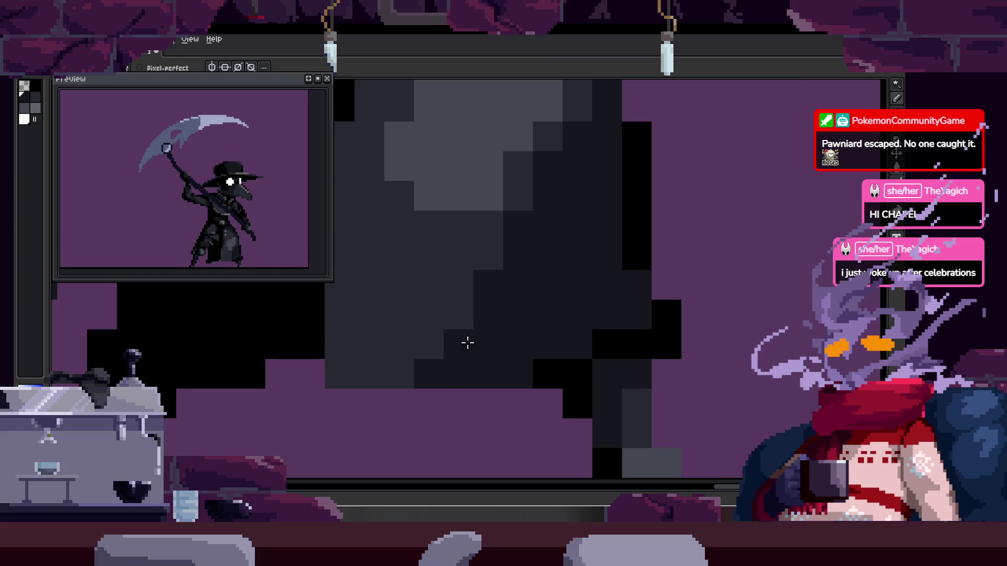
# On the next frame, add a dark pixel to the figure, then advance another frame
pyautogui.press('Right')
pyautogui.click(500, 310)
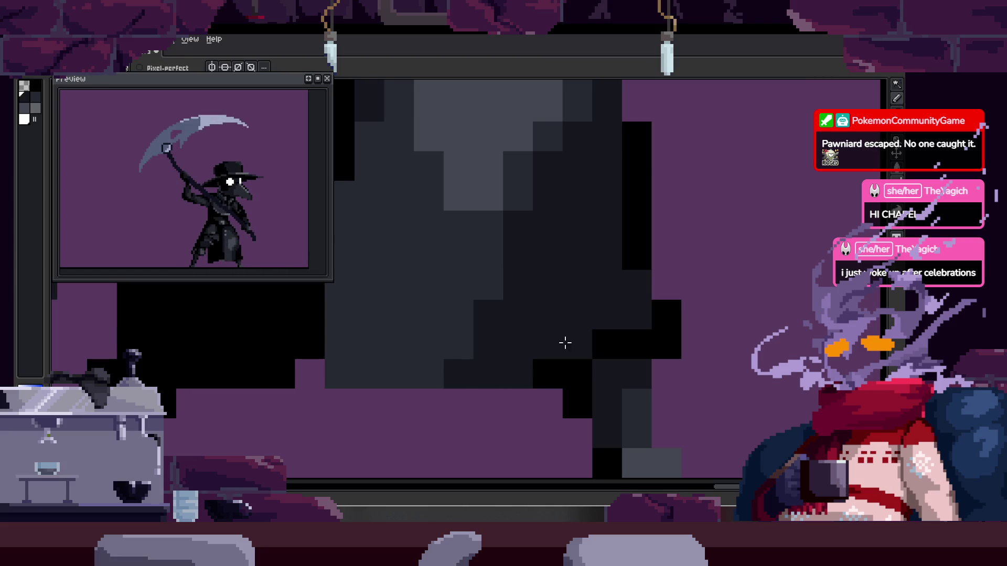
pyautogui.scroll(-4, 561, 344)
pyautogui.press('Right')
pyautogui.press('Right')
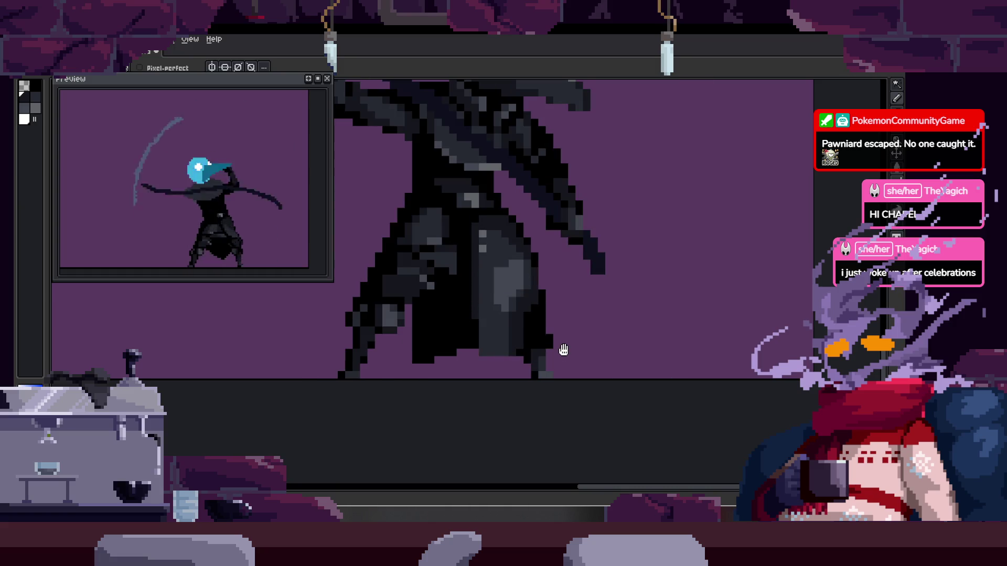
pyautogui.scroll(2, 525, 336)
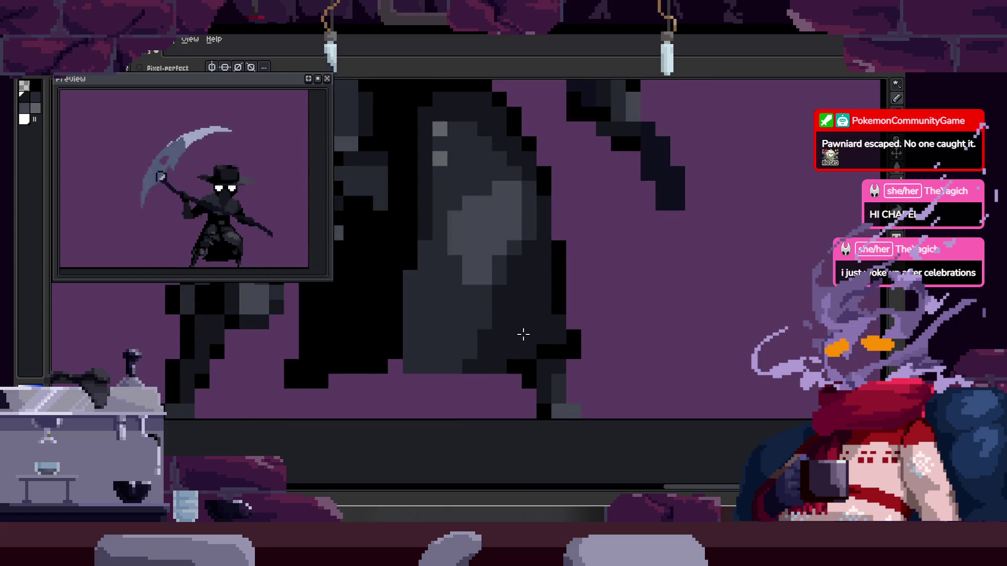
pyautogui.scroll(2, 504, 326)
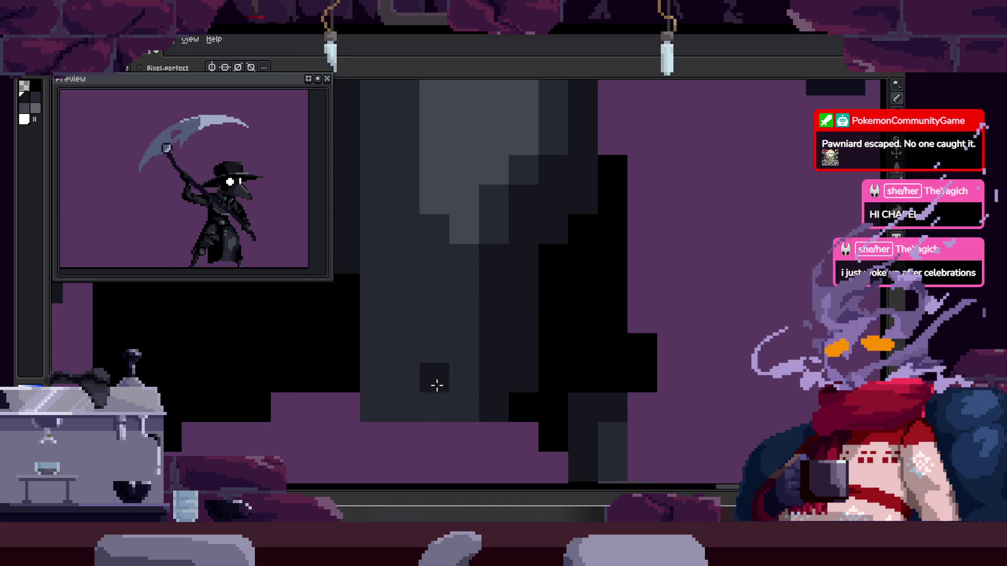
pyautogui.scroll(-3, 481, 379)
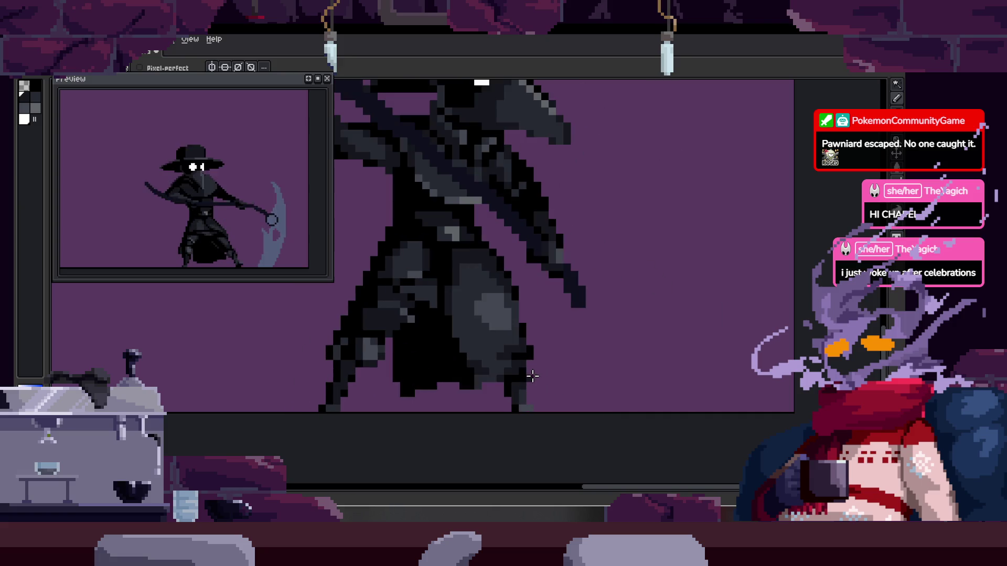
# Toggle the animation timeline on and off while zooming the canvas, leaving it visible
pyautogui.press('Tab')
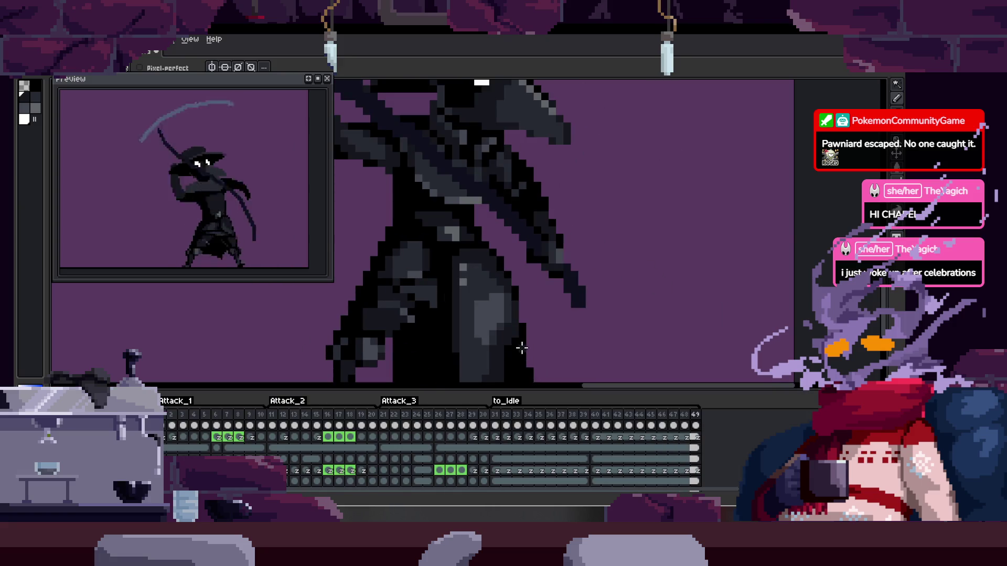
pyautogui.press('Tab')
pyautogui.scroll(3, 521, 347)
pyautogui.press('Tab')
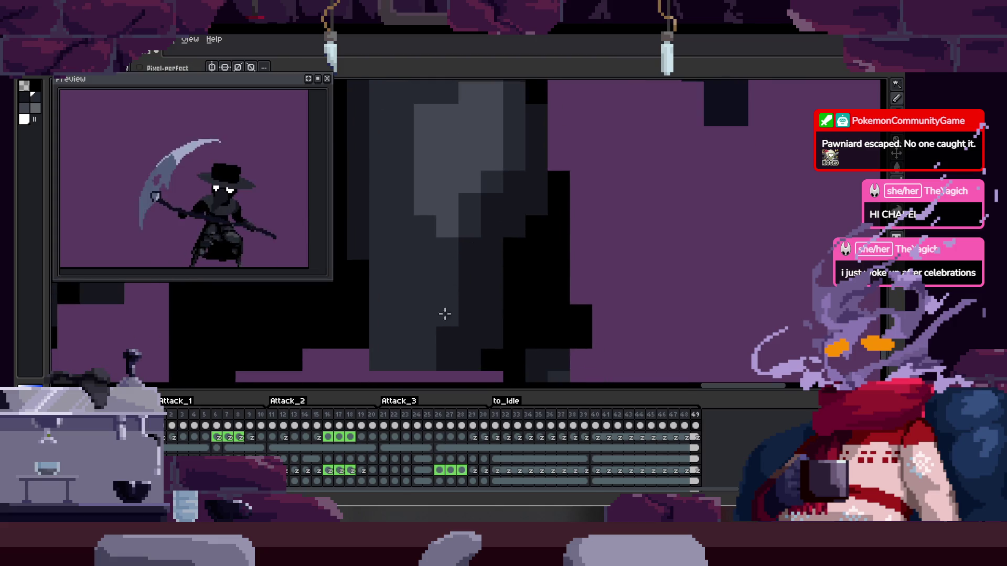
pyautogui.scroll(-2, 495, 322)
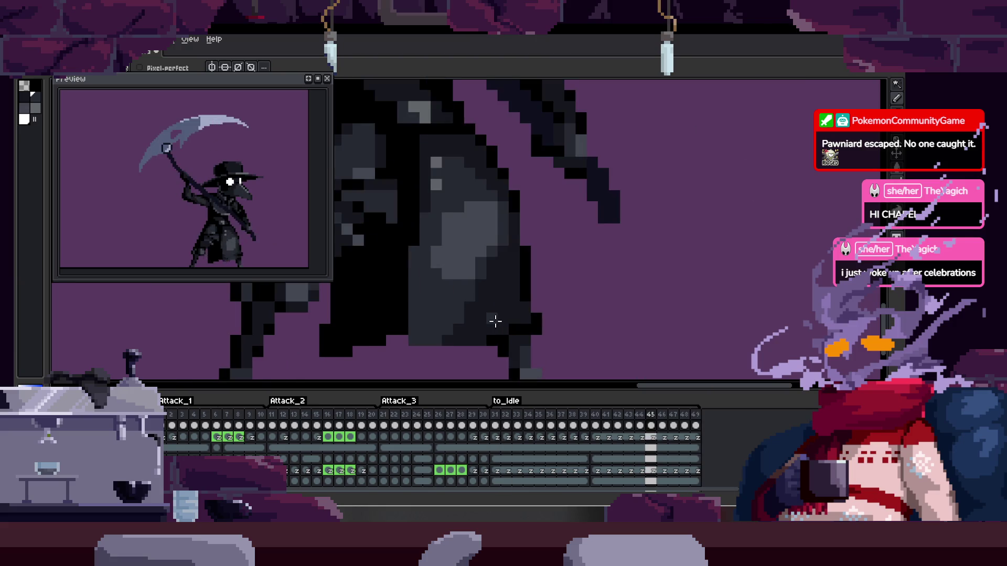
pyautogui.scroll(2, 493, 323)
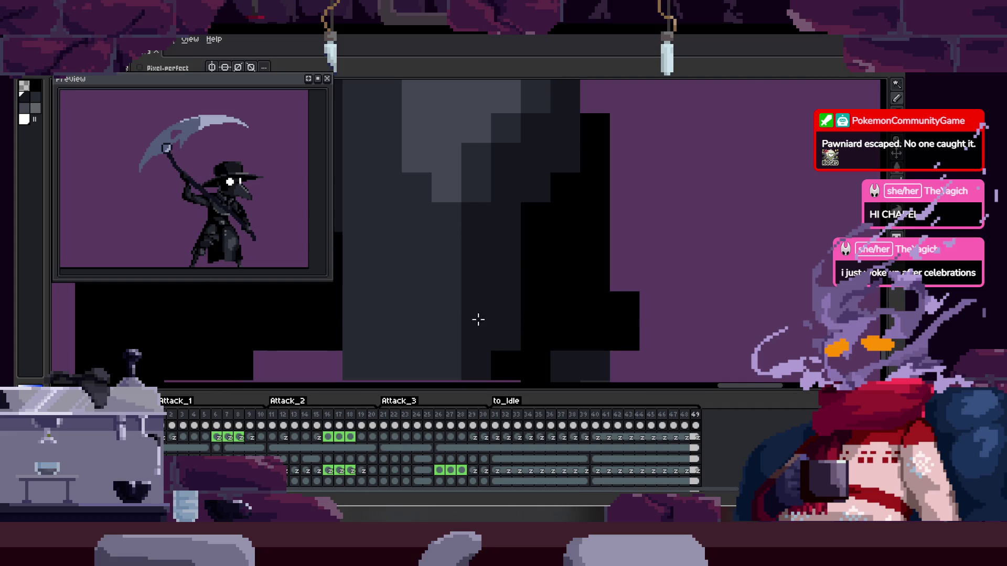
pyautogui.press('Tab')
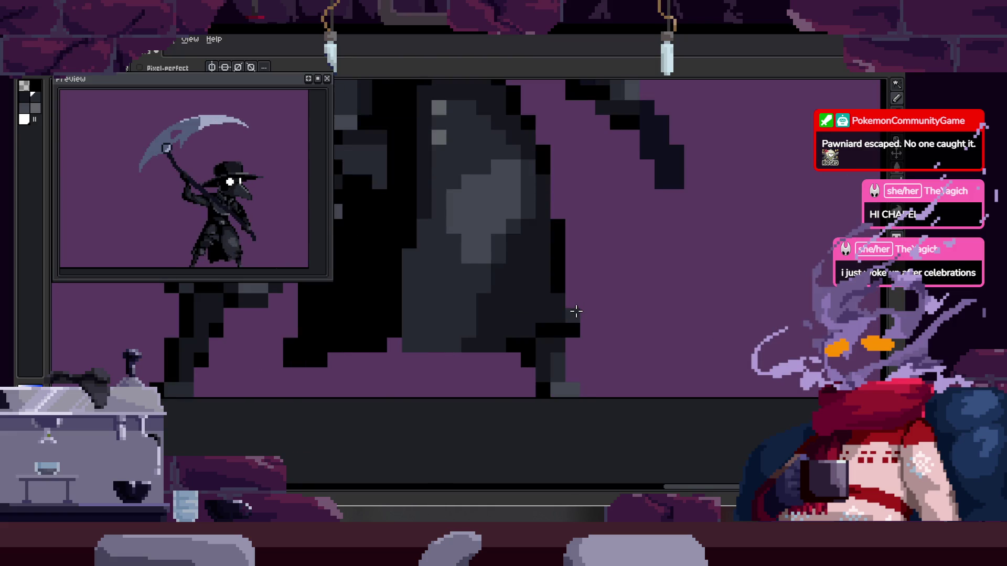
pyautogui.press('Tab')
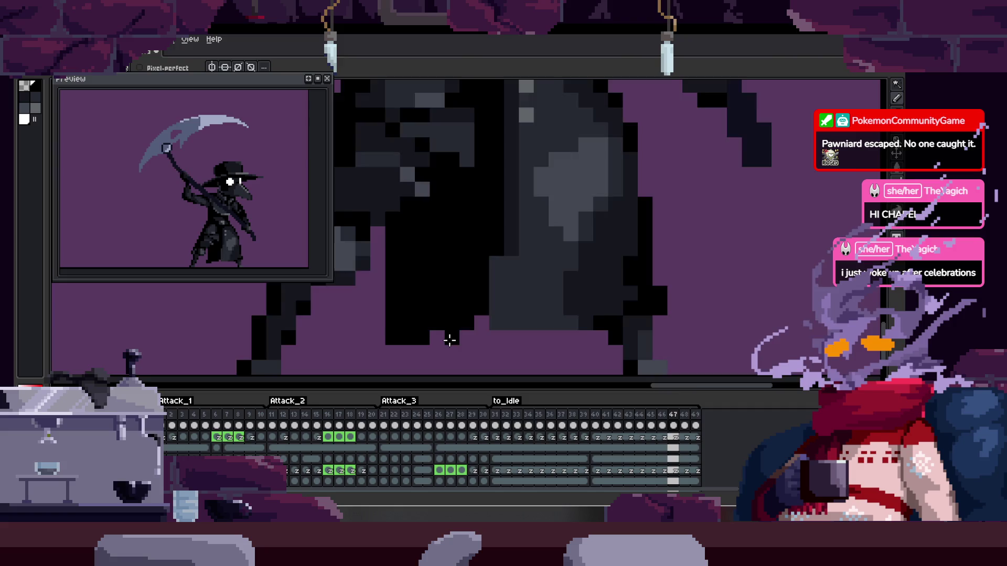
pyautogui.scroll(2, 450, 340)
pyautogui.scroll(-1, 458, 320)
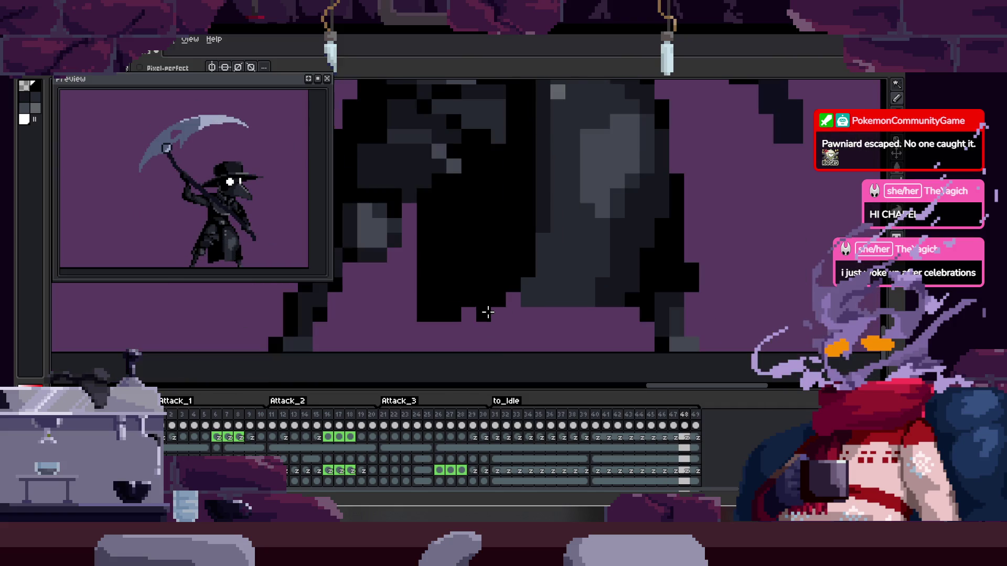
# Stop playback on frame 43 of the to_Idle section with the scythe raised
pyautogui.press('Return')
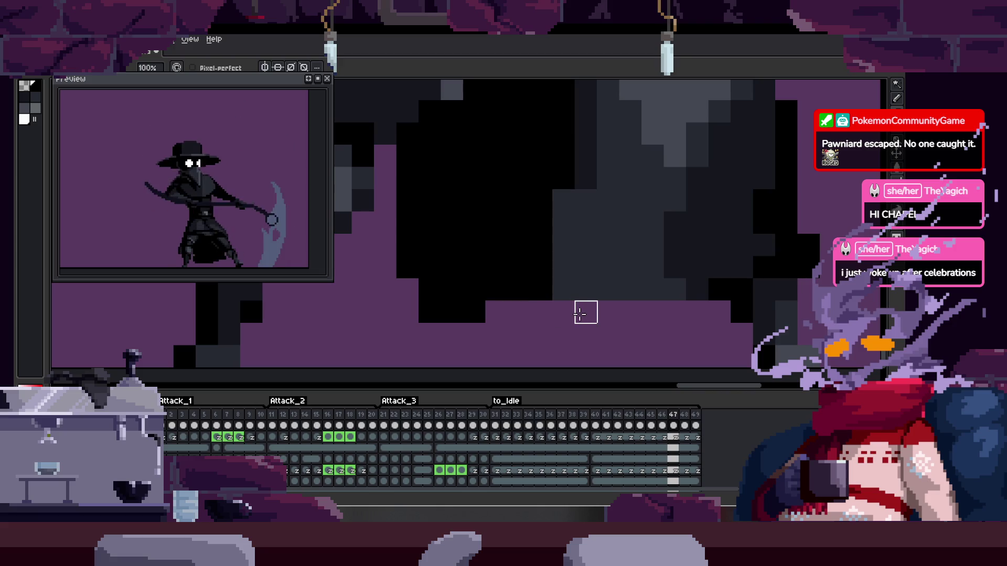
pyautogui.scroll(-1, 561, 288)
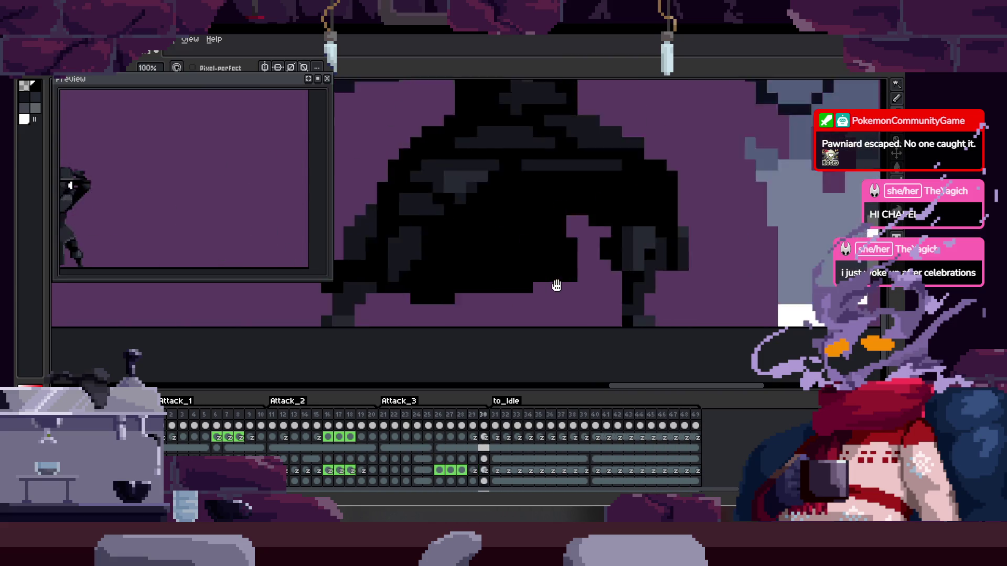
pyautogui.press('Tab')
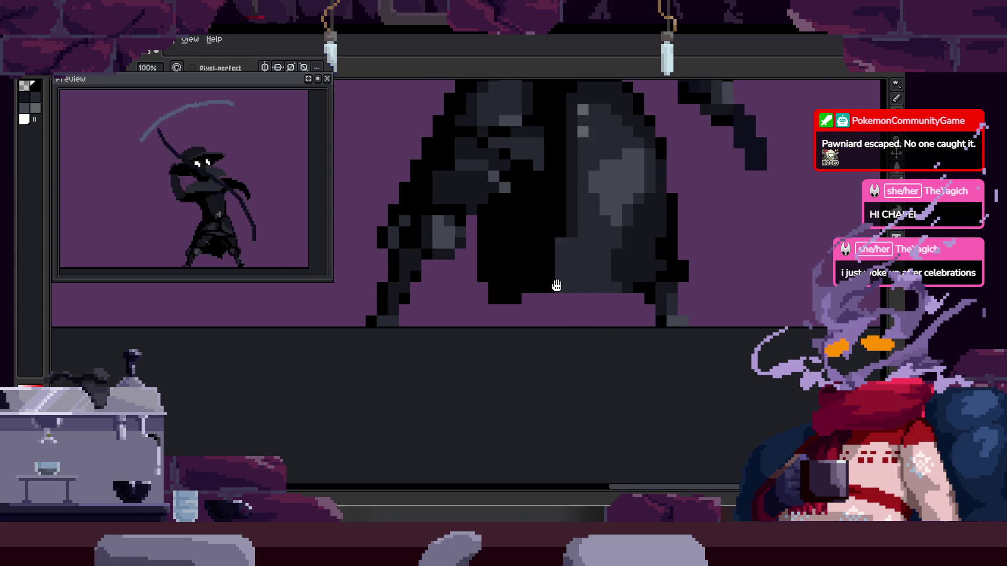
pyautogui.press('Tab')
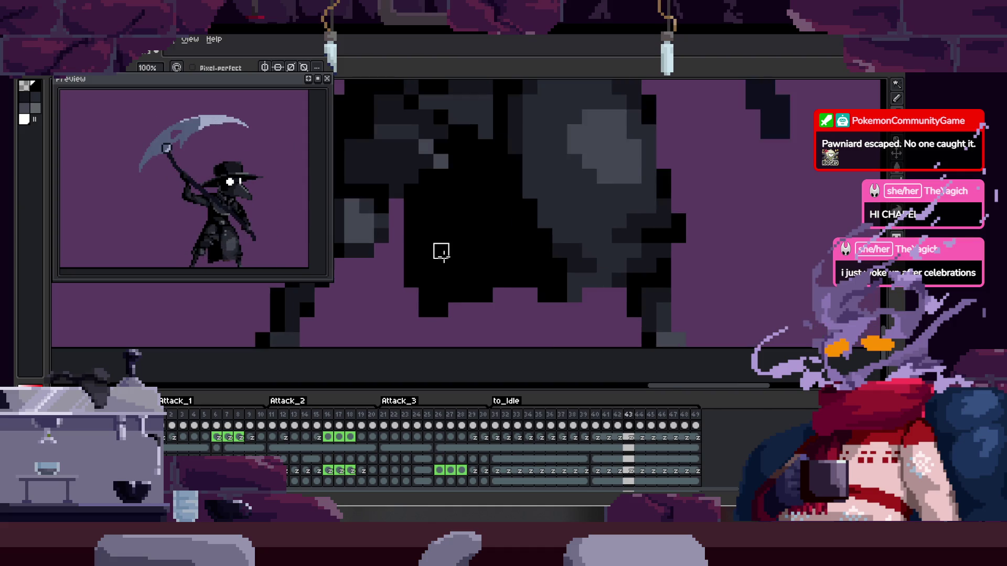
pyautogui.press('Tab')
# Lasso-select and clear the dark pixels beside the figure's leg, then compare neighbouring frames
pyautogui.press('q')
pyautogui.moveTo(388, 214)
pyautogui.mouseDown()
pyautogui.moveTo(477, 333)
pyautogui.moveTo(420, 216)
pyautogui.mouseUp()
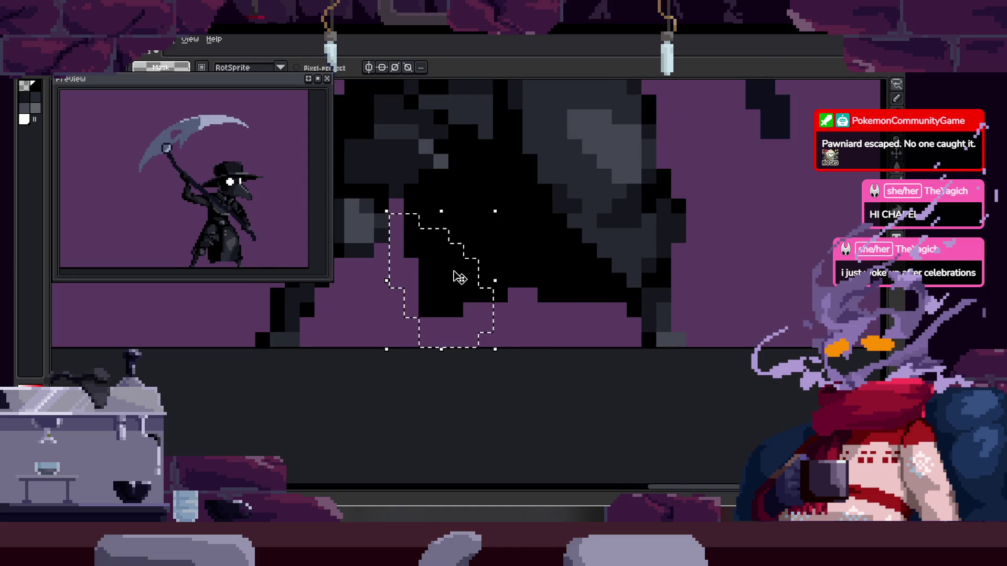
pyautogui.press('Delete')
pyautogui.hotkey('ctrl', 'd')
pyautogui.press('Right')
pyautogui.press('Left')
pyautogui.press('Left')
# Move the small dark chunk under the coat into place, checking it against neighbouring frames
pyautogui.moveTo(412, 238); pyautogui.dragTo(463, 287)
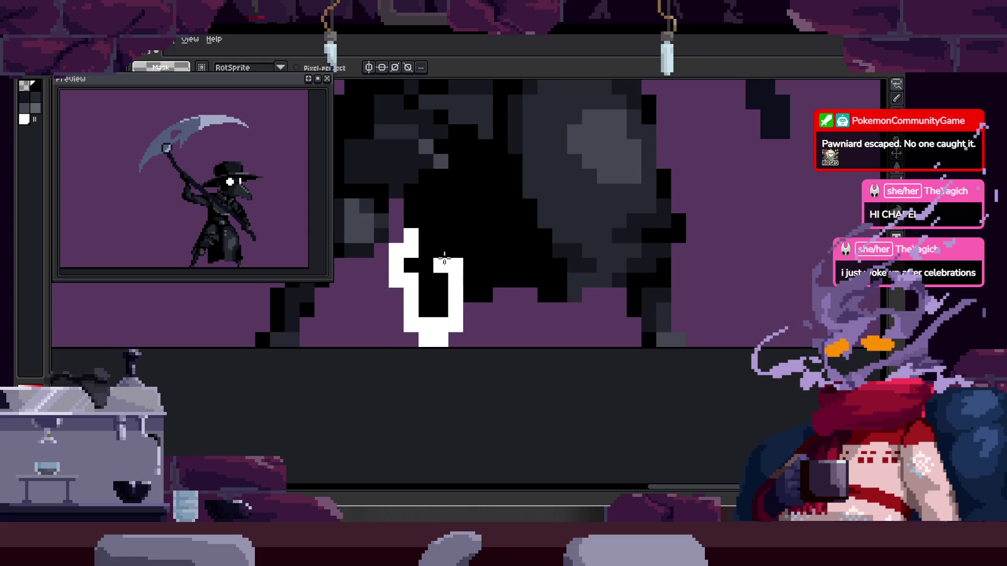
pyautogui.hotkey('ctrl', 'd')
pyautogui.press('Right')
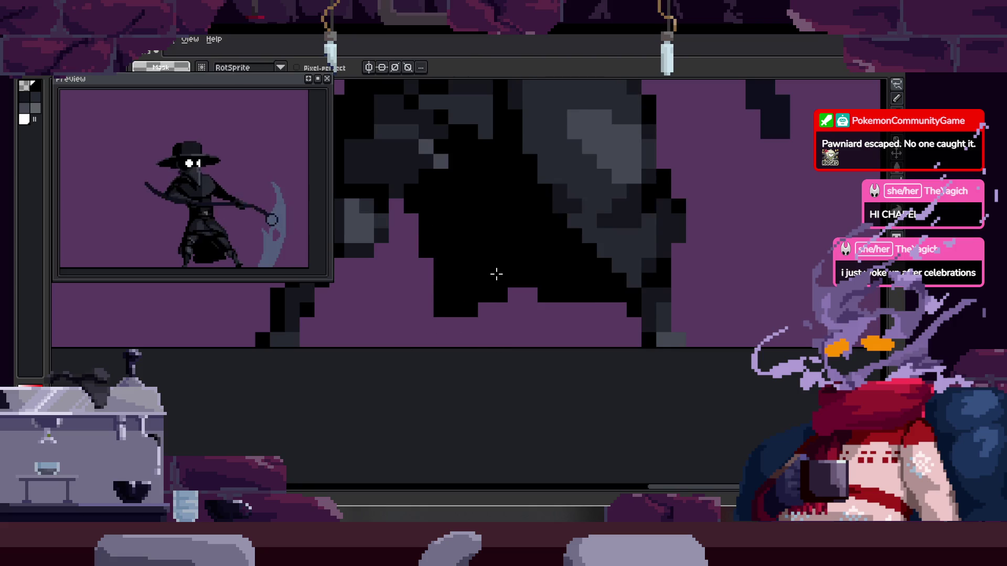
pyautogui.press('Left')
pyautogui.moveTo(393, 273); pyautogui.dragTo(456, 294)
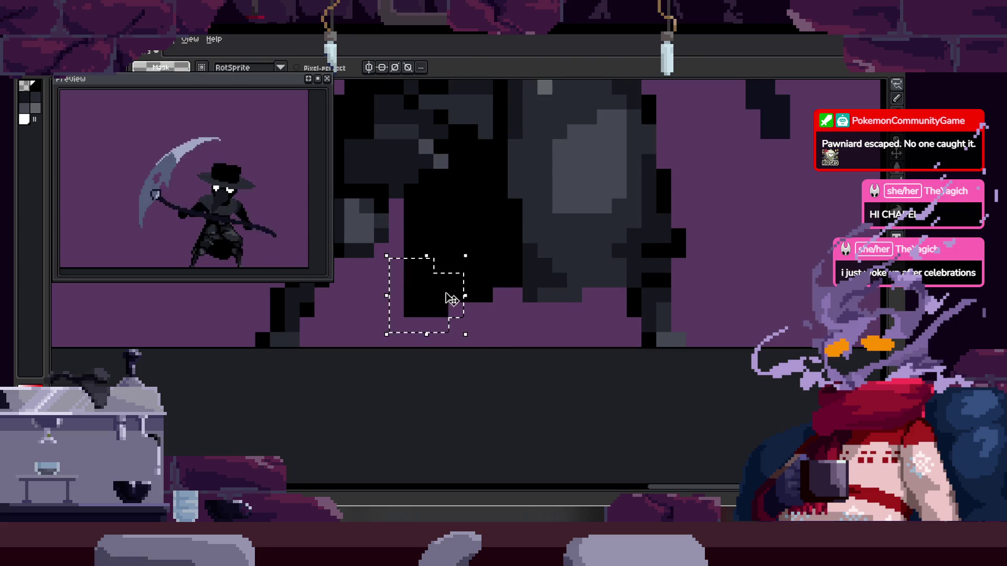
pyautogui.hotkey('ctrl', 'd')
pyautogui.press('Right')
pyautogui.press('Right')
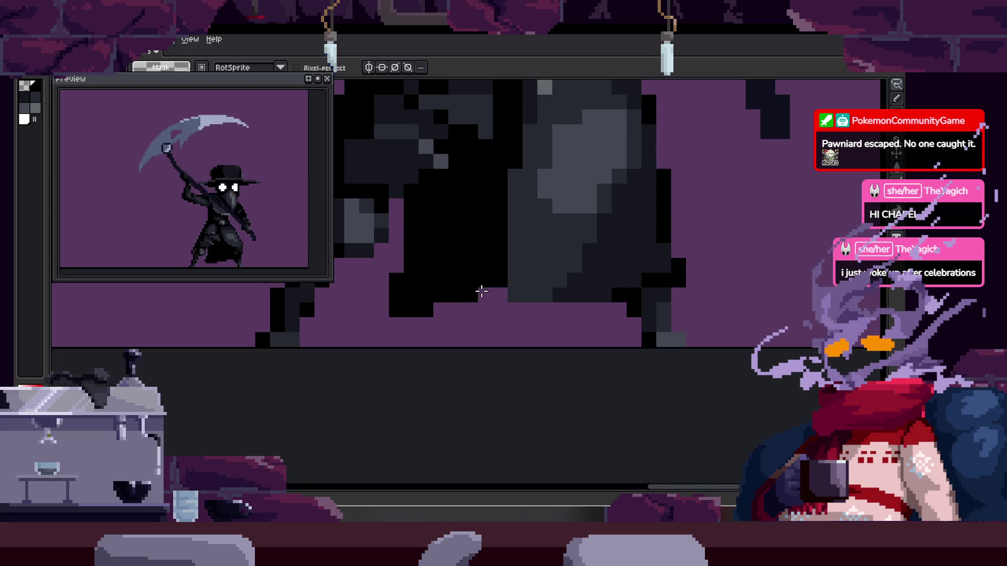
pyautogui.moveTo(399, 271)
pyautogui.mouseDown()
pyautogui.moveTo(435, 265)
pyautogui.moveTo(445, 298)
pyautogui.mouseUp()
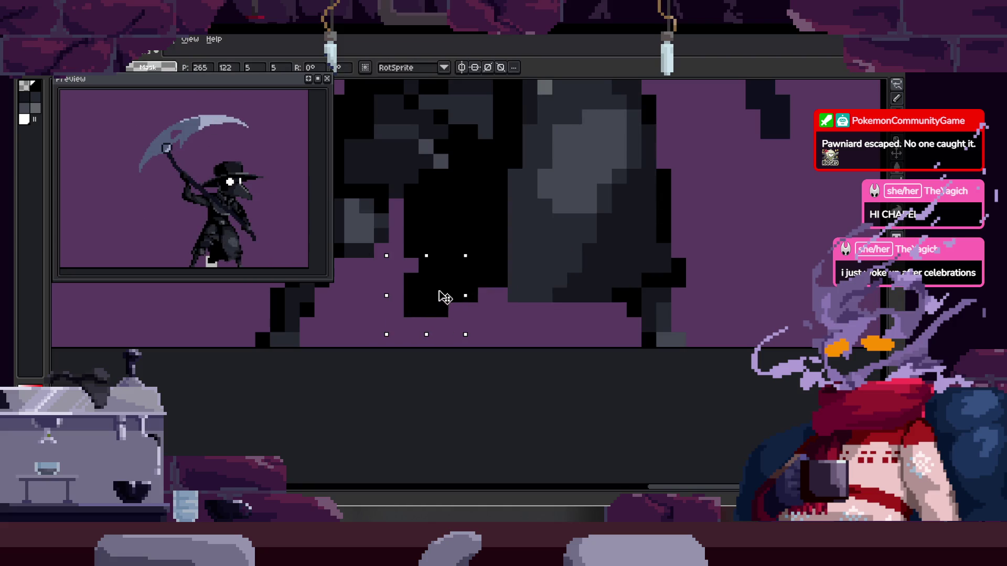
pyautogui.hotkey('ctrl', 'd')
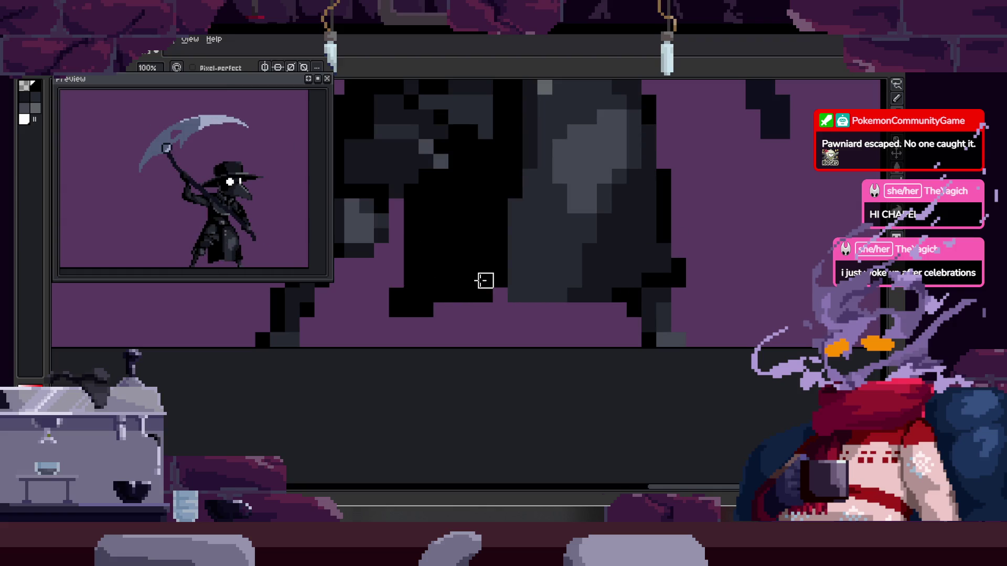
# Zoom in on the canvas, return to the Pencil, and show the animation timeline
pyautogui.scroll(1, 418, 301)
pyautogui.press('i')
pyautogui.press('b')
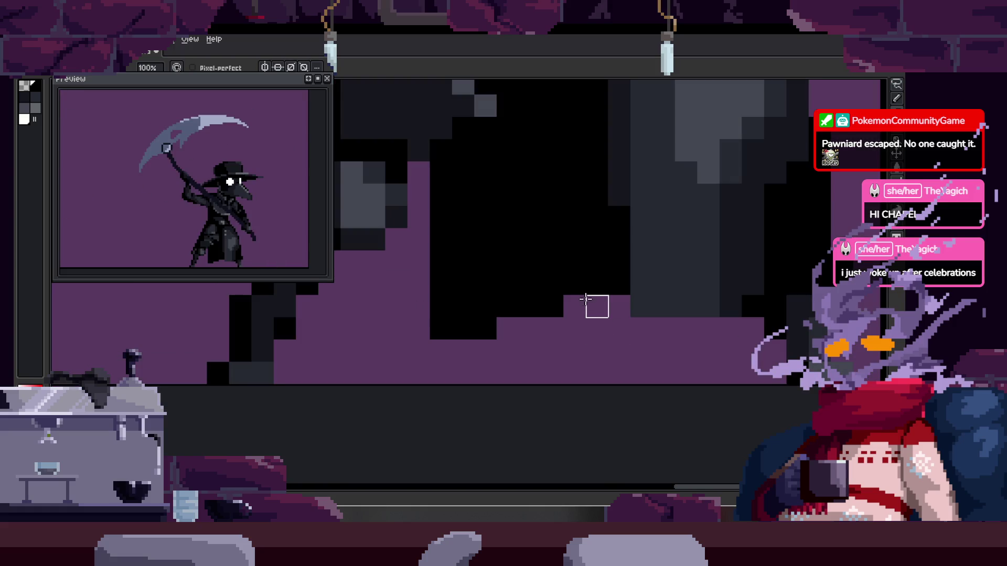
pyautogui.press('Tab')
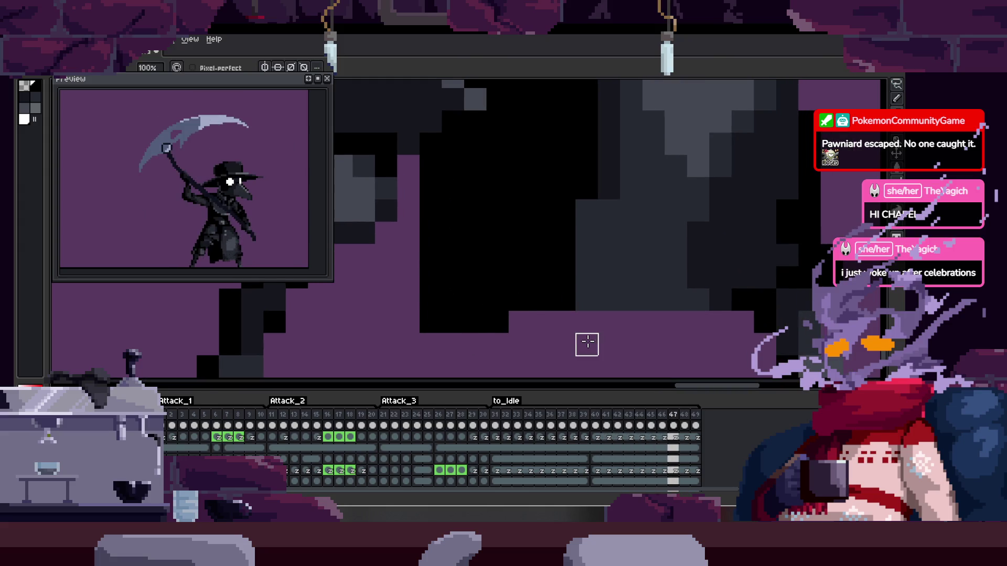
# Paint over a stray black pixel near the legs with purple
pyautogui.scroll(-1, 587, 340)
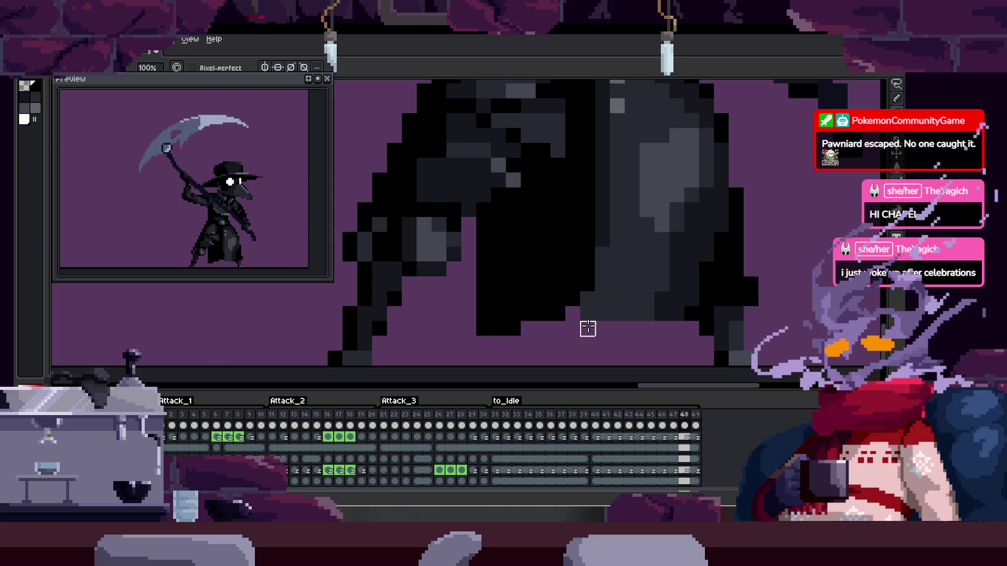
pyautogui.scroll(1, 588, 329)
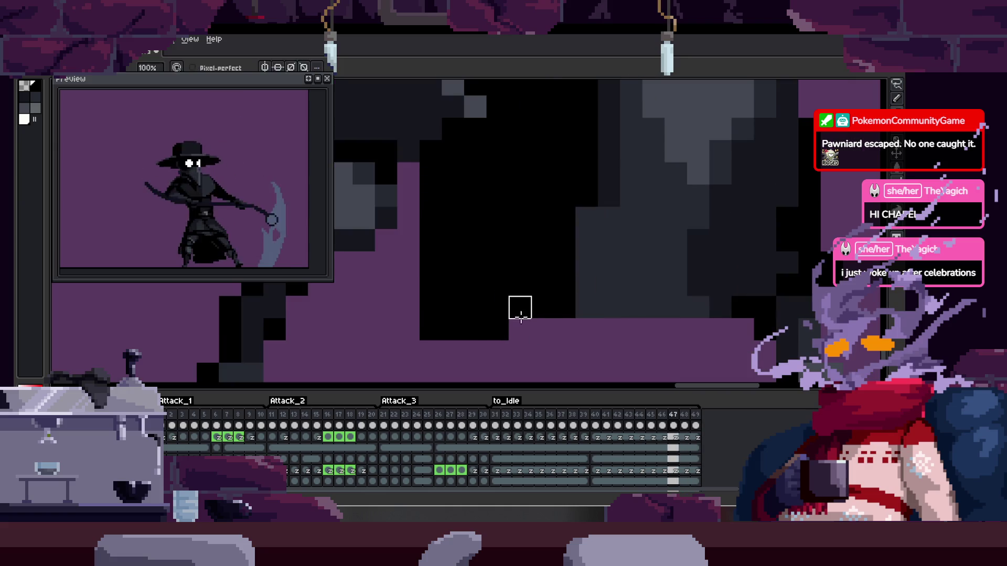
pyautogui.press('e')
pyautogui.click(511, 326)
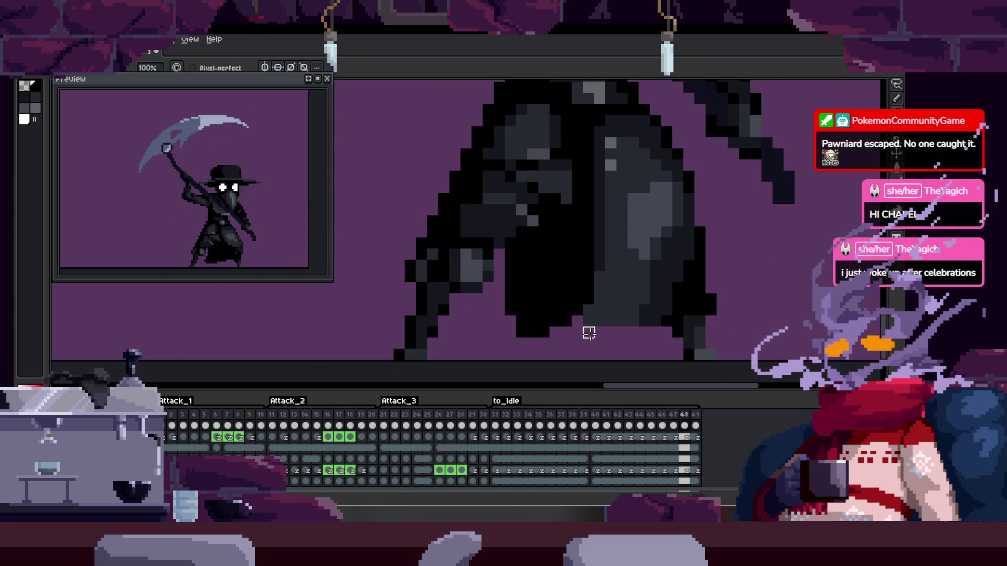
# On frame 46, try drawing black pixels beside the legs, then undo the stroke
pyautogui.scroll(-3, 603, 330)
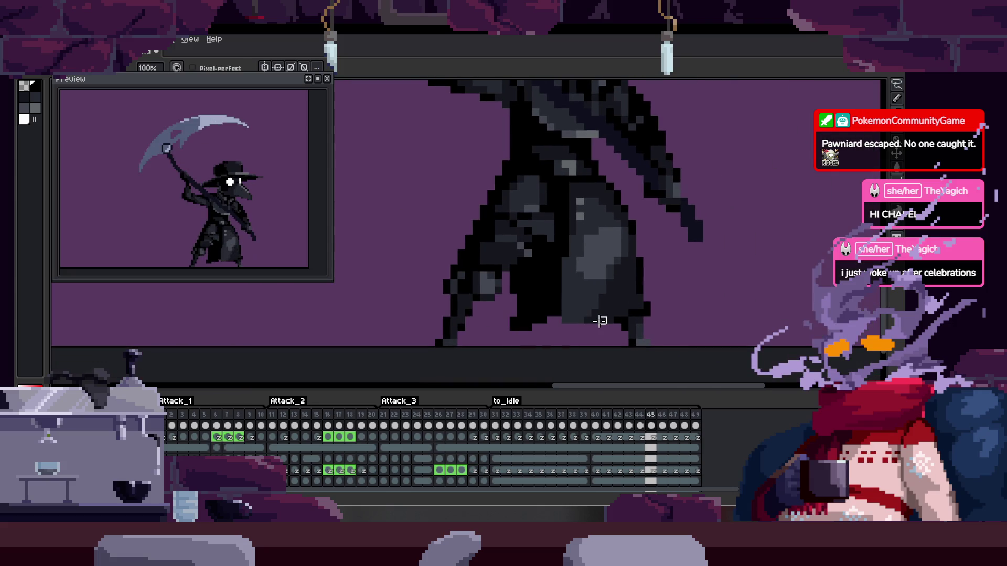
pyautogui.scroll(2, 524, 328)
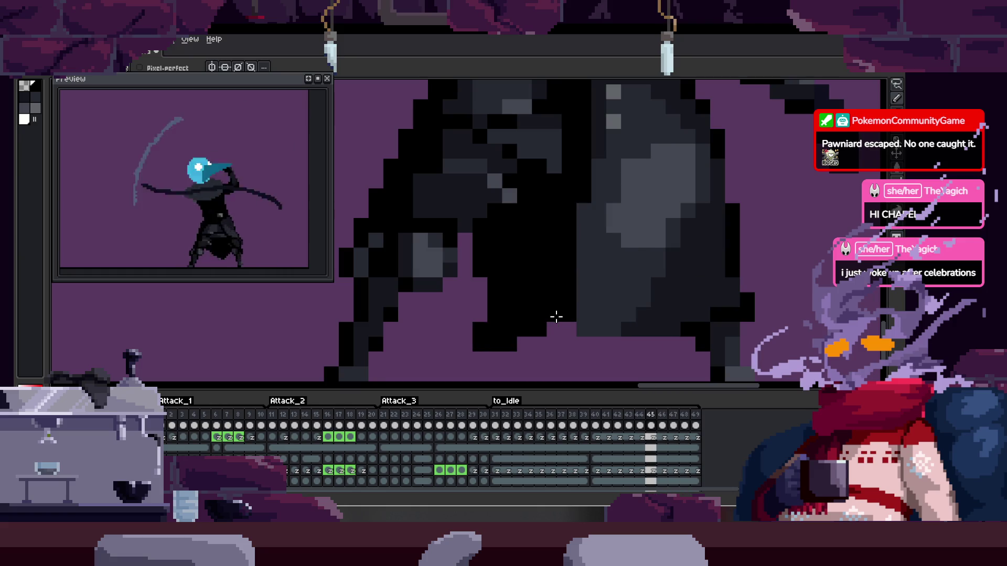
pyautogui.press('Right')
pyautogui.press('Right')
pyautogui.press('Right')
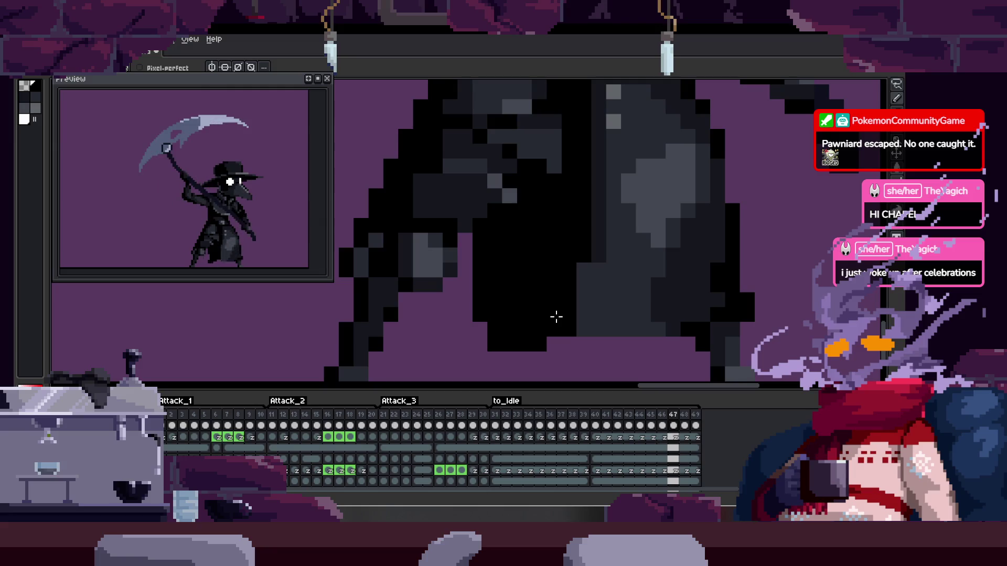
pyautogui.press('Left')
pyautogui.press('Left')
pyautogui.press('Right')
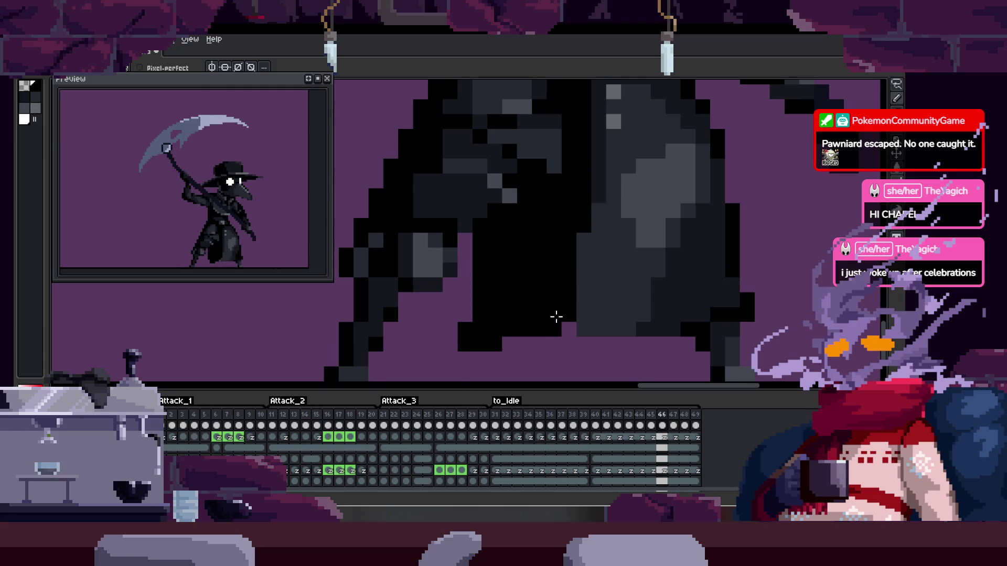
pyautogui.scroll(2, 467, 303)
pyautogui.moveTo(467, 304); pyautogui.dragTo(428, 326)
pyautogui.scroll(-3, 428, 325)
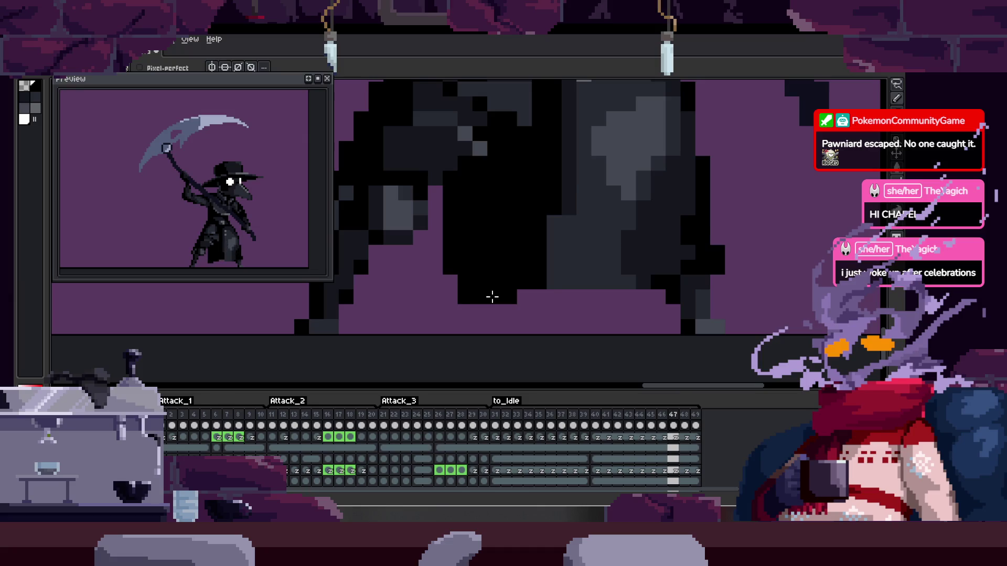
pyautogui.moveTo(436, 268); pyautogui.dragTo(481, 295)
pyautogui.hotkey('ctrl', 'z')
# Select an L-shaped patch of coat pixels and commit it, comparing frames 44 and 46
pyautogui.press('q')
pyautogui.moveTo(429, 261)
pyautogui.mouseDown()
pyautogui.moveTo(488, 275)
pyautogui.moveTo(479, 292)
pyautogui.mouseUp()
pyautogui.press('Return')
pyautogui.press('Left')
pyautogui.press('Left')
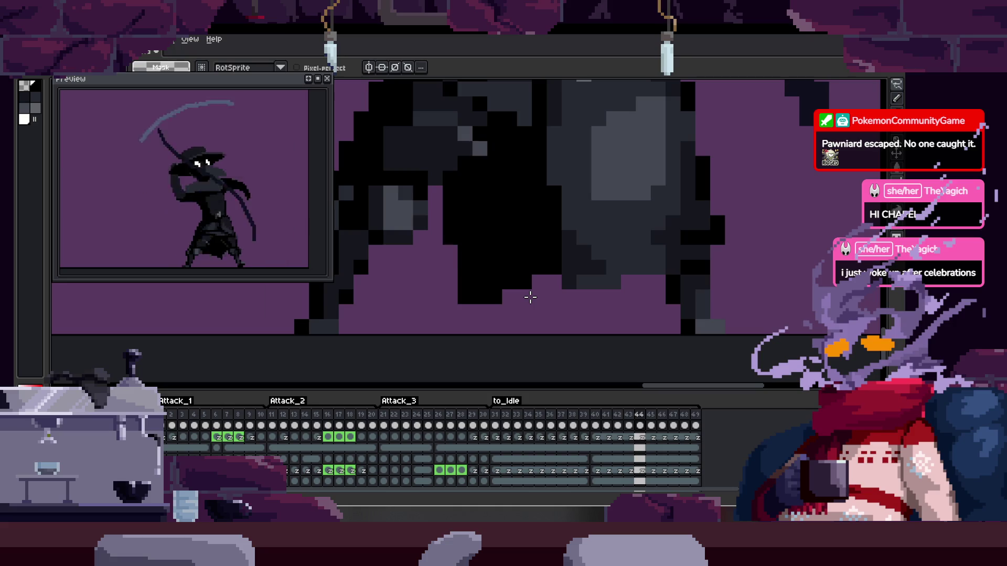
pyautogui.press('Right')
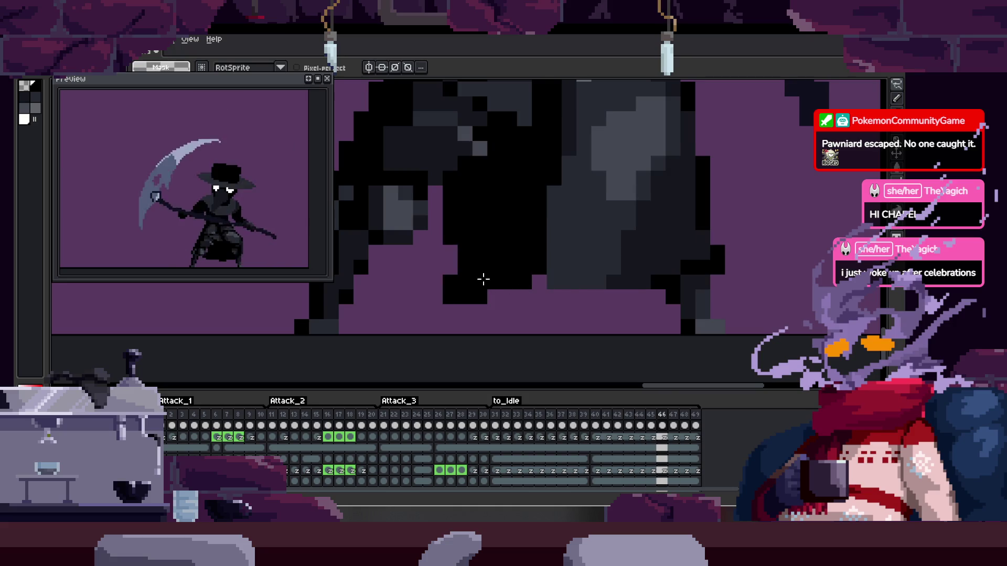
pyautogui.press('Right')
pyautogui.press('b')
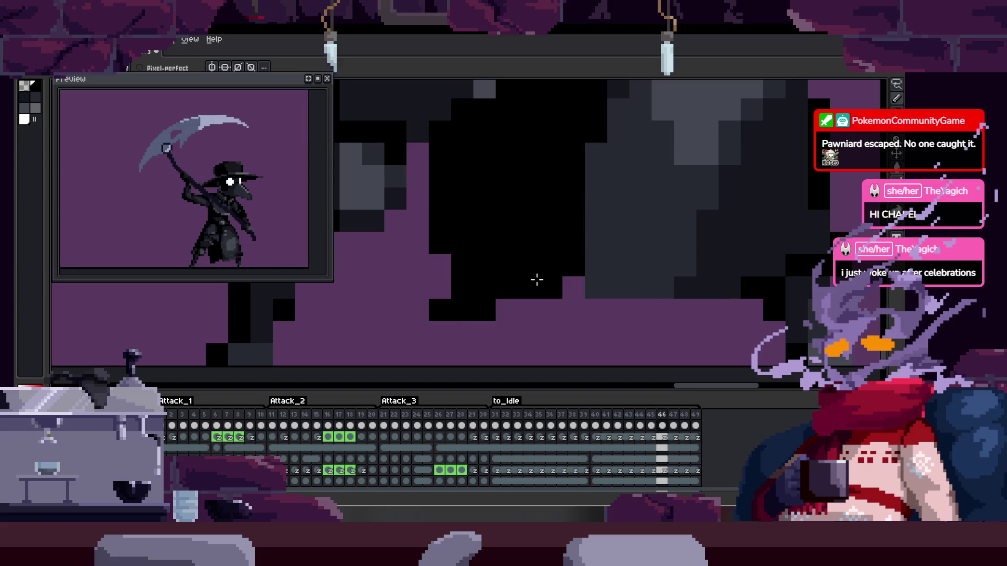
# Step through frames 34 to 48 to review the cleaned legs, ending on frame 48
pyautogui.scroll(-1, 536, 280)
pyautogui.press('Left')
pyautogui.press('Left')
pyautogui.press('Left')
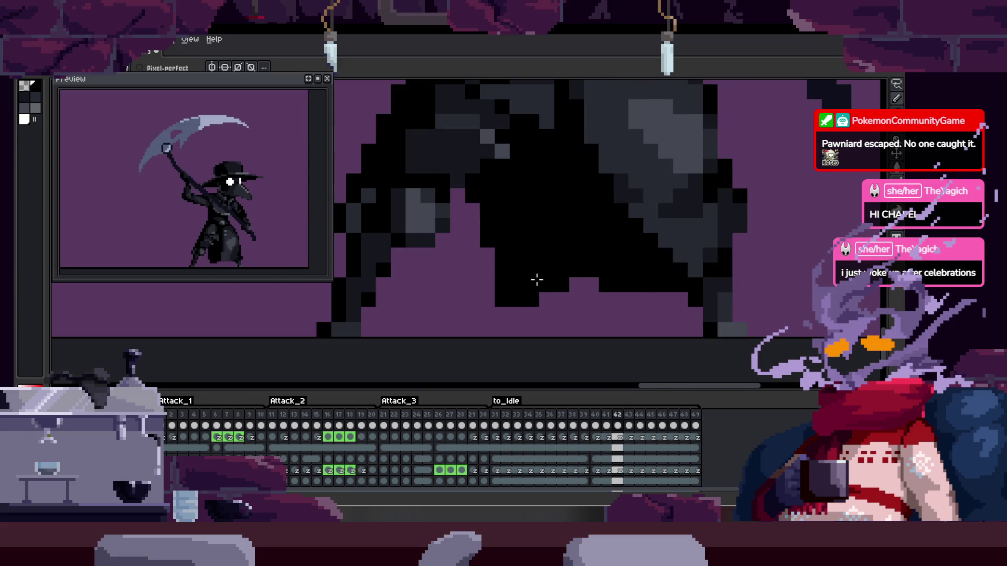
pyautogui.press('Left')
pyautogui.press('Left')
pyautogui.press('Left')
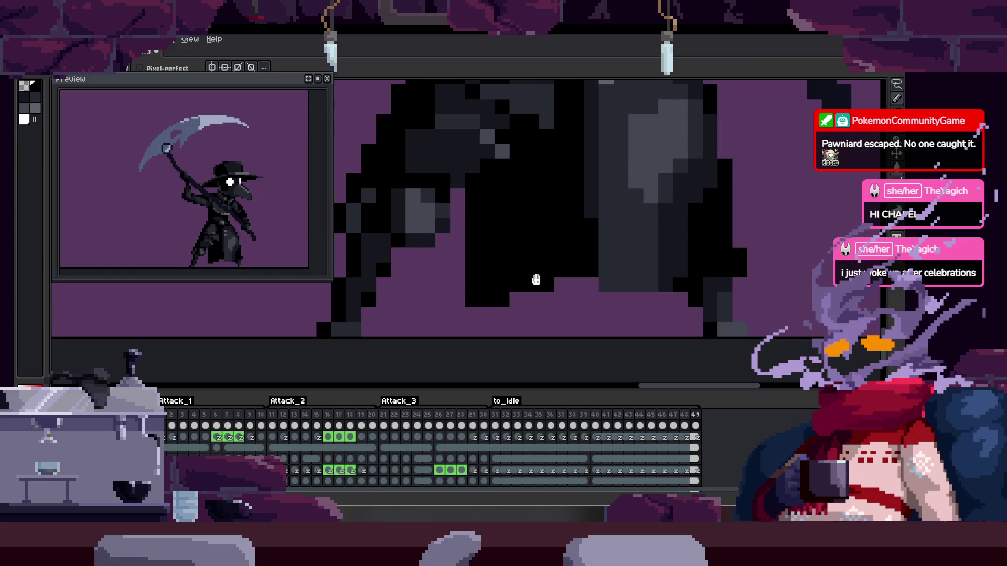
pyautogui.press('Right')
pyautogui.press('Right')
pyautogui.press('Right')
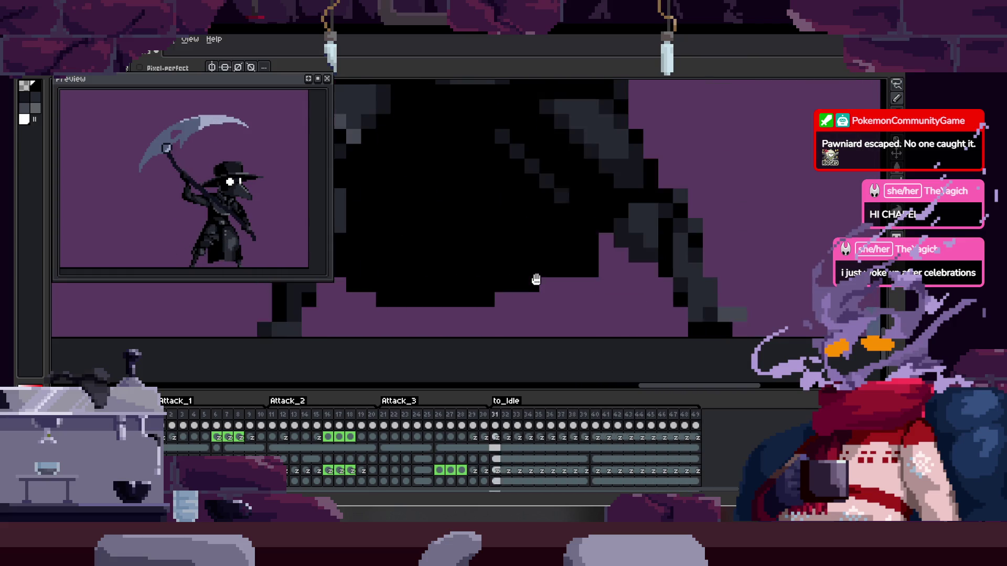
pyautogui.press('Right')
pyautogui.press('Right')
pyautogui.press('Right')
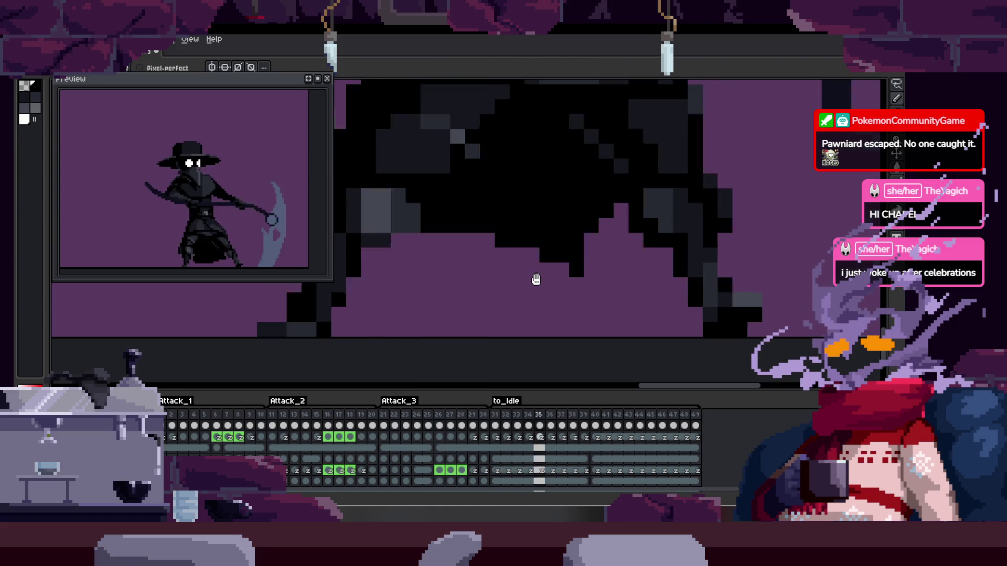
pyautogui.press('Right')
pyautogui.press('Right')
pyautogui.press('Right')
pyautogui.press('Left')
pyautogui.press('Left')
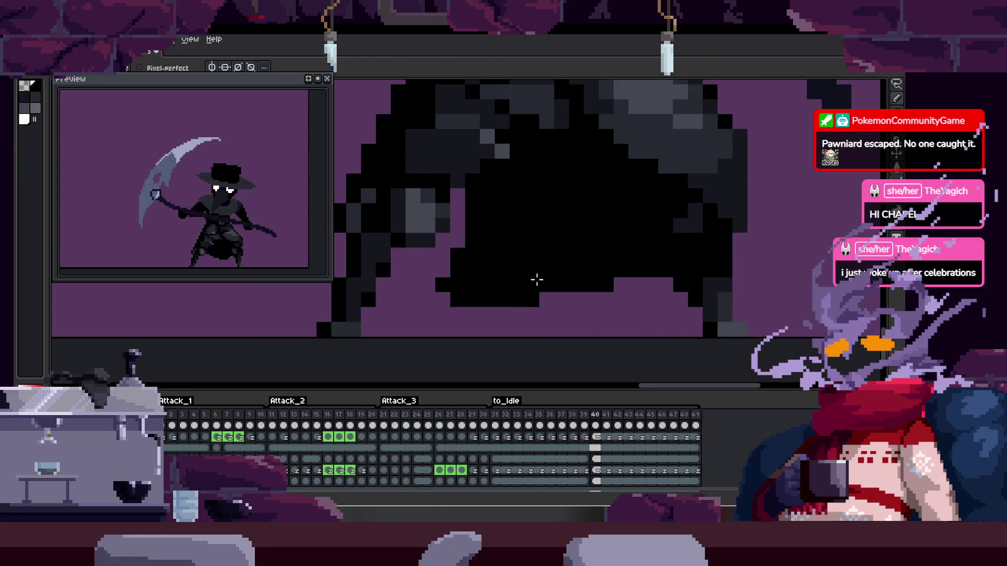
pyautogui.press('Right')
pyautogui.press('Right')
pyautogui.press('Right')
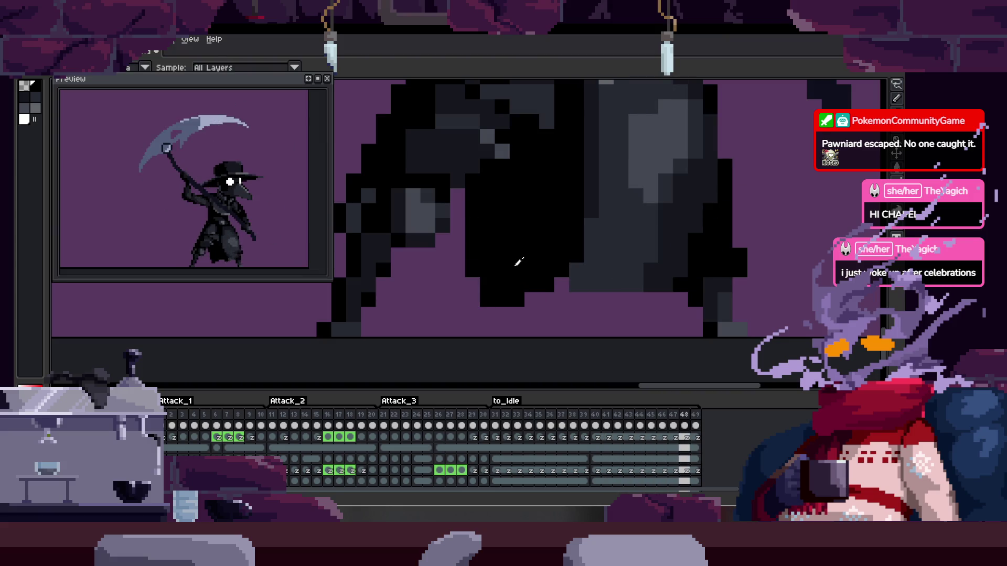
# Centre the whole character, play the scythe swing, save the file, and bring back the timeline
pyautogui.scroll(-3, 439, 294)
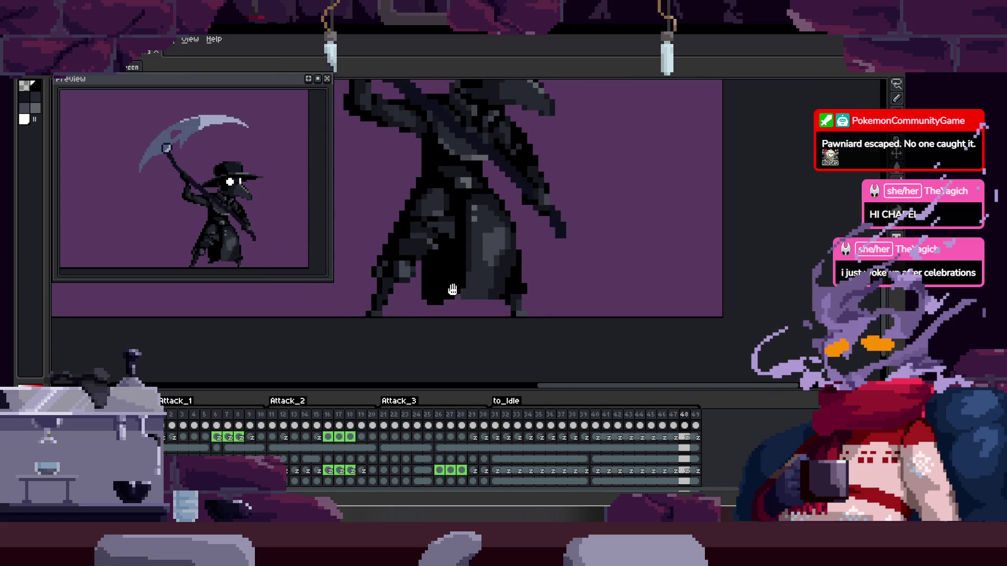
pyautogui.moveTo(452, 290); pyautogui.dragTo(429, 301)
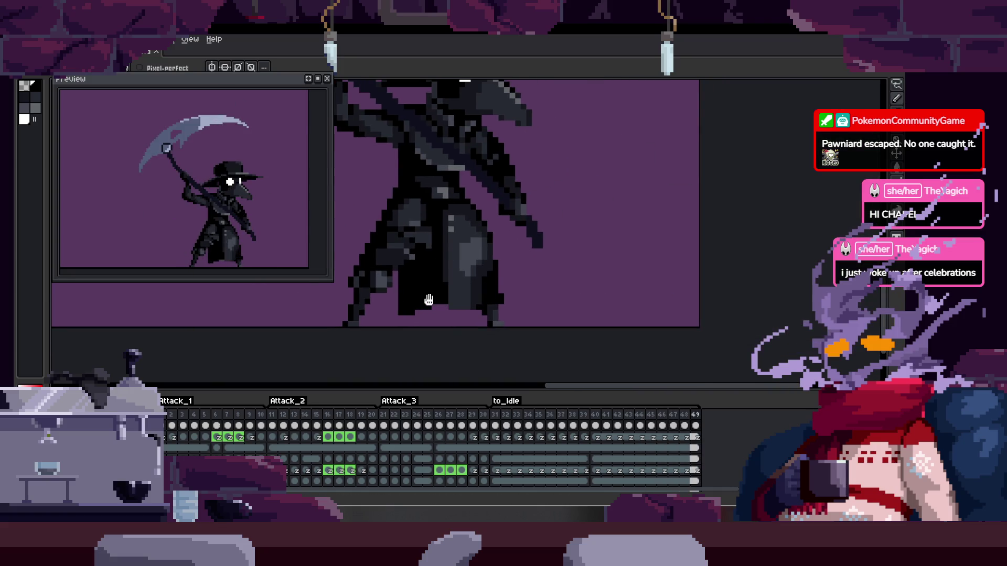
pyautogui.press('Return')
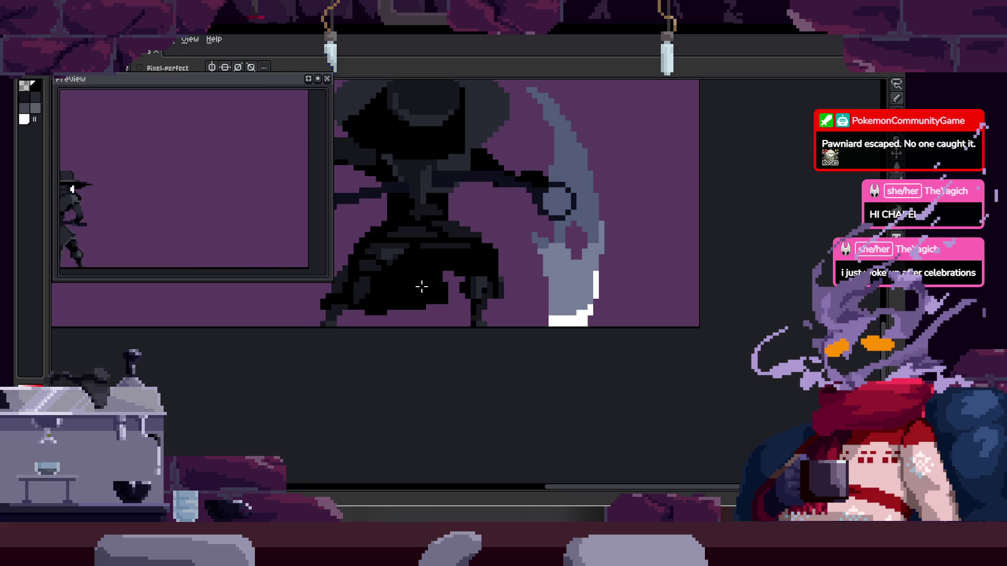
pyautogui.hotkey('ctrl', 's')
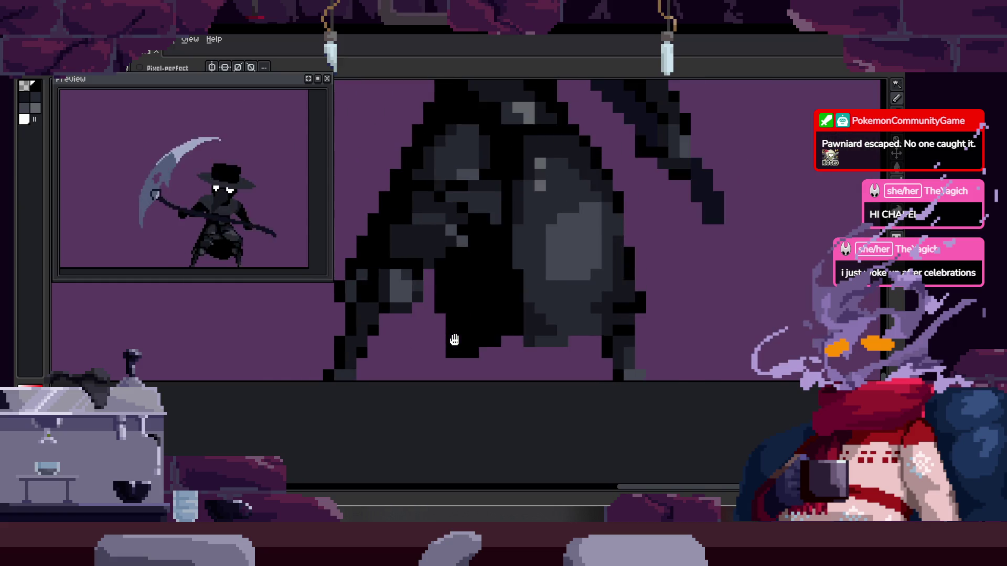
pyautogui.press('Tab')
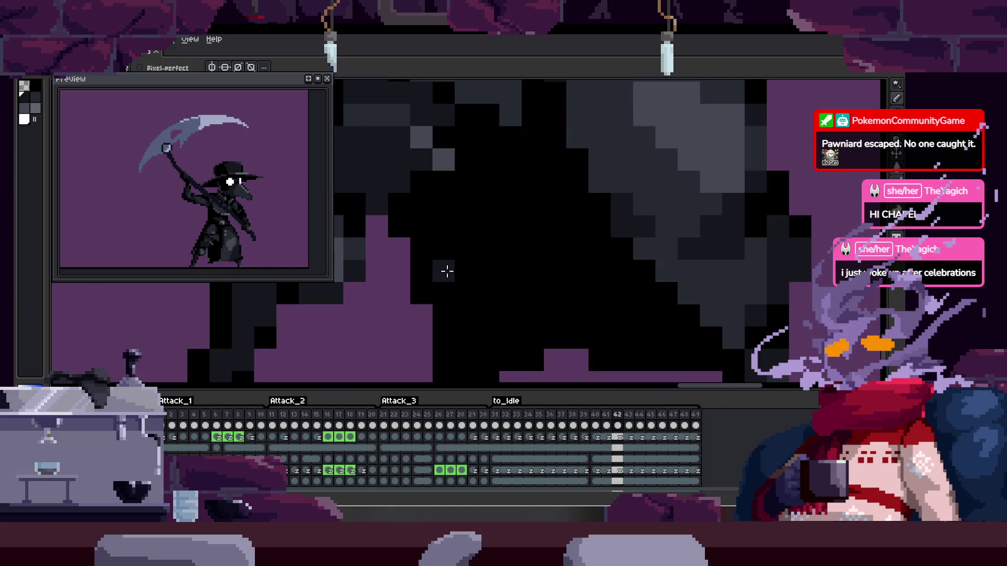
# With the timeline hidden, draw a dark-grey stroke on the lower coat, then show the timeline
pyautogui.press('Tab')
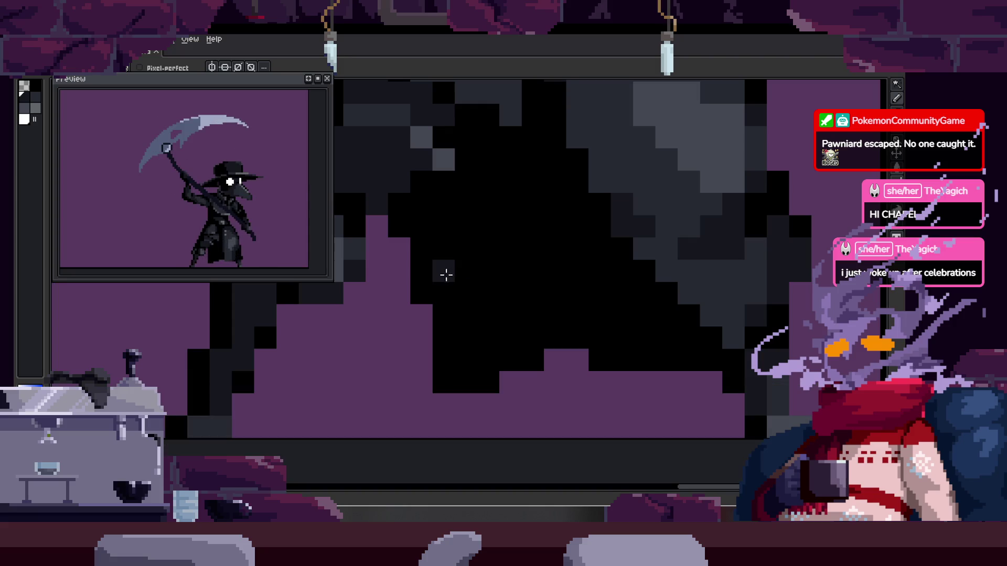
pyautogui.moveTo(457, 273); pyautogui.dragTo(482, 331)
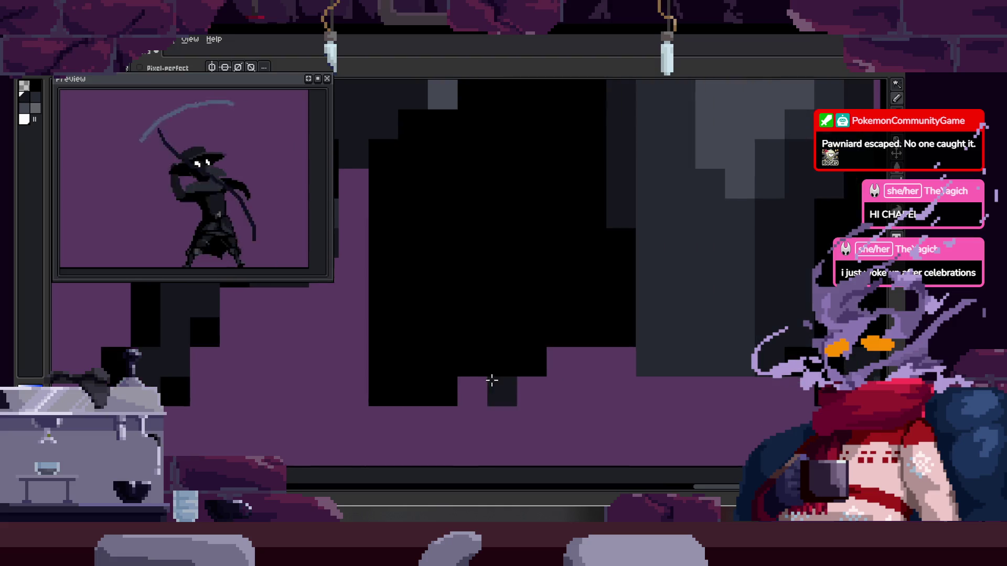
pyautogui.press('Tab')
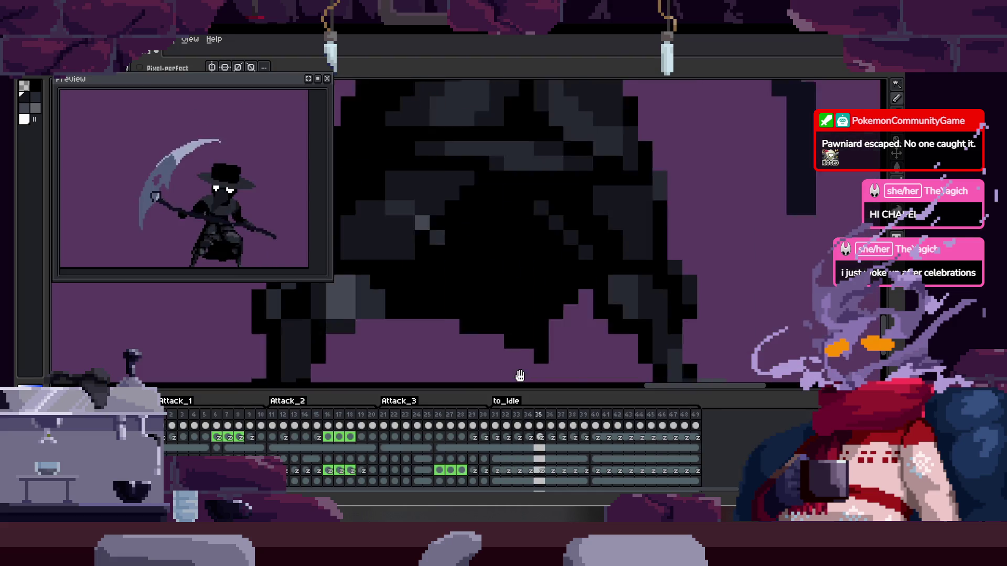
pyautogui.press('Tab')
pyautogui.scroll(-3, 627, 354)
pyautogui.scroll(-2, 627, 354)
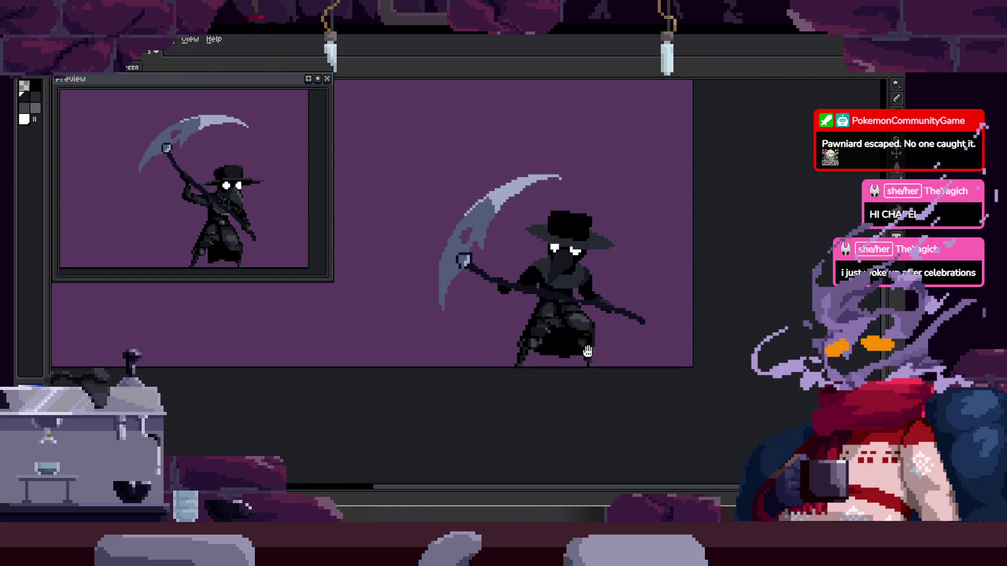
pyautogui.scroll(2, 556, 340)
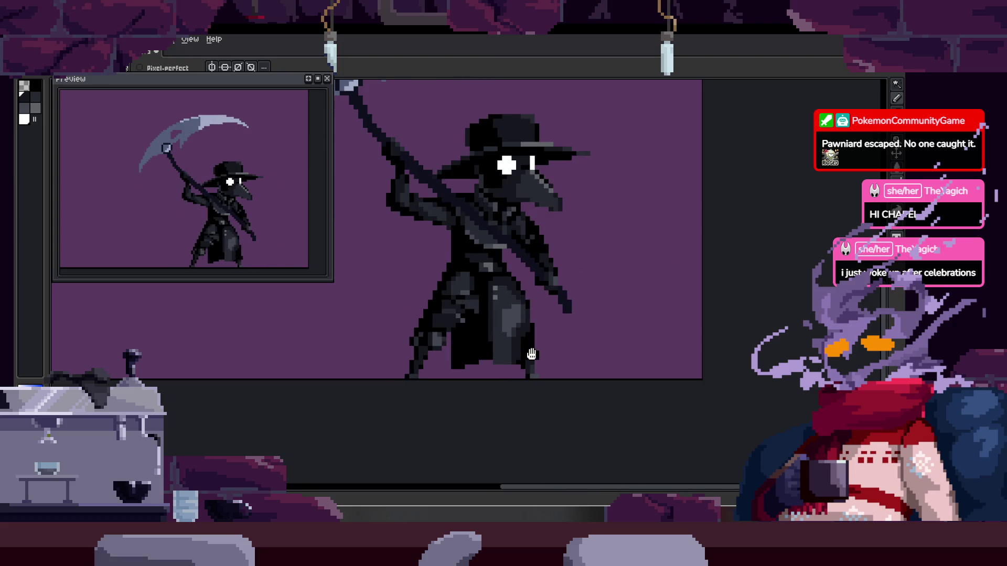
pyautogui.press('Tab')
pyautogui.scroll(5, 478, 356)
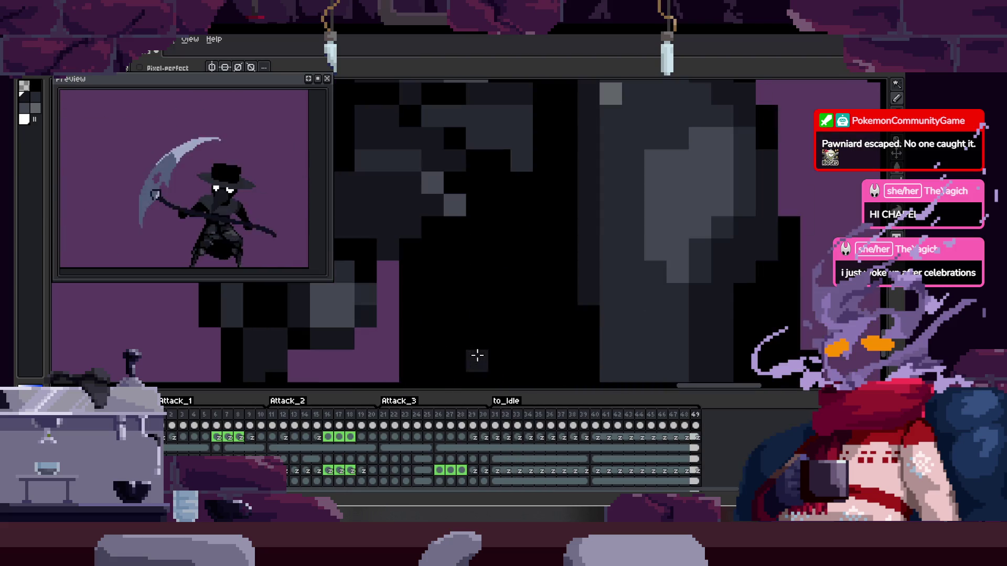
# Pick the Paint Bucket, zoom out, and hide the timeline for a bigger canvas
pyautogui.press('g')
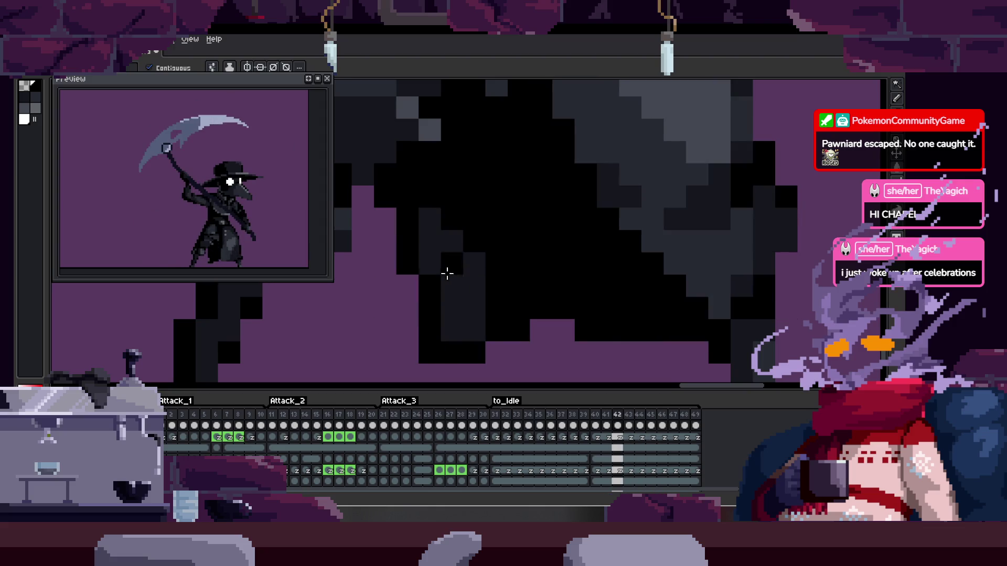
pyautogui.scroll(-4, 487, 288)
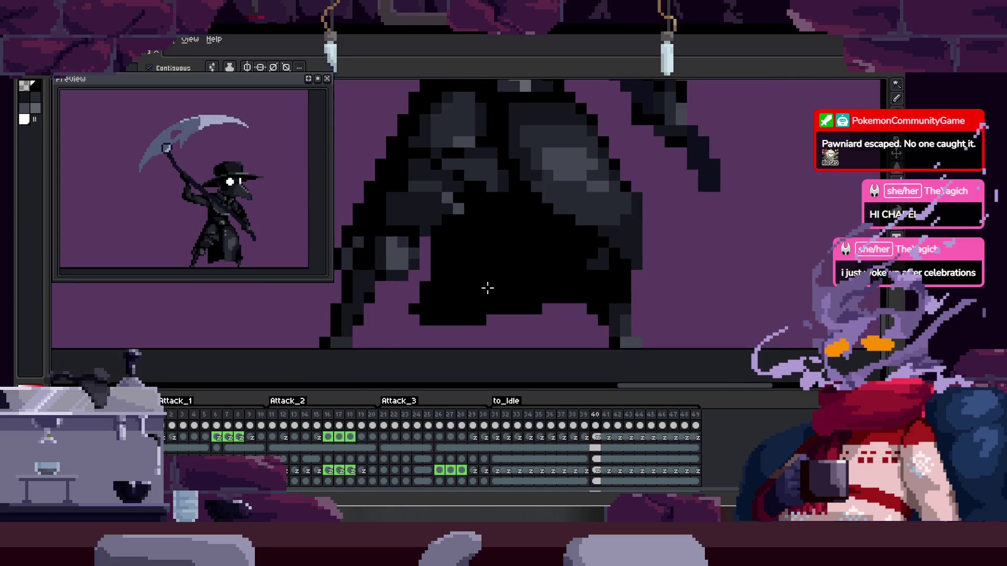
pyautogui.press('Tab')
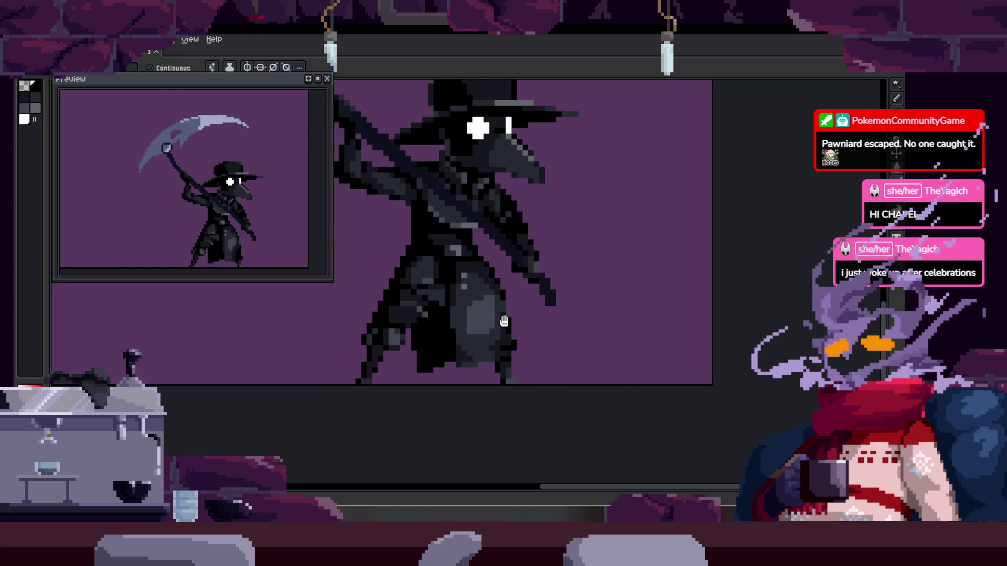
# Stop playback on low-sweep frame 32 and recentre the view on the plague doctor
pyautogui.press('Tab')
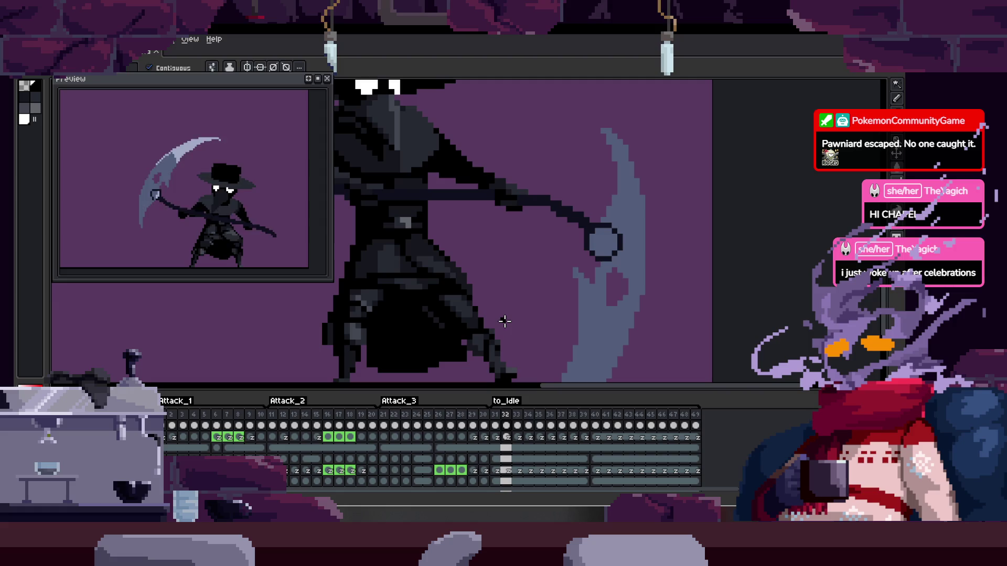
pyautogui.press('Tab')
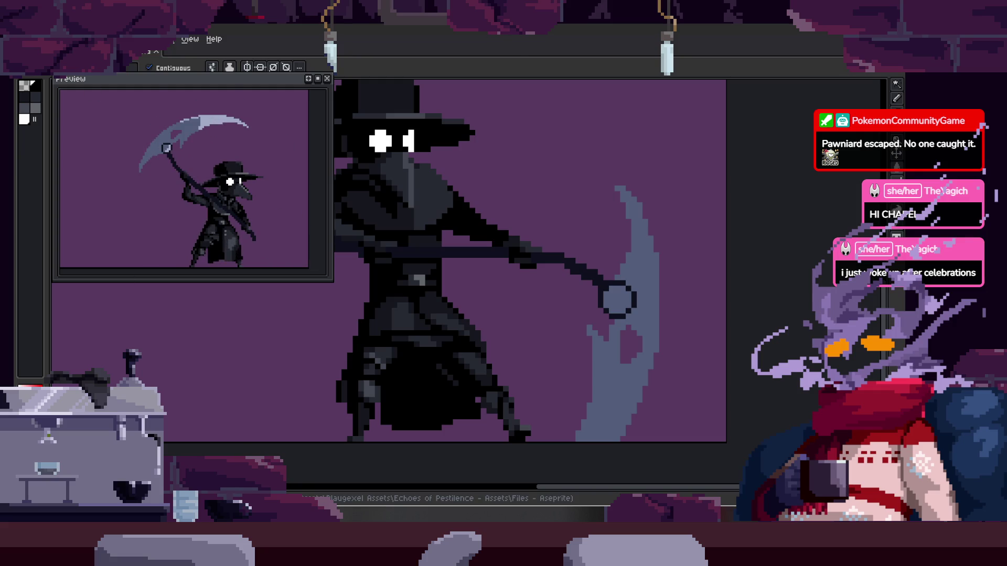
pyautogui.scroll(-1, 481, 292)
pyautogui.scroll(1, 482, 291)
pyautogui.moveTo(482, 291); pyautogui.dragTo(514, 304)
pyautogui.press('Tab')
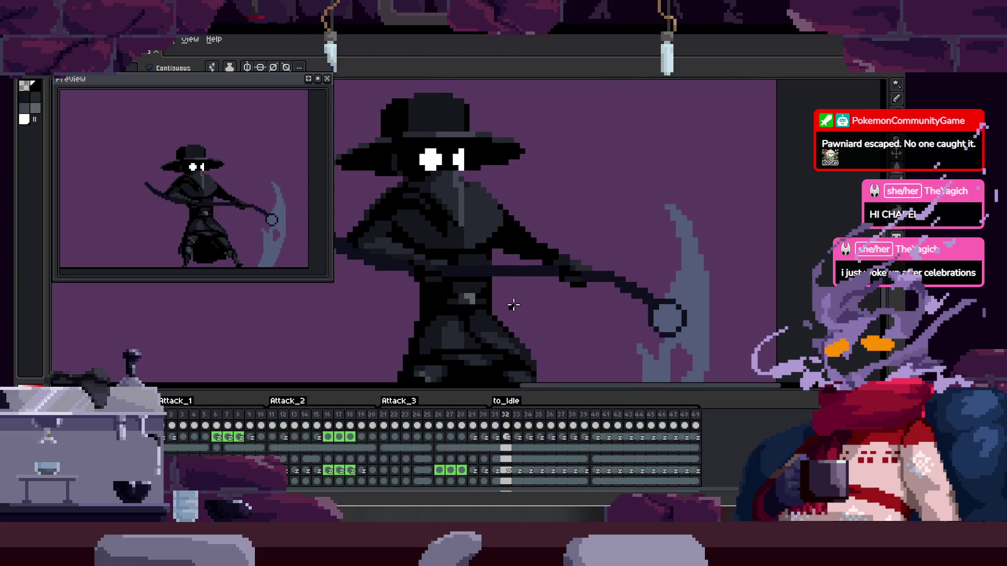
pyautogui.press('Right')
pyautogui.press('Tab')
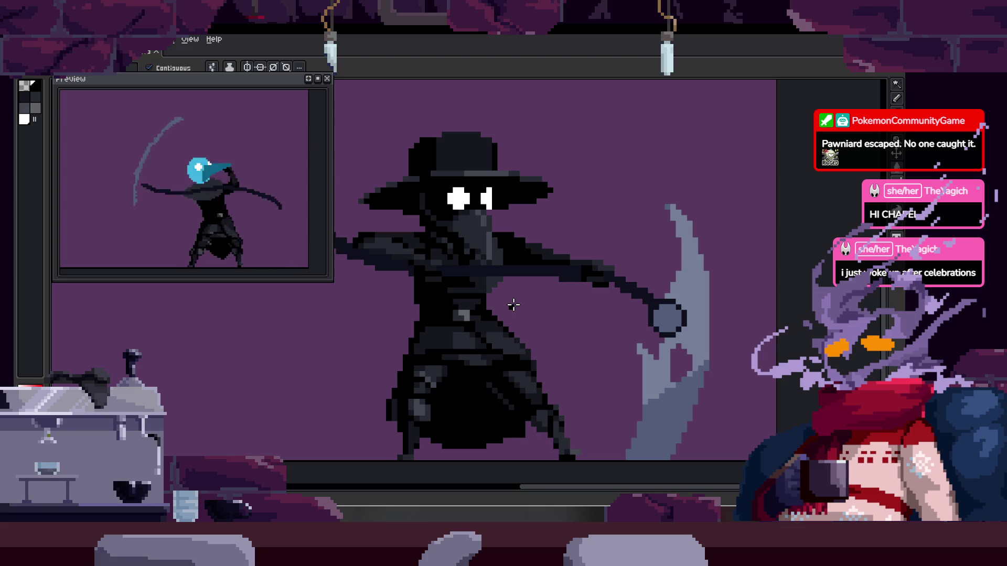
# Zoom and pan around the plague doctor to reach the frame with the wide pale scythe arc
pyautogui.scroll(2, 535, 315)
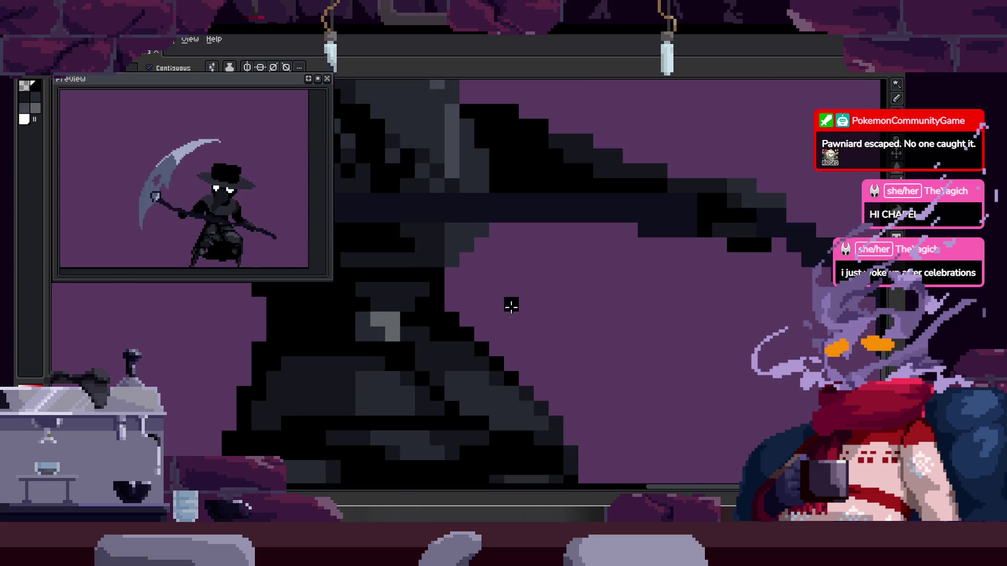
pyautogui.press('b')
pyautogui.scroll(1, 486, 285)
pyautogui.scroll(-2, 475, 282)
pyautogui.press('v')
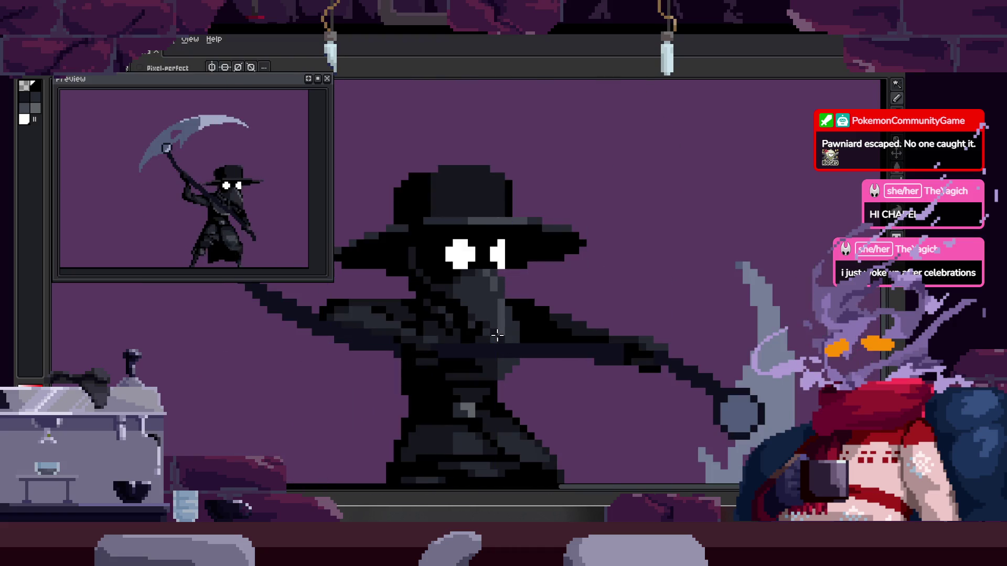
pyautogui.scroll(3, 485, 305)
pyautogui.scroll(-3, 487, 307)
pyautogui.press('b')
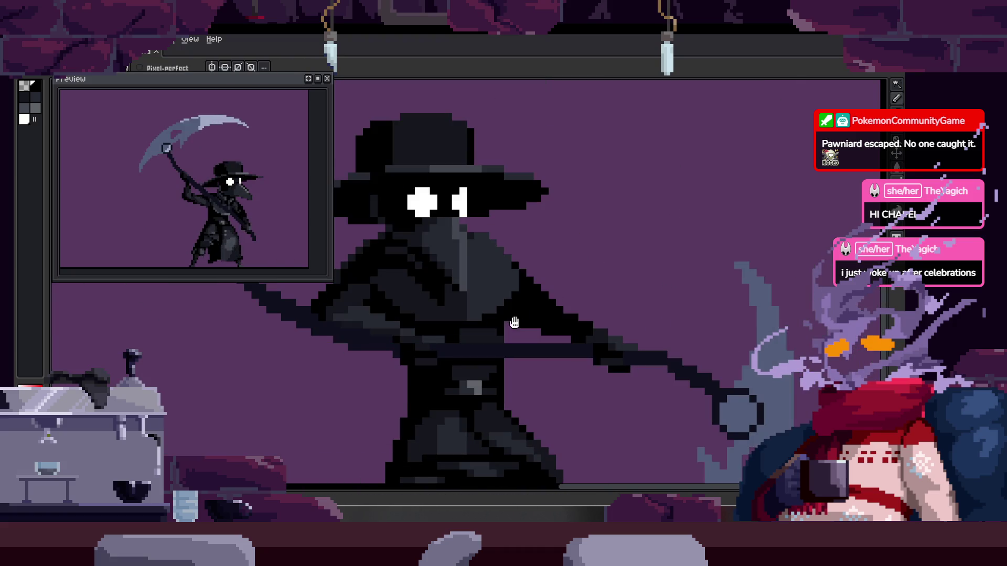
pyautogui.scroll(-2, 603, 314)
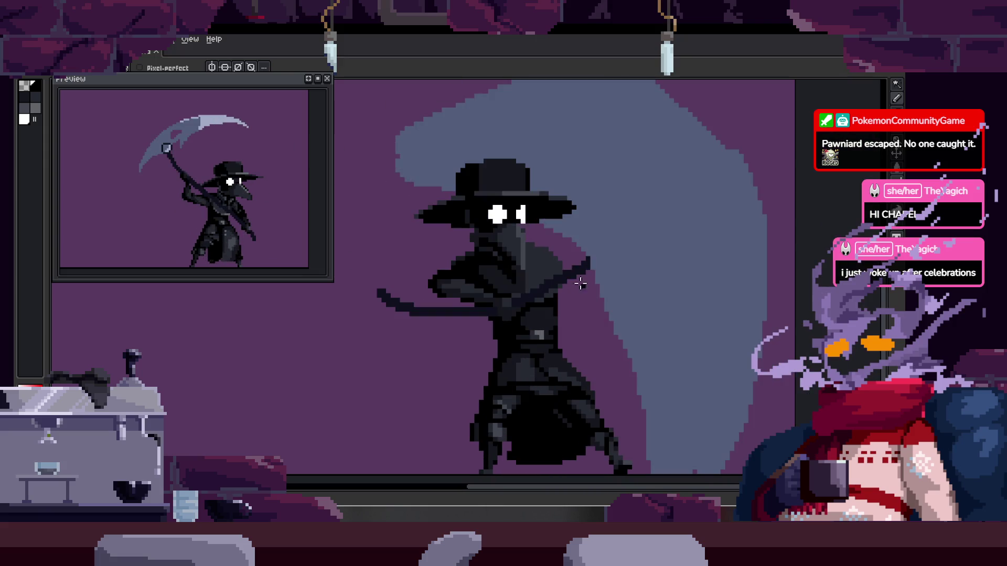
# Go to the frame with the scythe raised overhead and zoom in on the ring
pyautogui.press('v')
pyautogui.scroll(3, 703, 296)
pyautogui.press('b')
pyautogui.scroll(-2, 705, 286)
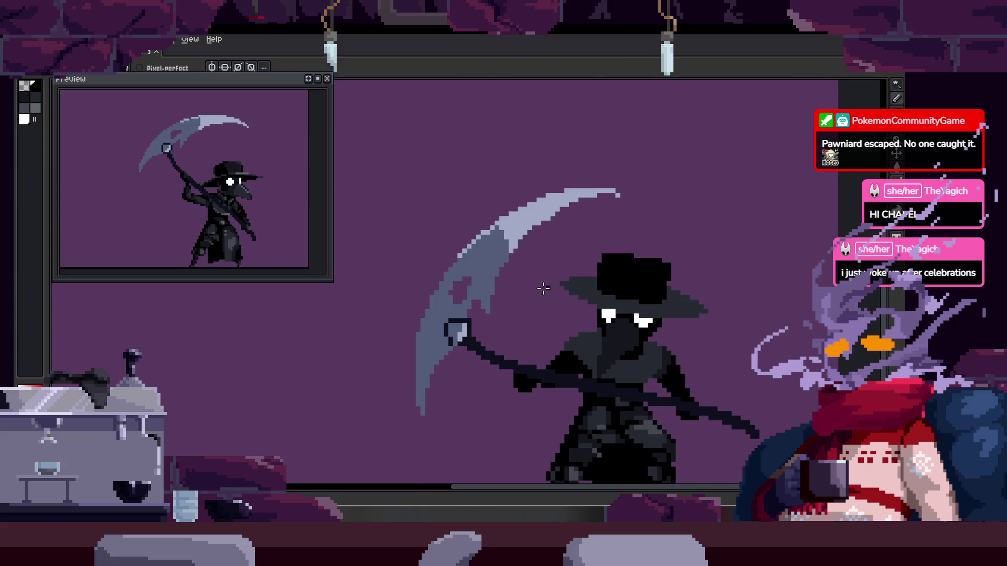
pyautogui.press('.')
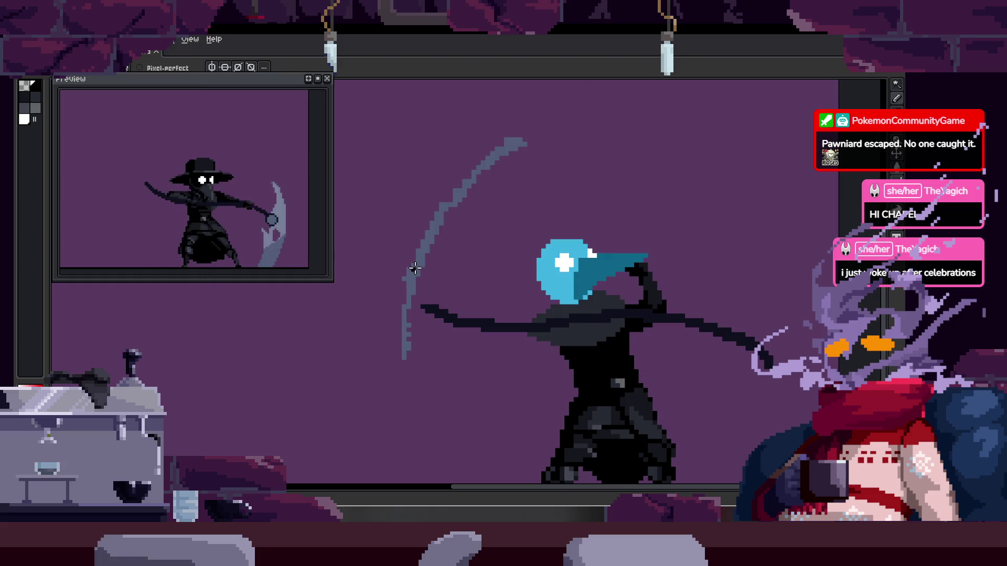
pyautogui.scroll(2, 470, 300)
pyautogui.scroll(3, 469, 299)
# Darken the ring's outline pixels in black and add a light grey highlight along its top
pyautogui.press('i')
pyautogui.press('b')
pyautogui.click(450, 311)
pyautogui.scroll(-2, 467, 320)
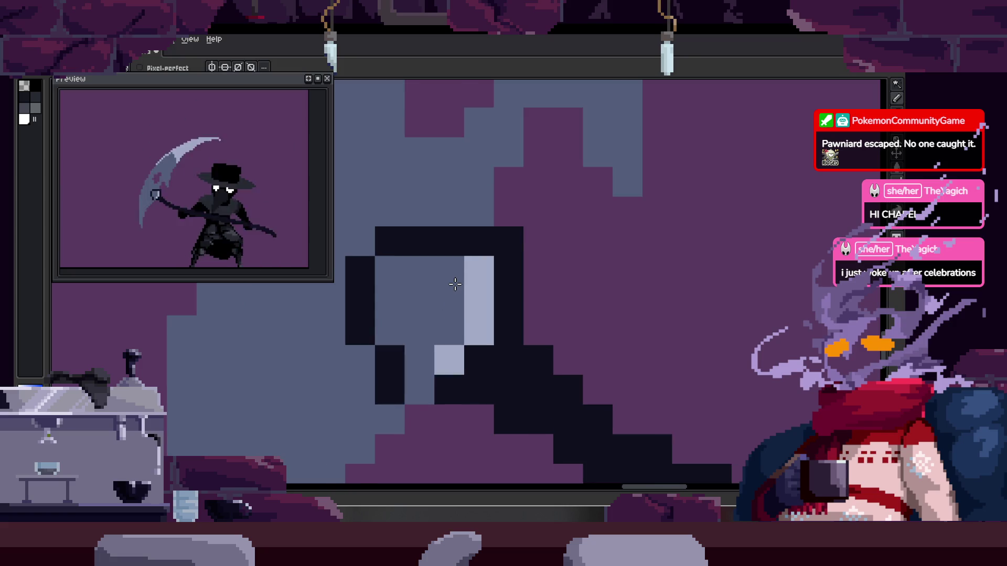
pyautogui.scroll(2, 469, 326)
pyautogui.press('i')
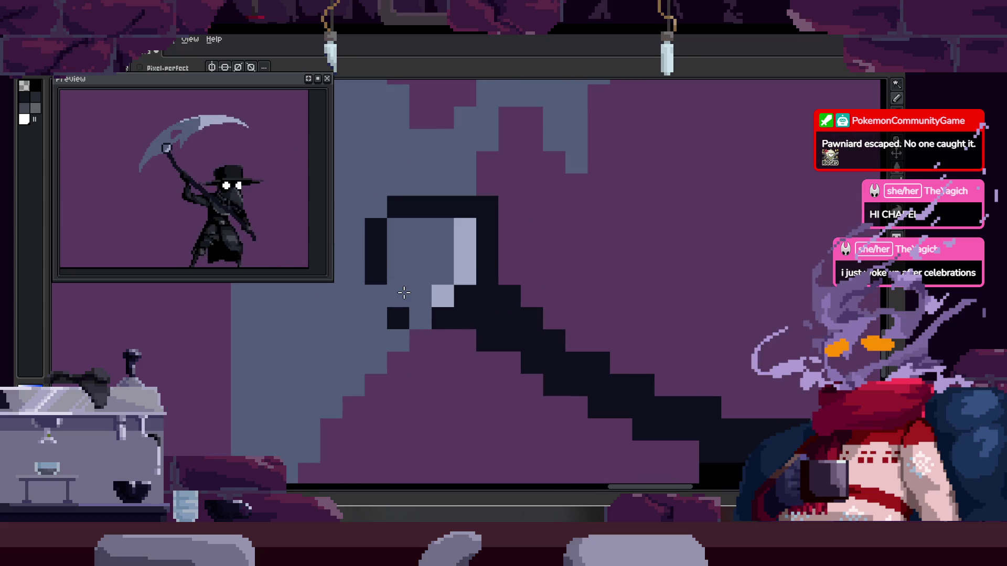
pyautogui.press('b')
pyautogui.click(377, 294)
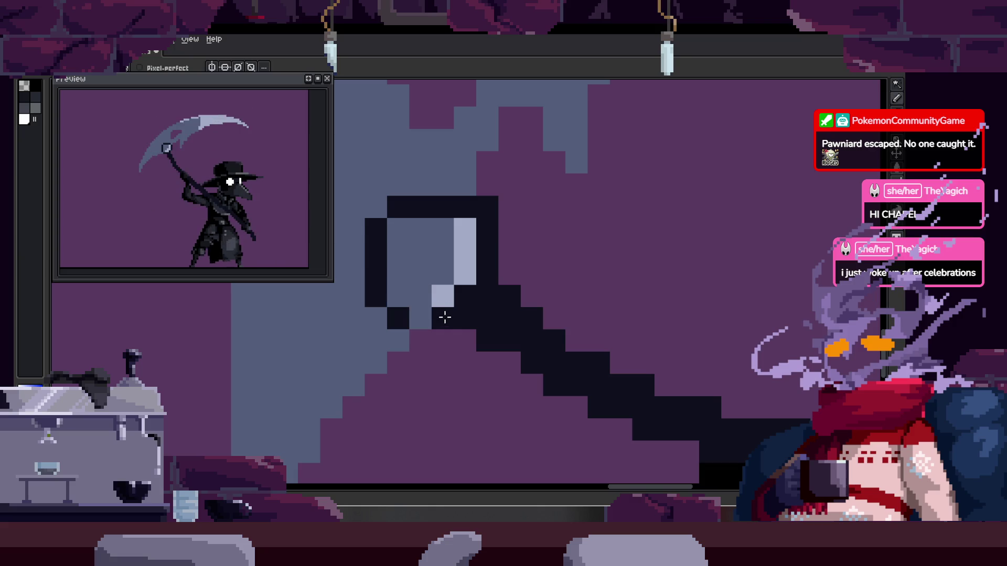
pyautogui.click(399, 229)
pyautogui.keyDown('alt'); pyautogui.click(465, 230); pyautogui.keyUp('alt')
pyautogui.click(436, 238)
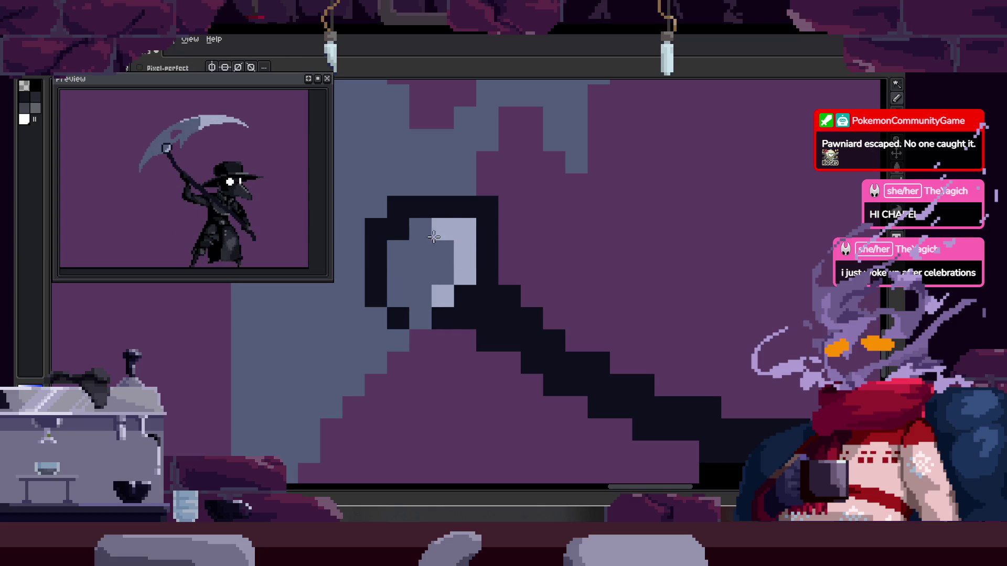
pyautogui.click(420, 229)
# Shade the ring's right edge and interior with mid grey
pyautogui.keyDown('alt'); pyautogui.click(430, 262); pyautogui.keyUp('alt')
pyautogui.click(464, 230)
pyautogui.click(465, 296)
pyautogui.keyDown('alt'); pyautogui.click(456, 297); pyautogui.keyUp('alt')
pyautogui.click(443, 296)
pyautogui.click(444, 319)
pyautogui.keyDown('alt'); pyautogui.click(394, 315); pyautogui.keyUp('alt')
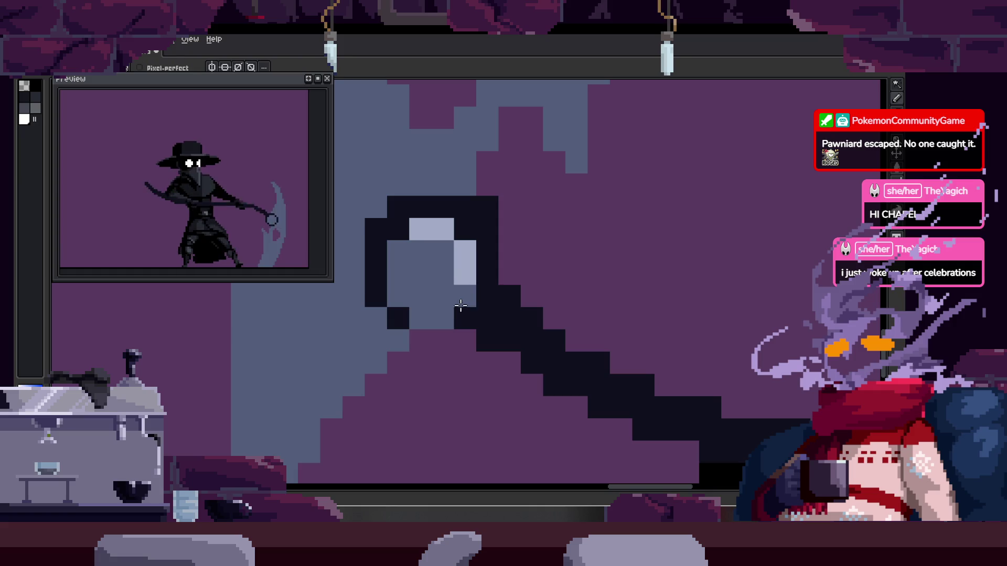
# Lasso-select the area around the ring and play the animation to review it
pyautogui.press('q')
pyautogui.moveTo(444, 320); pyautogui.dragTo(460, 234)
pyautogui.scroll(2, 460, 235)
pyautogui.press('Return')
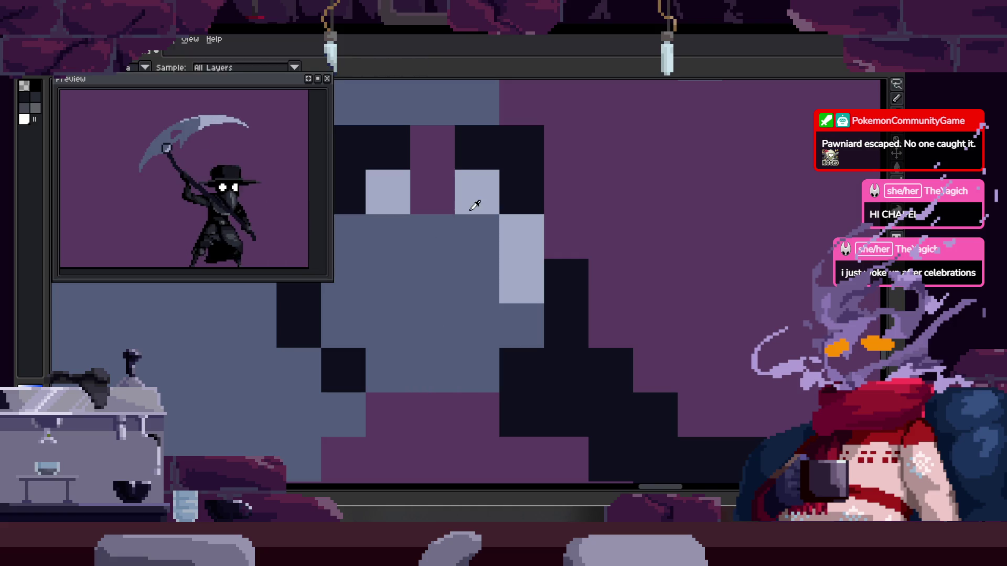
pyautogui.scroll(-3, 569, 354)
pyautogui.scroll(-5, 569, 354)
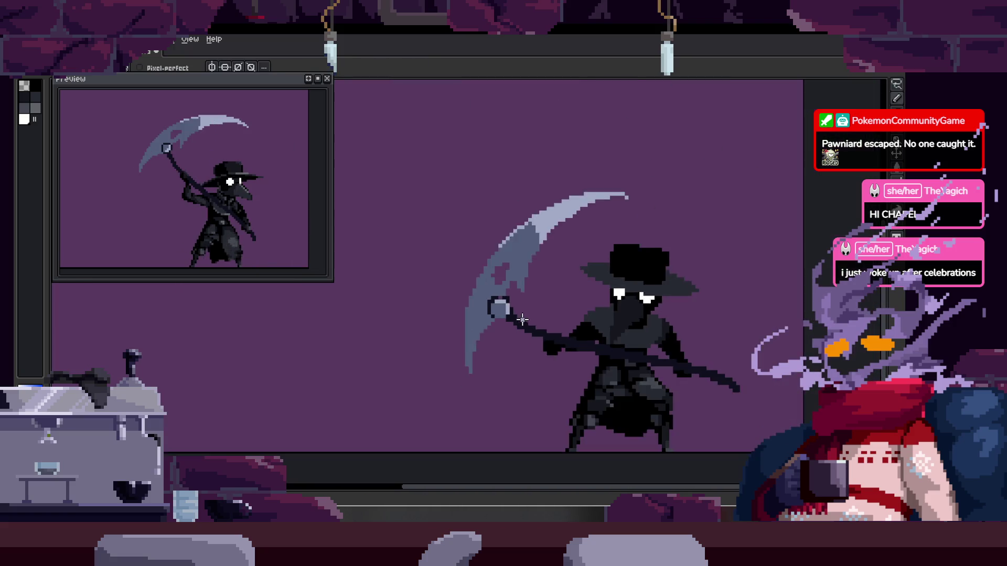
pyautogui.scroll(4, 498, 294)
# Reposition the view, show the timeline, and replay the animation to check the ring fix
pyautogui.press('i')
pyautogui.press('b')
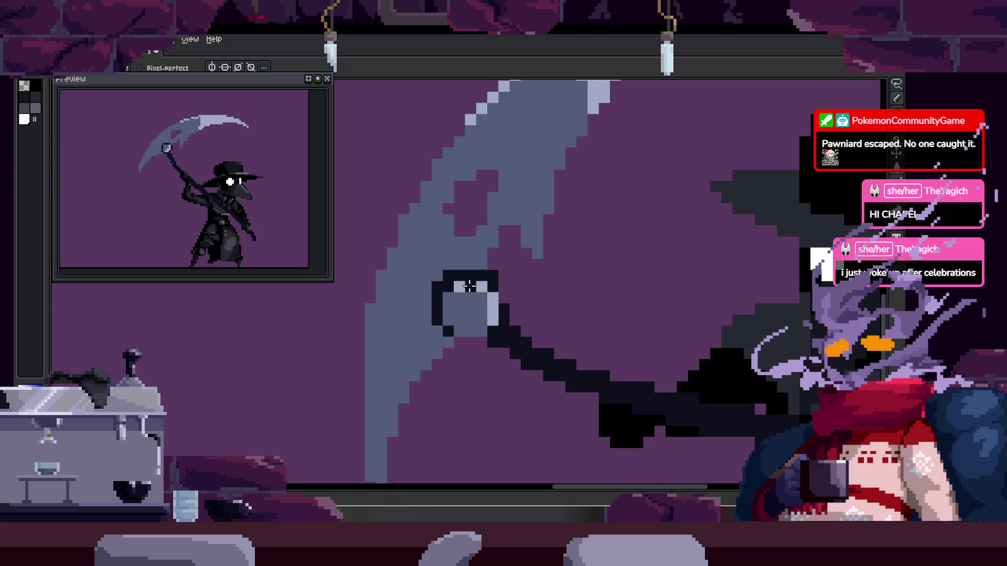
pyautogui.scroll(2, 462, 325)
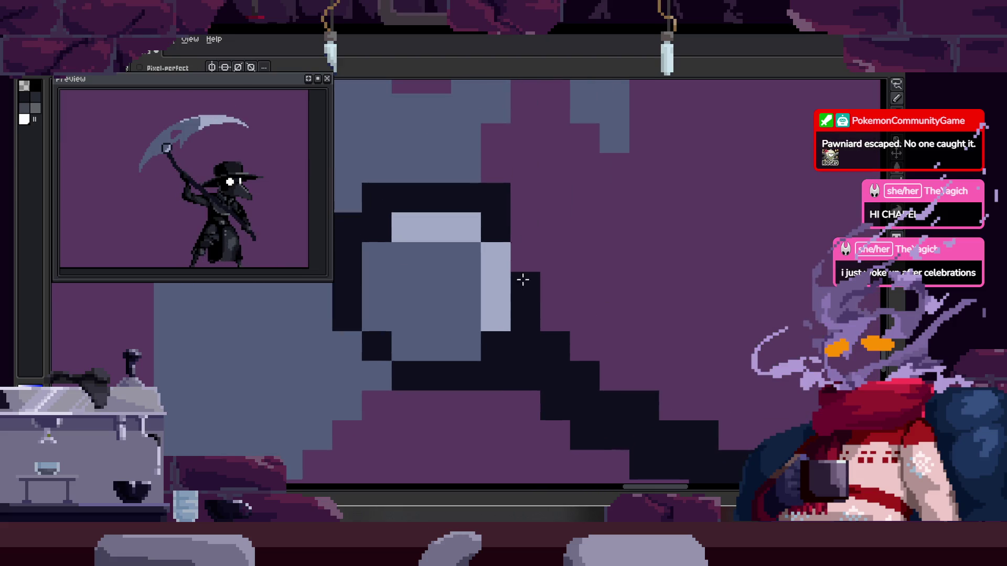
pyautogui.press('h')
pyautogui.scroll(-3, 556, 249)
pyautogui.scroll(-3, 623, 283)
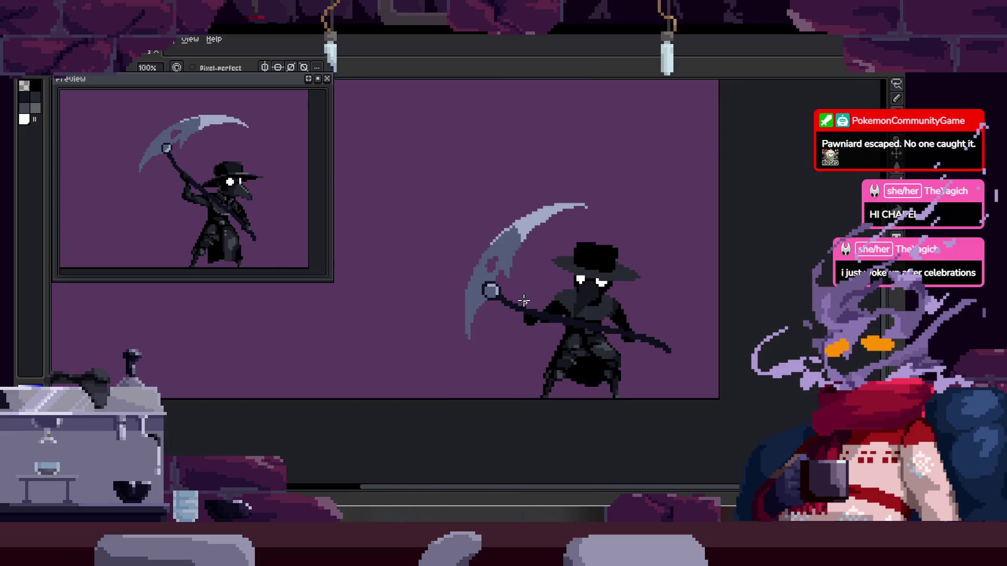
pyautogui.press('Tab')
pyautogui.press('b')
pyautogui.press('Return')
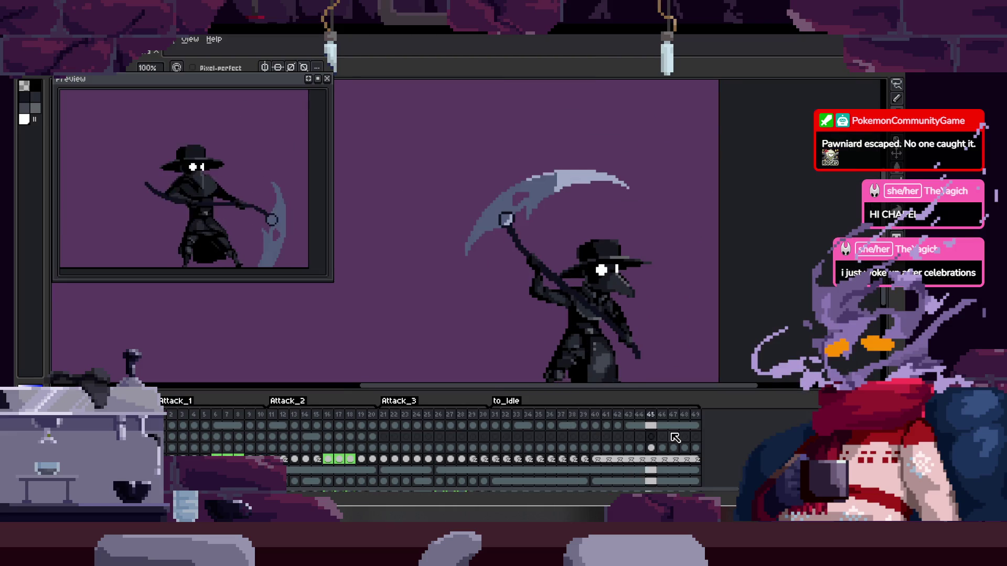
# Zoom in on the scythe head and select the pivot ring pixels
pyautogui.moveTo(246, 262); pyautogui.dragTo(471, 252)
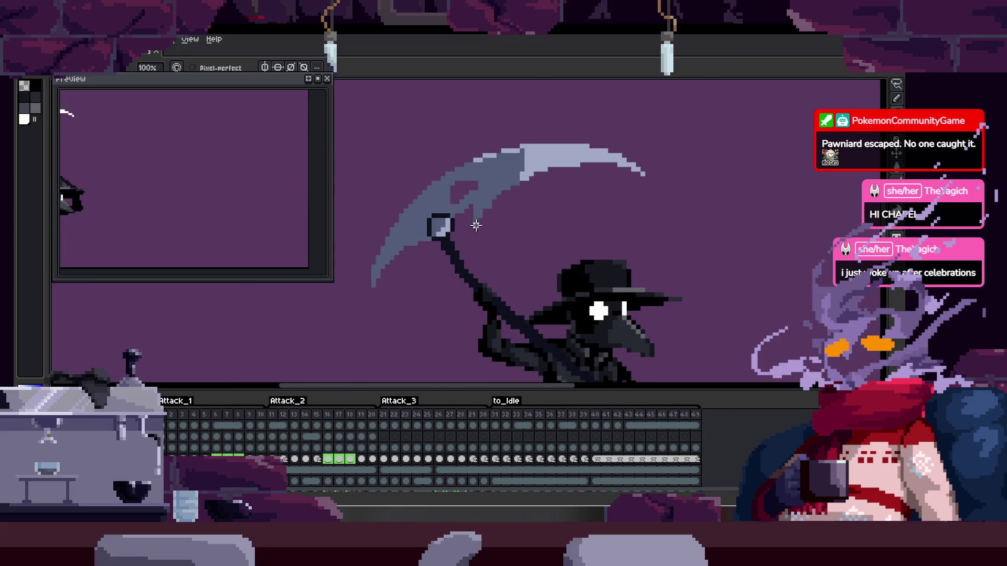
pyautogui.moveTo(367, 226); pyautogui.dragTo(574, 298)
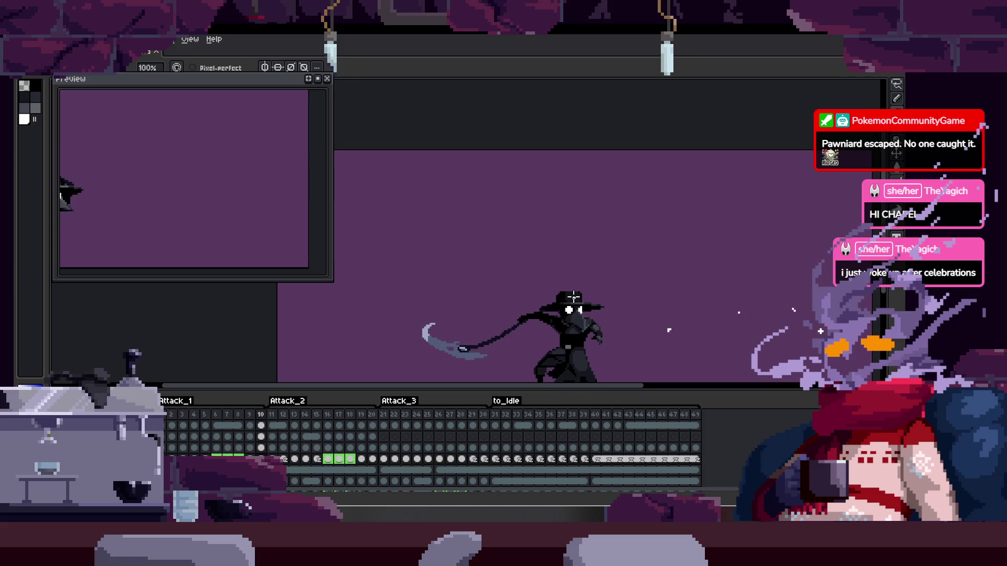
pyautogui.scroll(5, 490, 317)
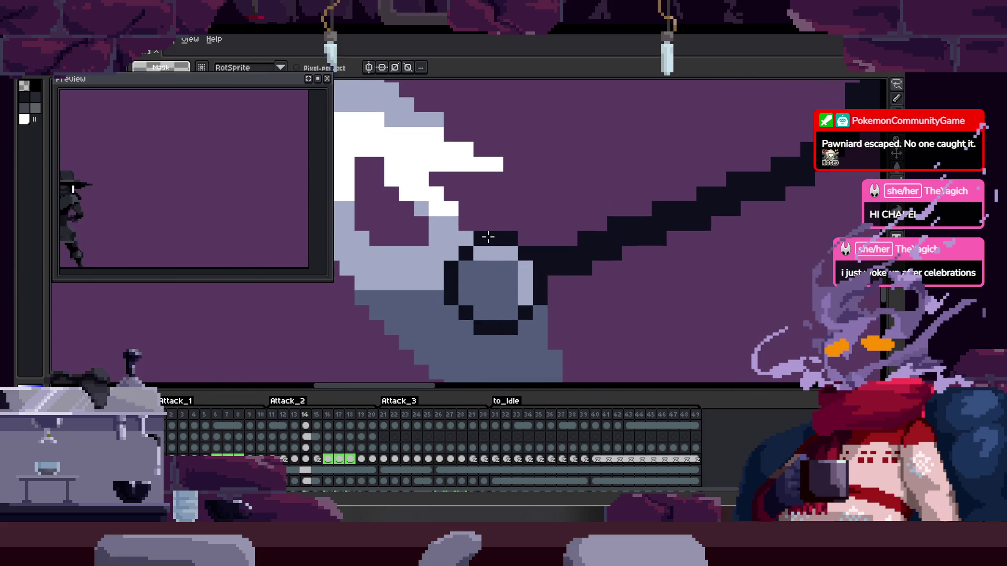
pyautogui.scroll(2, 485, 233)
pyautogui.moveTo(477, 238)
pyautogui.mouseDown()
pyautogui.moveTo(443, 270)
pyautogui.moveTo(420, 323)
pyautogui.moveTo(446, 367)
pyautogui.moveTo(557, 367)
pyautogui.moveTo(486, 184)
pyautogui.mouseUp()
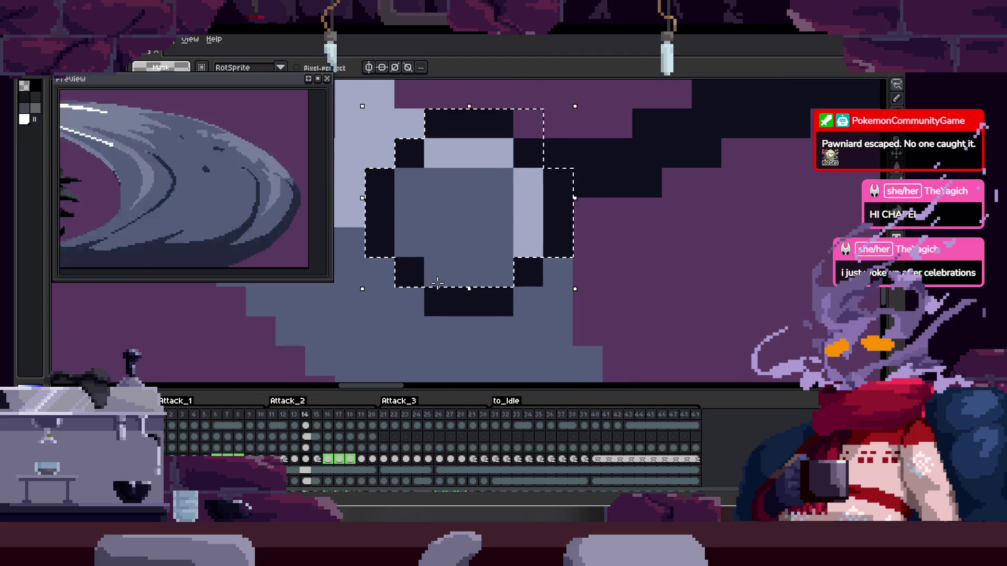
pyautogui.scroll(-3, 548, 273)
pyautogui.scroll(-5, 554, 268)
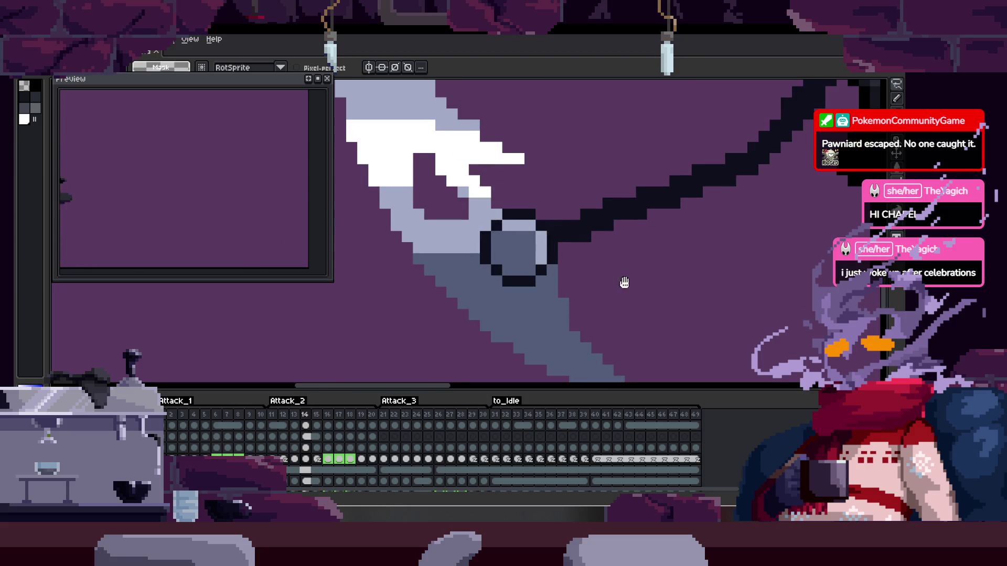
# On an earlier frame, place the 7x7 ring and erase a stray dark pixel beside it
pyautogui.press('Left')
pyautogui.press('Left')
pyautogui.press('Left')
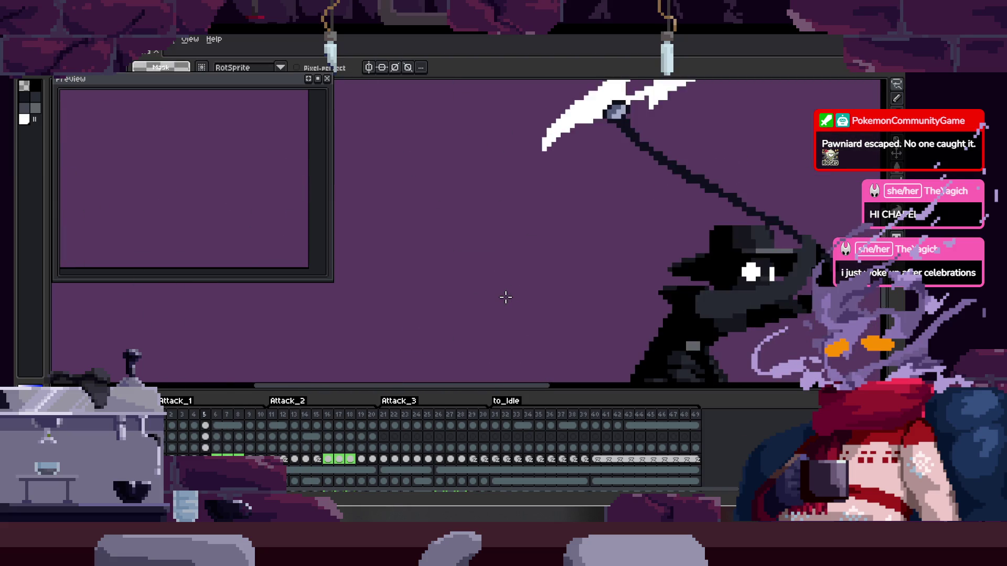
pyautogui.scroll(3, 562, 283)
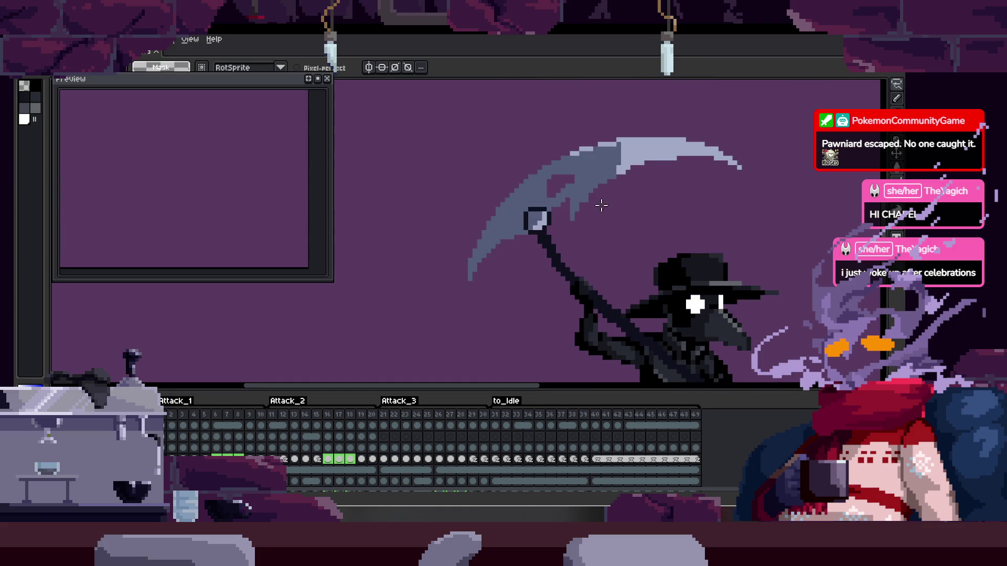
pyautogui.scroll(5, 579, 250)
pyautogui.press('Right')
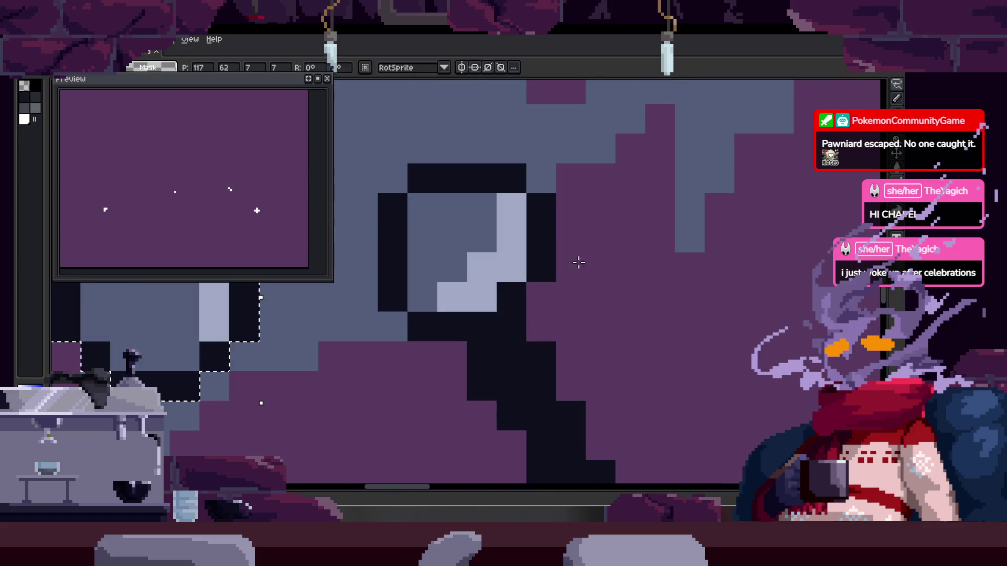
pyautogui.scroll(1, 499, 315)
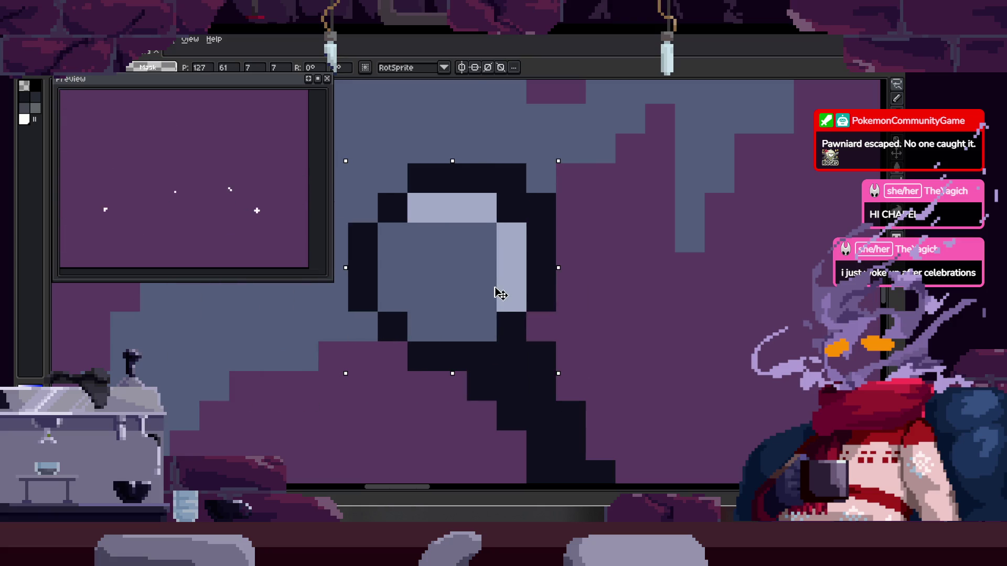
pyautogui.press('b')
pyautogui.click(519, 170)
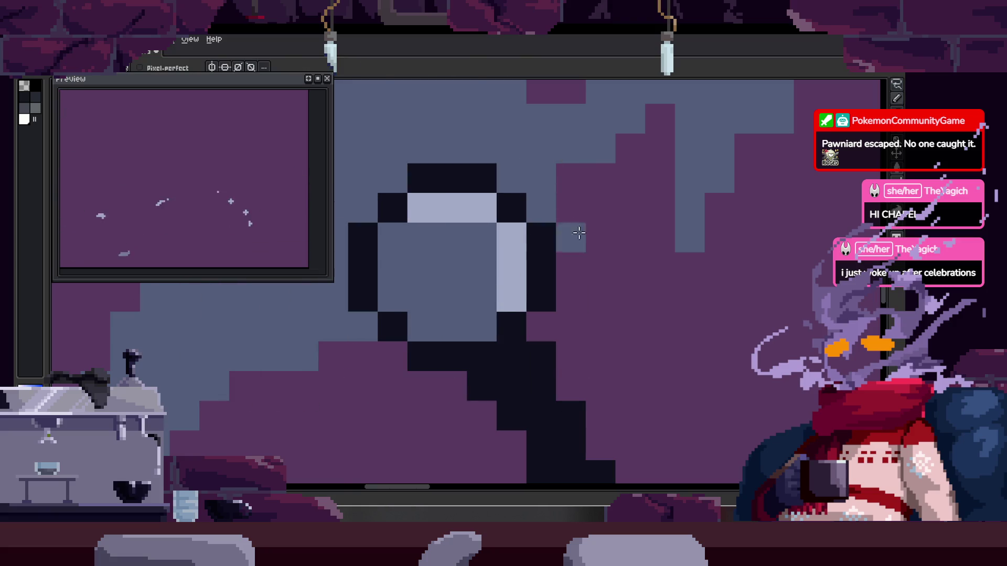
# Paste the 7x7 ring, nudge it onto the scythe's pivot, and commit it
pyautogui.scroll(-5, 545, 236)
pyautogui.scroll(5, 536, 269)
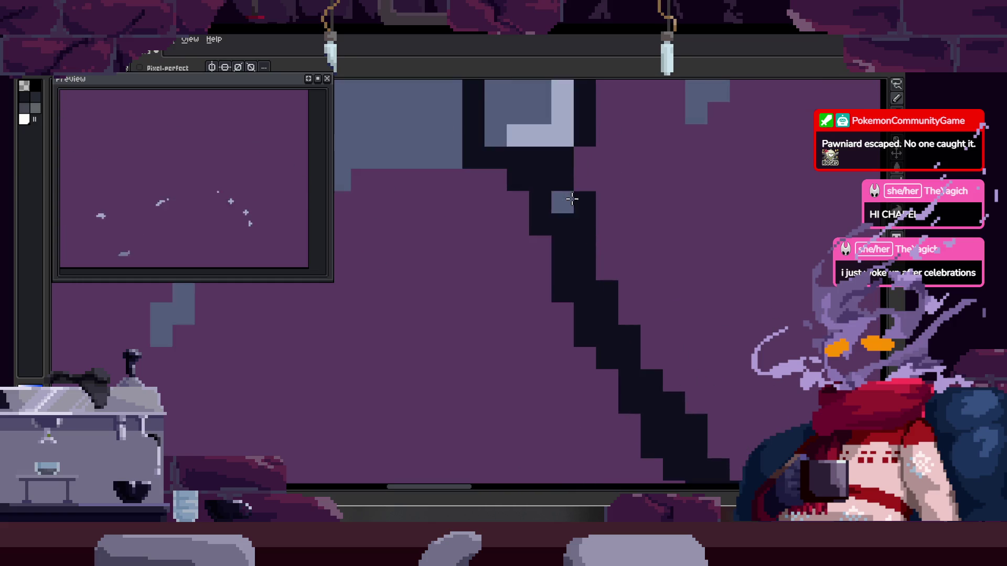
pyautogui.hotkey('ctrl', 'v')
pyautogui.moveTo(511, 281); pyautogui.dragTo(521, 261)
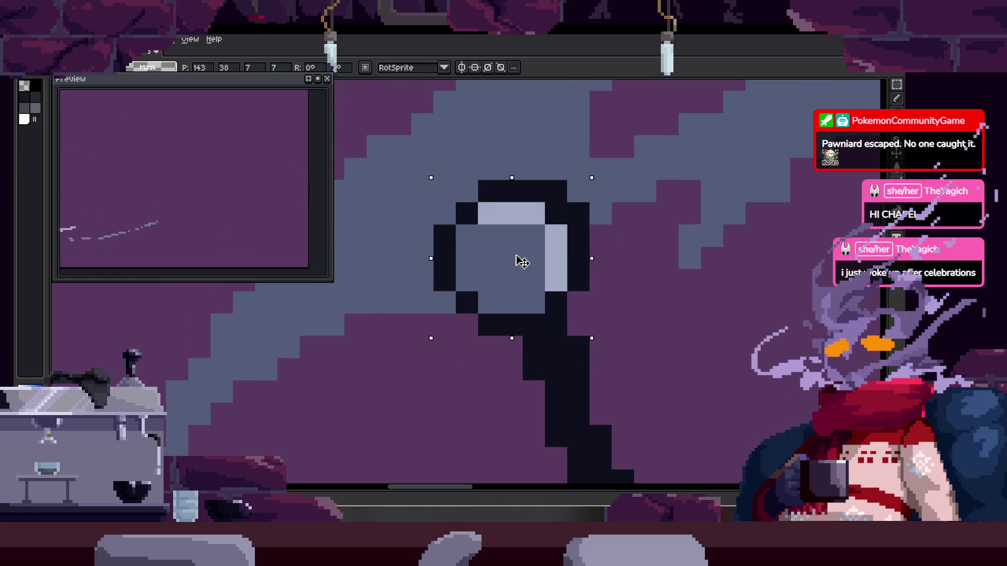
pyautogui.hotkey('ctrl', 'd')
pyautogui.press('b')
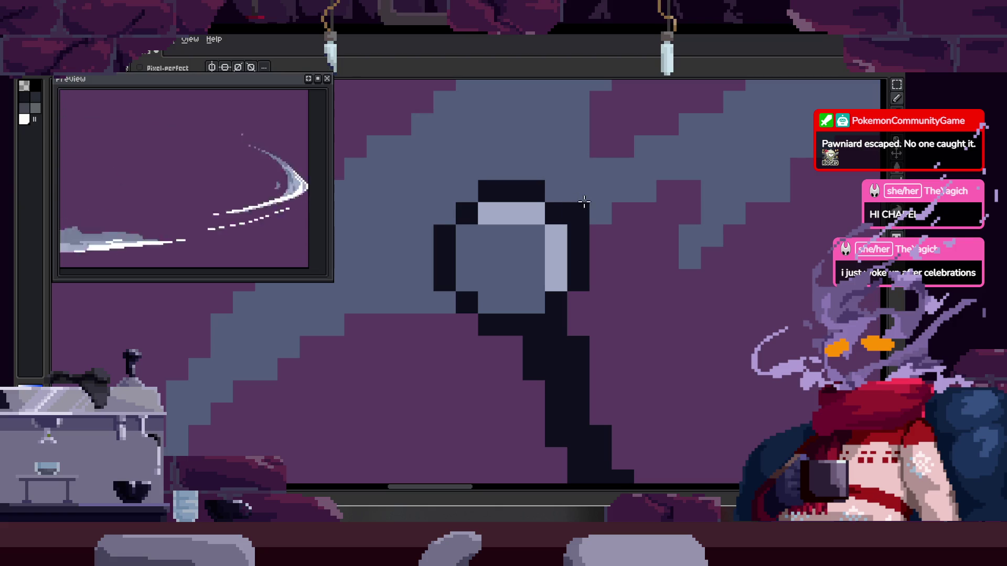
# Paste the ring into the next frame and position it over the pivot
pyautogui.scroll(-5, 550, 252)
pyautogui.scroll(5, 575, 292)
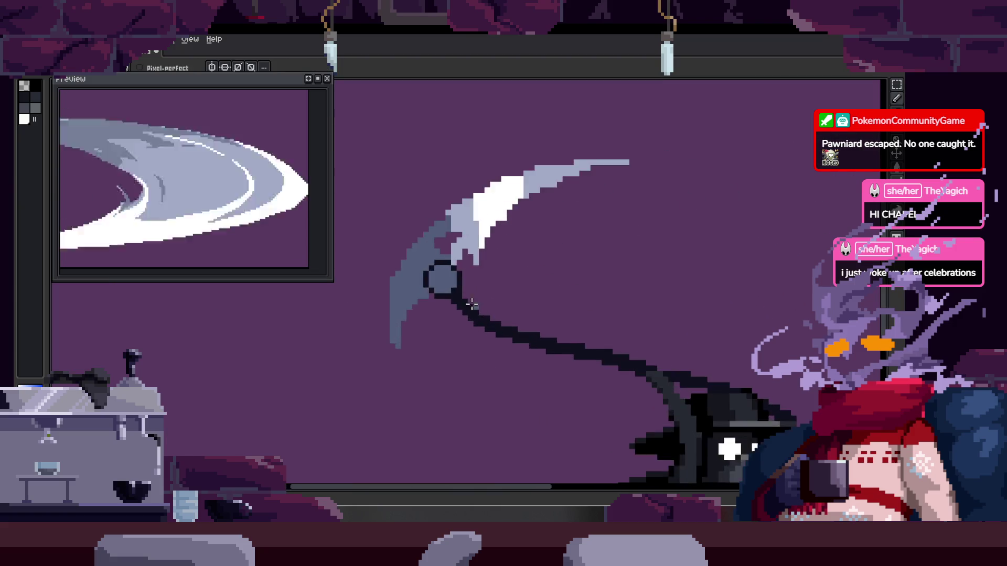
pyautogui.hotkey('ctrl', 'v')
pyautogui.moveTo(382, 302)
pyautogui.mouseDown()
pyautogui.moveTo(521, 292)
pyautogui.moveTo(524, 281)
pyautogui.mouseUp()
pyautogui.hotkey('ctrl', 'd')
pyautogui.scroll(5, 548, 295)
pyautogui.press('b')
# Play the animation to review the scythe swing
pyautogui.scroll(-3, 548, 296)
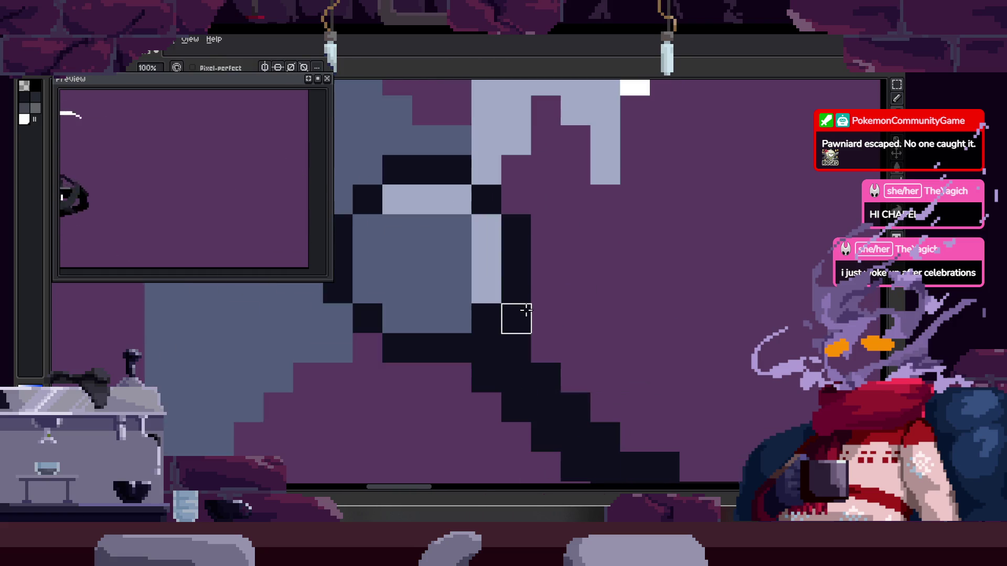
pyautogui.scroll(1, 476, 247)
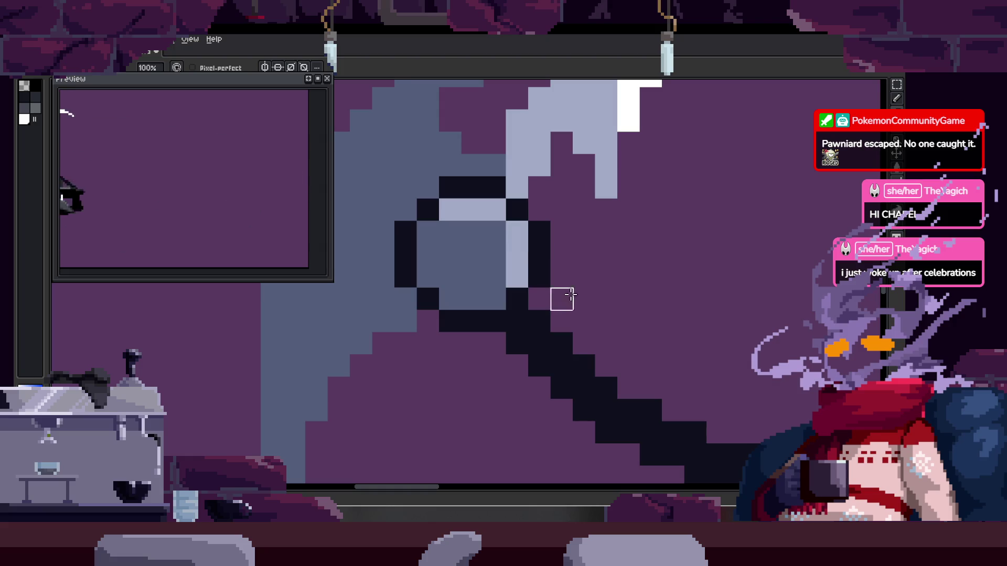
pyautogui.scroll(-5, 561, 296)
pyautogui.scroll(-2, 506, 268)
pyautogui.press('Return')
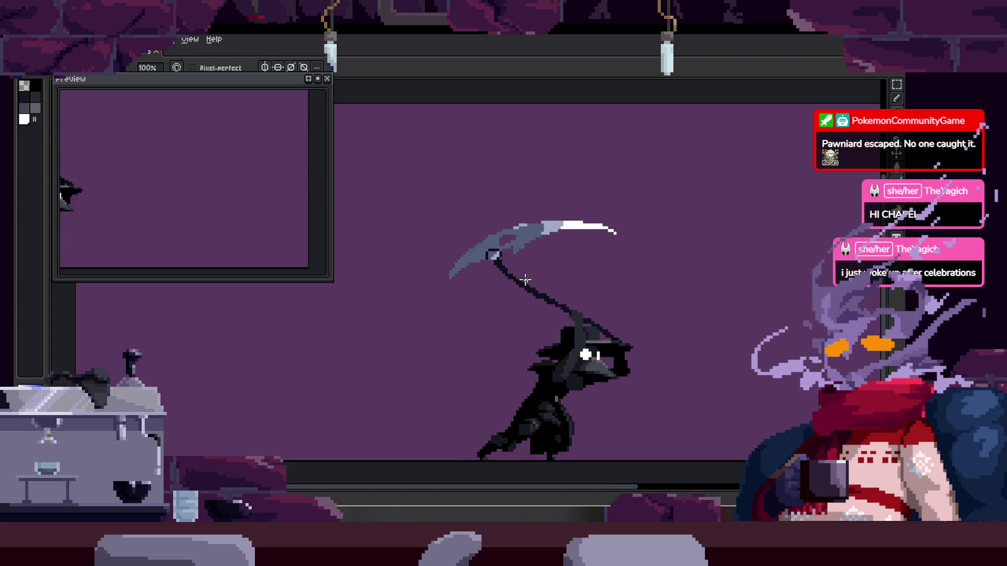
# Paste the pivot ring onto this frame and squash it to six pixels tall
pyautogui.scroll(5, 524, 278)
pyautogui.moveTo(387, 314)
pyautogui.mouseDown()
pyautogui.moveTo(510, 306)
pyautogui.moveTo(531, 320)
pyautogui.mouseUp()
pyautogui.scroll(-3, 480, 288)
pyautogui.hotkey('ctrl', 'v')
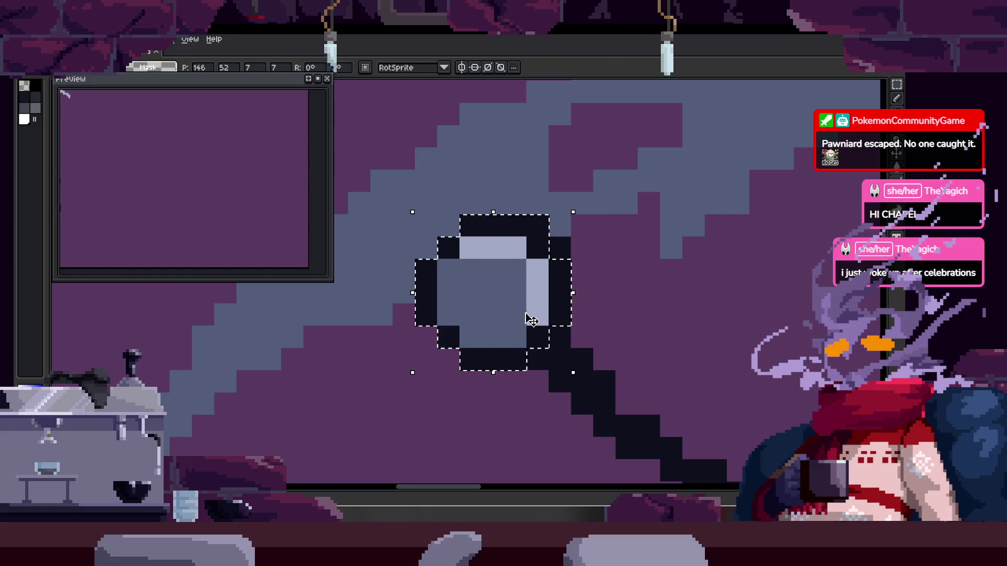
pyautogui.moveTo(503, 372); pyautogui.dragTo(501, 332)
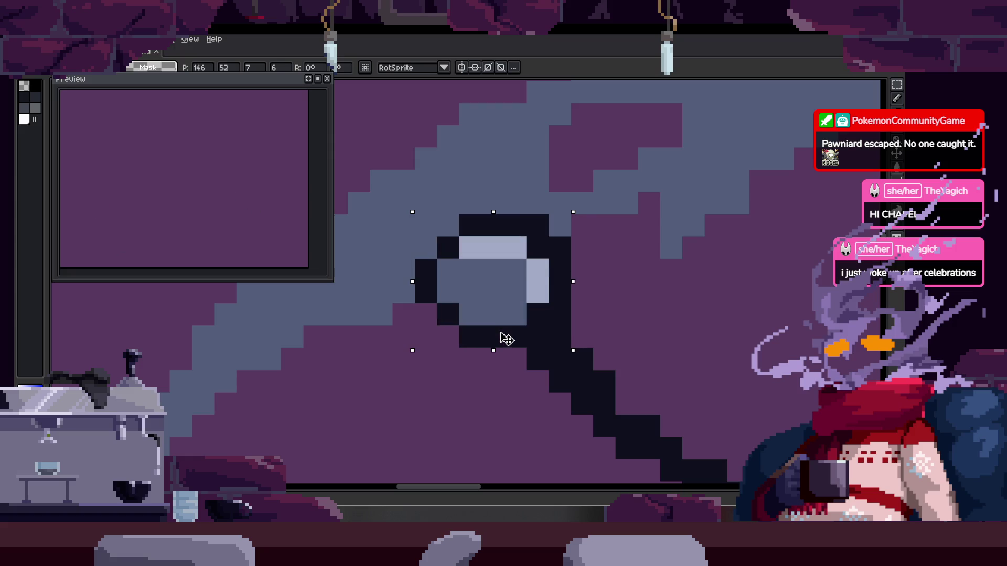
pyautogui.press('b')
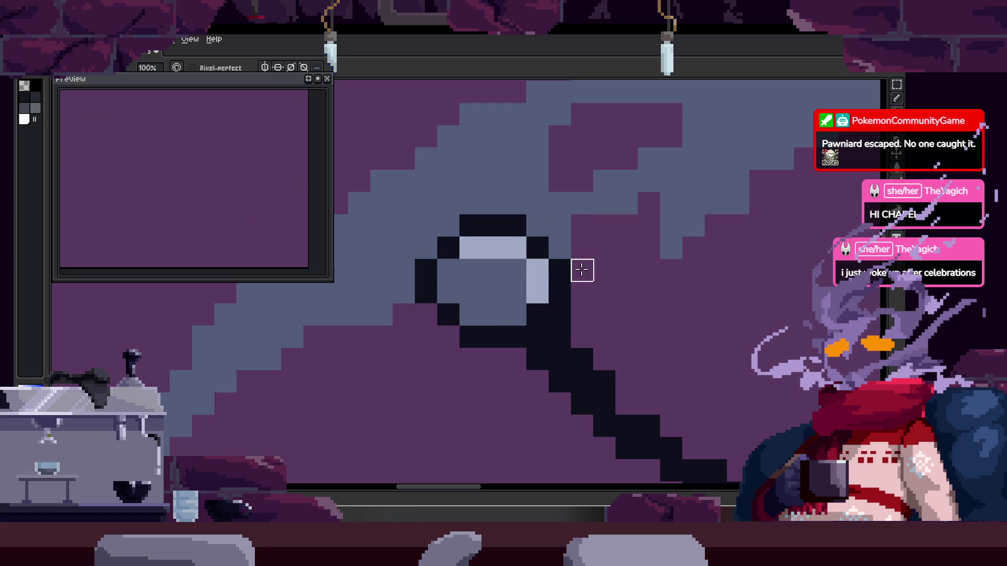
# Pick a colour from the canvas and undo the squashed ring
pyautogui.scroll(-2, 581, 298)
pyautogui.press('i')
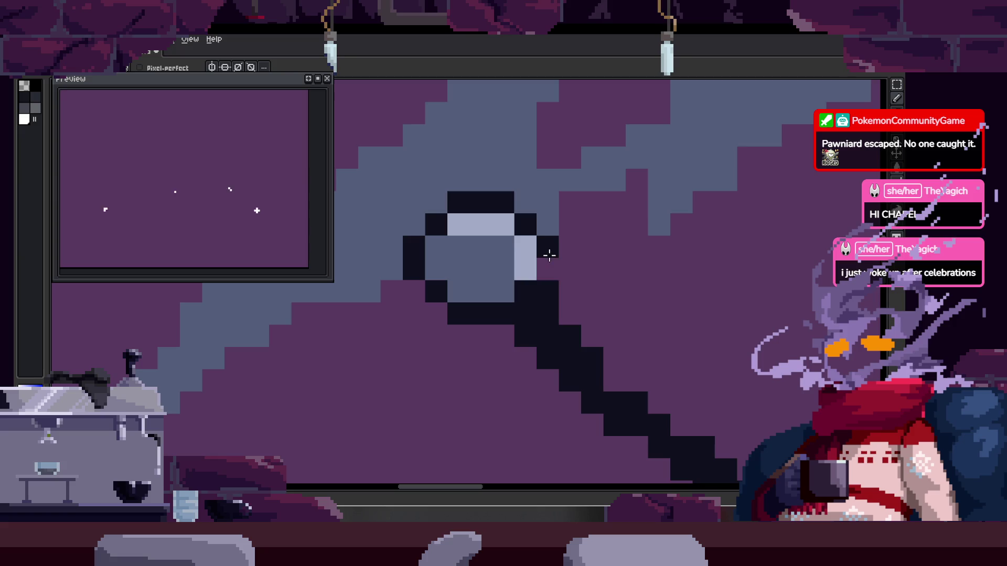
pyautogui.scroll(-5, 548, 292)
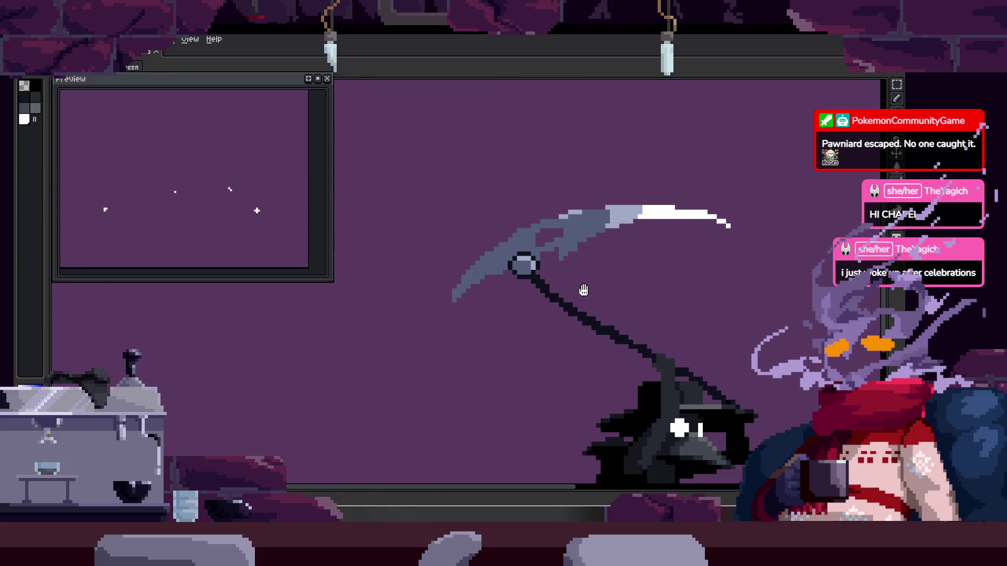
pyautogui.scroll(5, 510, 266)
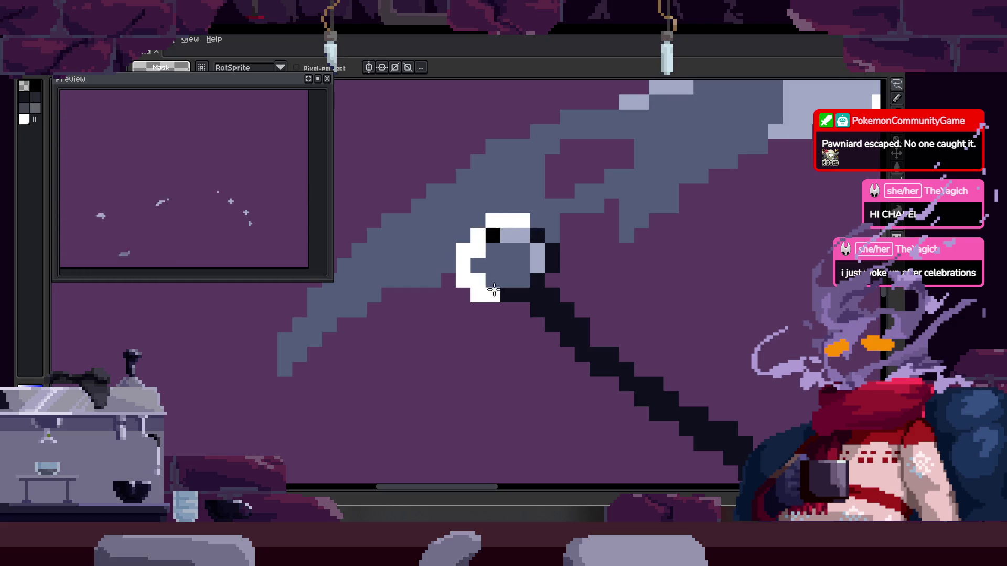
pyautogui.hotkey('ctrl', 'z')
pyautogui.hotkey('ctrl', 'z')
pyautogui.hotkey('ctrl', 'z')
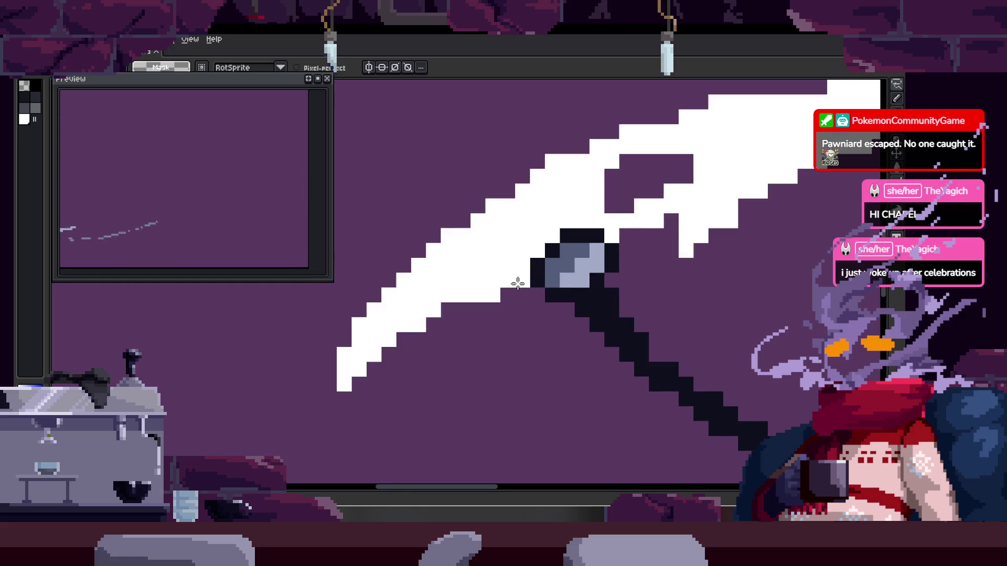
pyautogui.scroll(2, 619, 293)
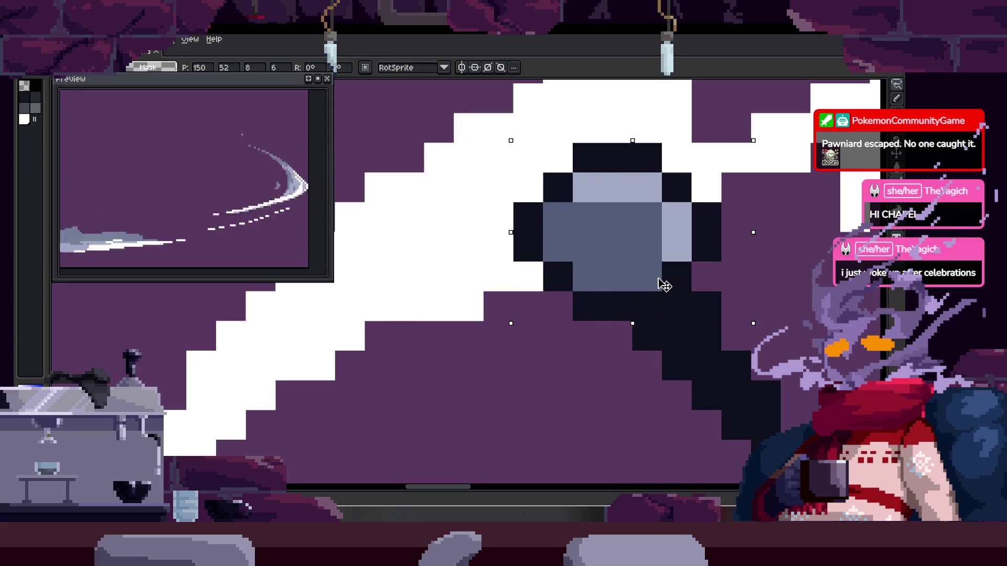
pyautogui.press('b')
pyautogui.scroll(-5, 533, 263)
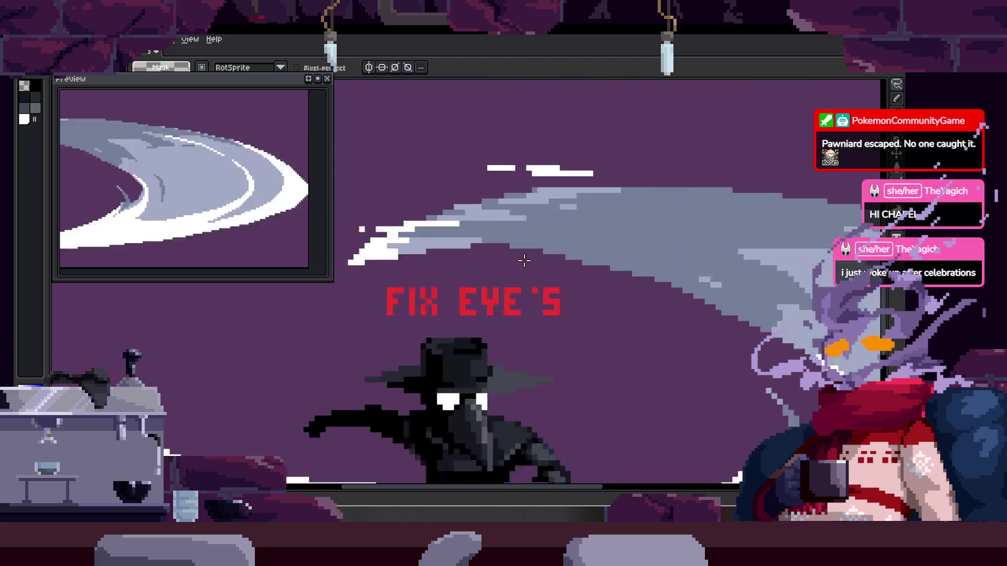
# Select the area around the pivot ring on the scythe head, then deselect
pyautogui.moveTo(386, 383)
pyautogui.mouseDown()
pyautogui.moveTo(426, 326)
pyautogui.moveTo(499, 285)
pyautogui.moveTo(548, 285)
pyautogui.moveTo(622, 237)
pyautogui.mouseUp()
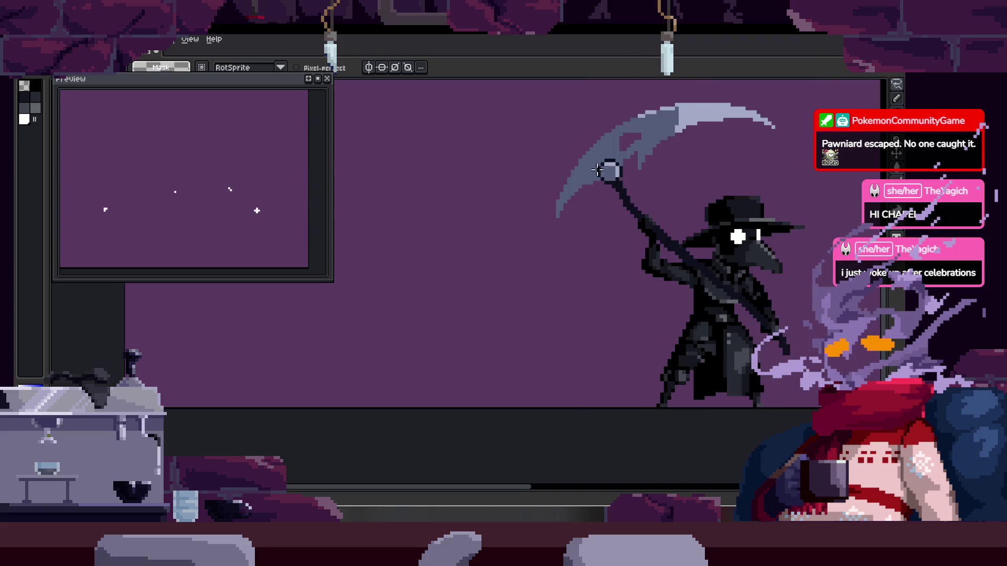
pyautogui.scroll(5, 406, 234)
pyautogui.moveTo(436, 309)
pyautogui.mouseDown()
pyautogui.moveTo(477, 296)
pyautogui.moveTo(460, 315)
pyautogui.mouseUp()
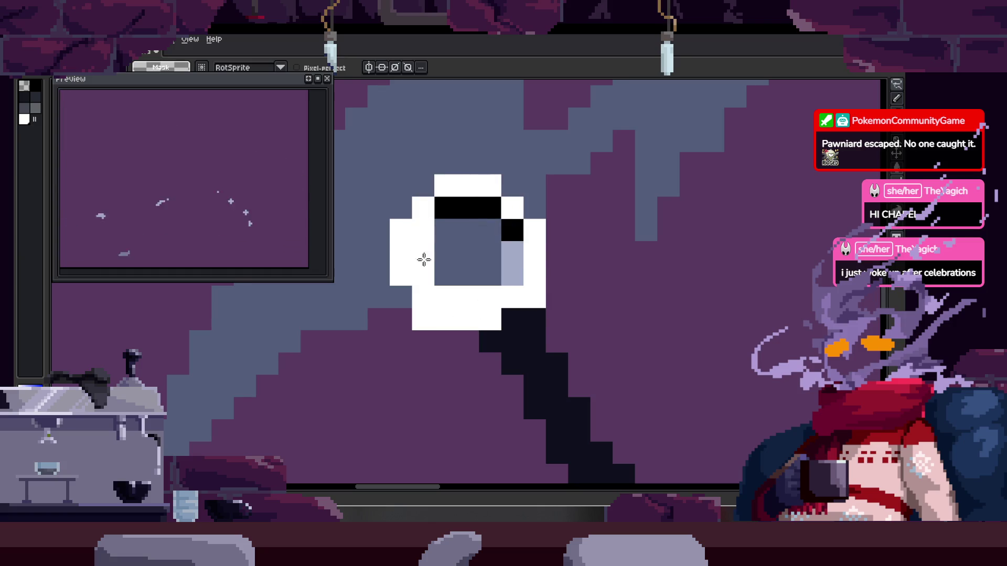
pyautogui.moveTo(423, 257); pyautogui.dragTo(495, 274)
pyautogui.hotkey('ctrl', 'd')
# Zoom in close on the ring and move it about 4 pixels right onto the handle end
pyautogui.press('z')
pyautogui.scroll(-2, 524, 288)
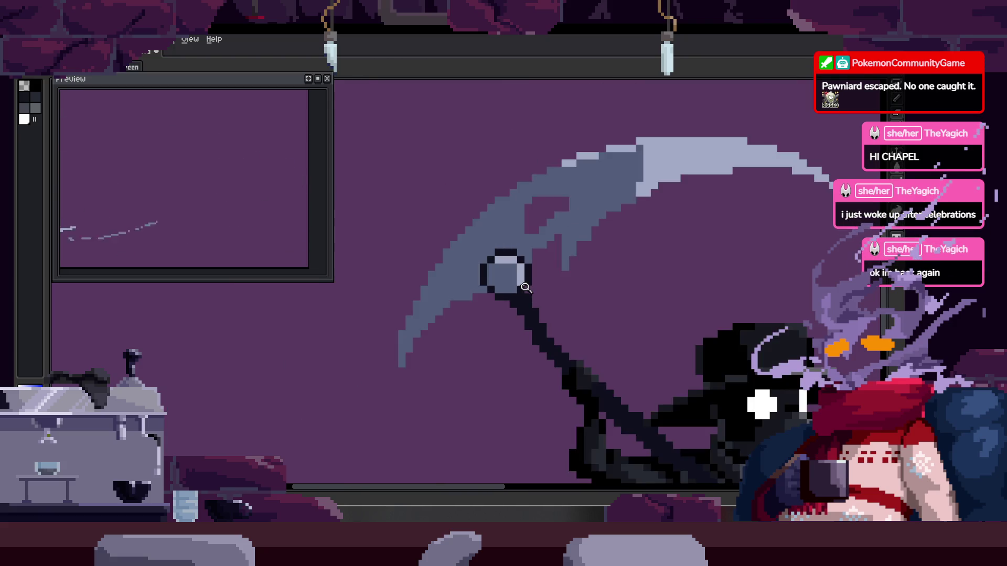
pyautogui.scroll(-4, 525, 288)
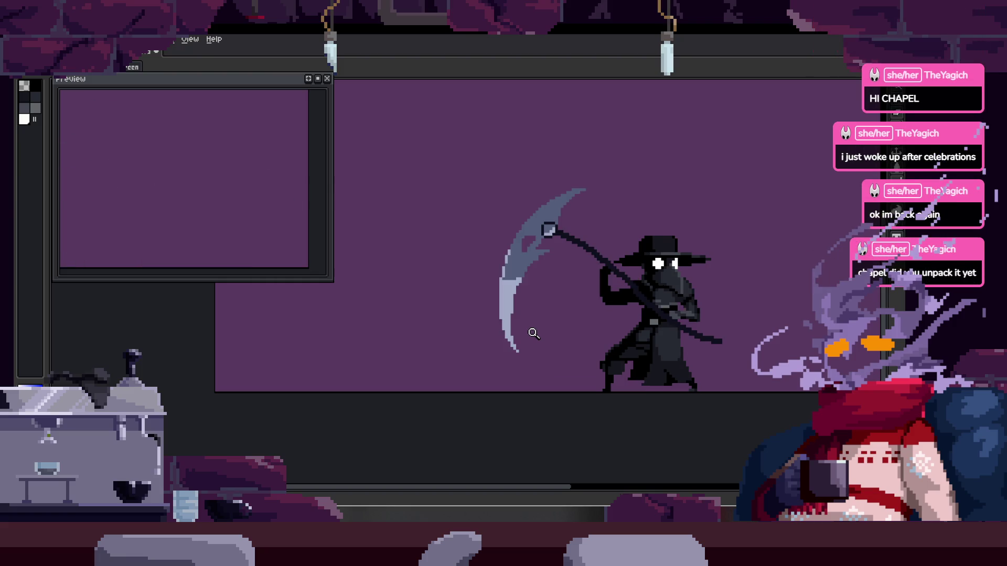
pyautogui.click(472, 299)
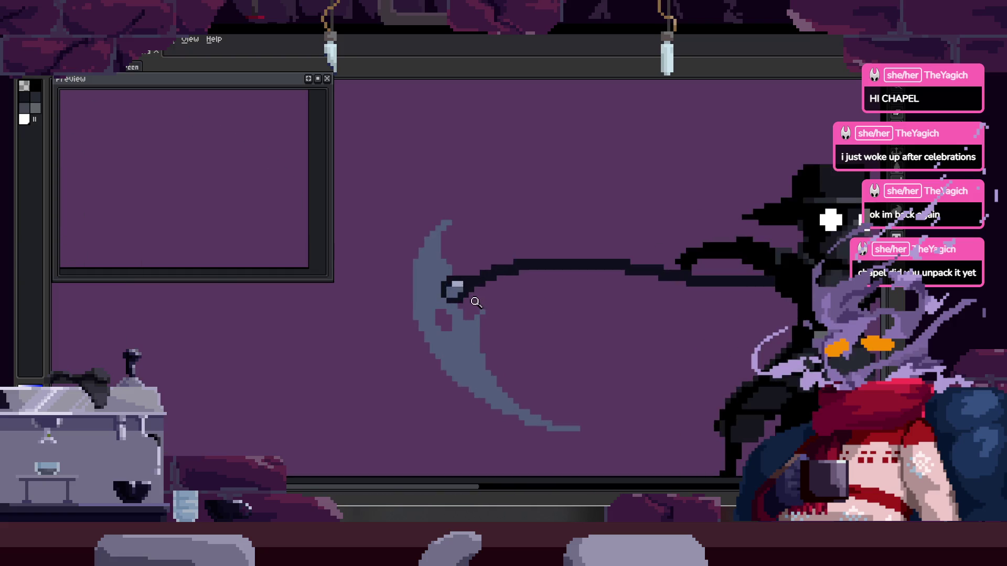
pyautogui.click(474, 299)
pyautogui.rightClick(467, 297)
pyautogui.click(458, 294)
pyautogui.press('m')
pyautogui.moveTo(419, 231); pyautogui.dragTo(526, 338)
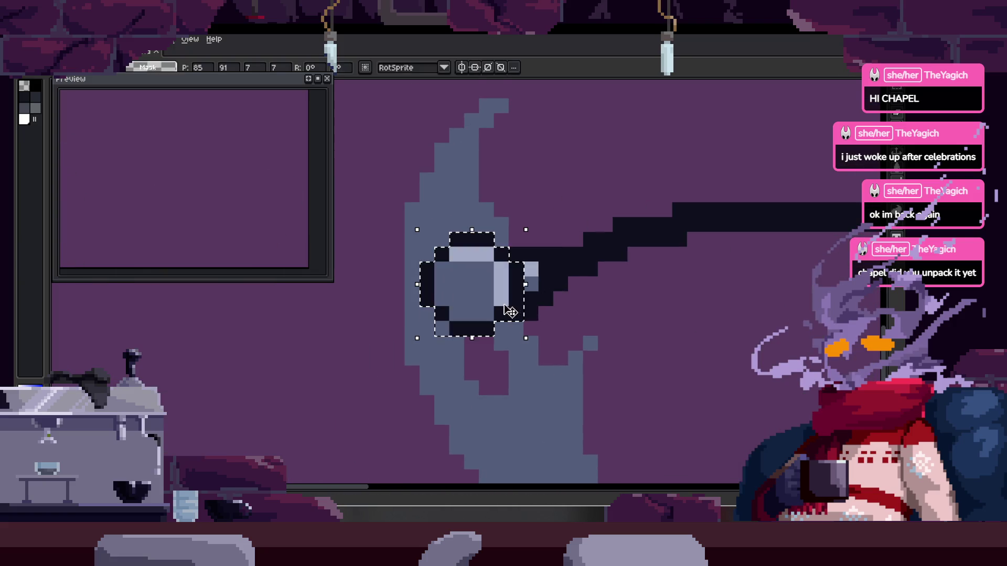
pyautogui.moveTo(487, 299); pyautogui.dragTo(545, 299)
pyautogui.click(583, 159)
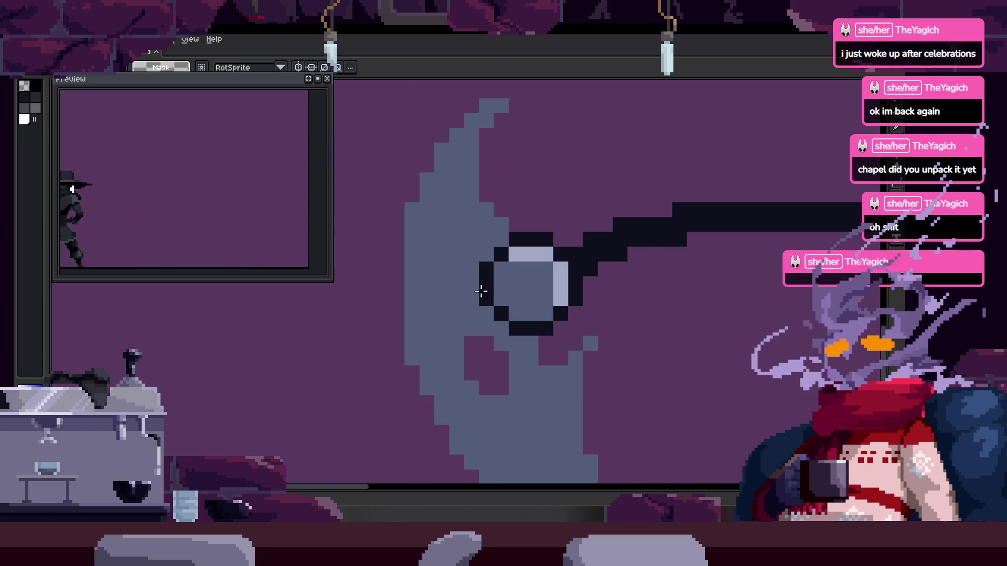
# Paste a copy of the ring onto the scythe in another frame
pyautogui.scroll(2, 479, 288)
pyautogui.moveTo(546, 294); pyautogui.dragTo(458, 295)
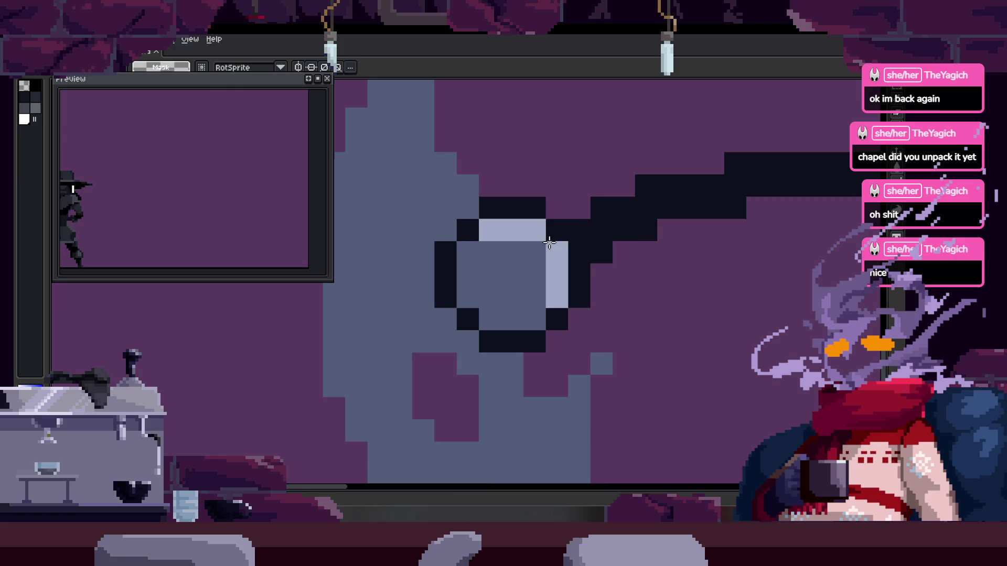
pyautogui.scroll(-4, 546, 236)
pyautogui.scroll(-2, 432, 264)
pyautogui.scroll(4, 557, 191)
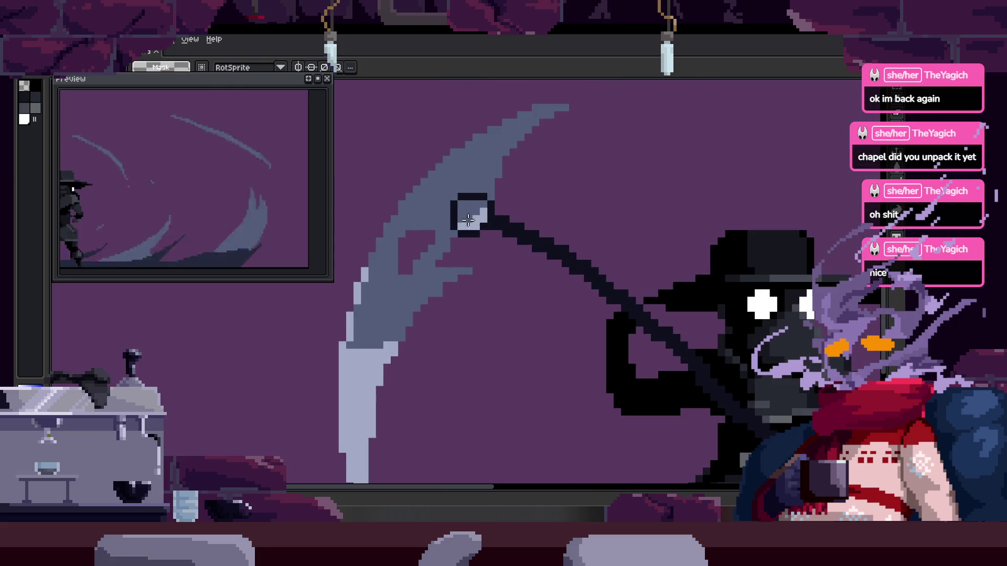
pyautogui.hotkey('ctrl', 'v')
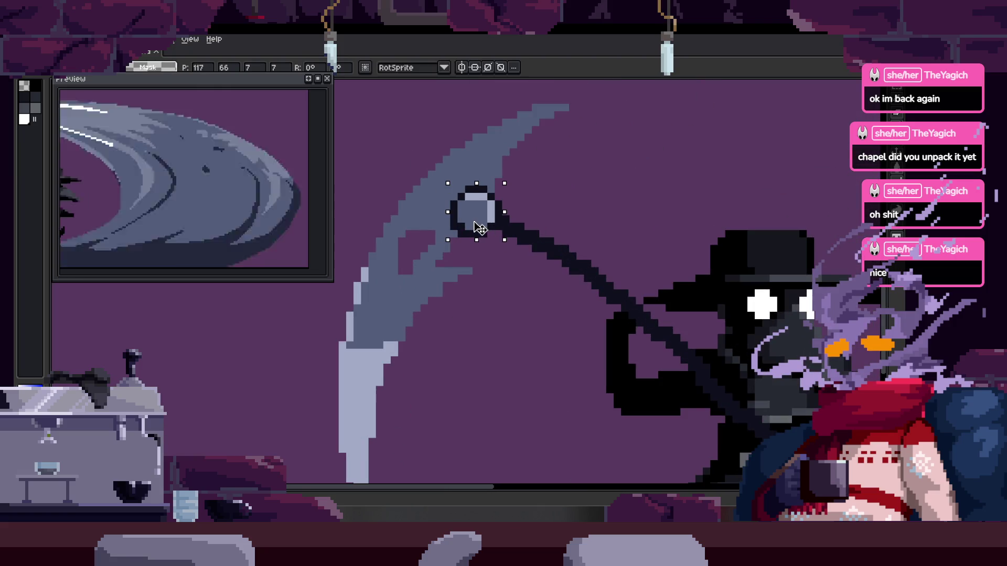
pyautogui.scroll(3, 446, 247)
pyautogui.press('i')
pyautogui.press('b')
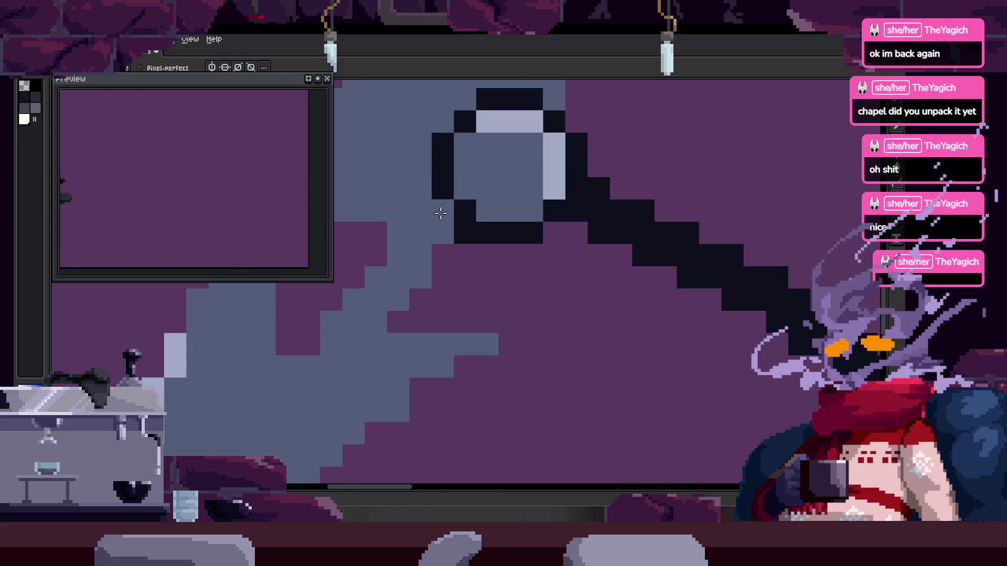
# Bring the whole character into view and save the sprite file
pyautogui.moveTo(433, 252); pyautogui.dragTo(395, 261)
pyautogui.scroll(-3, 434, 301)
pyautogui.scroll(3, 396, 299)
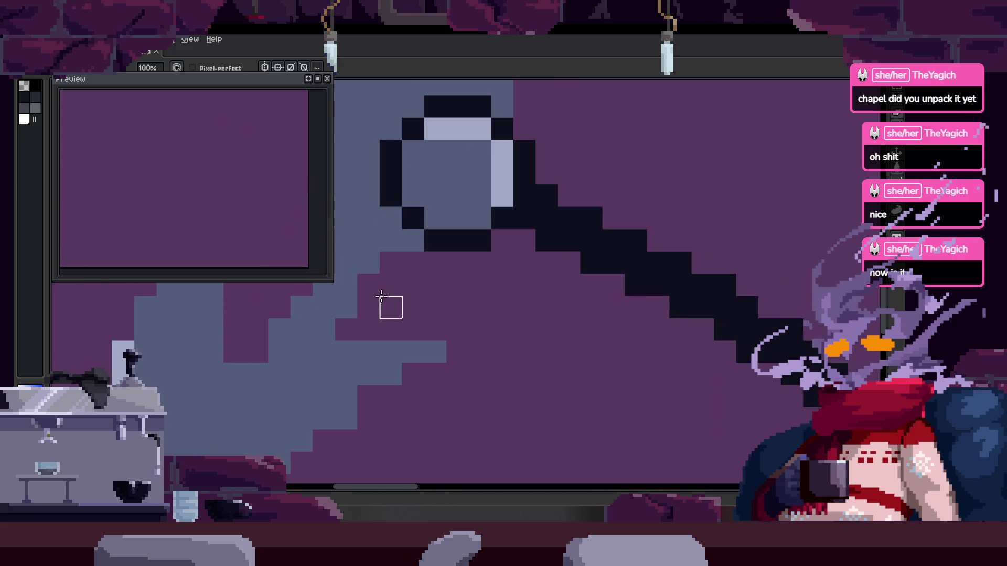
pyautogui.scroll(-3, 356, 296)
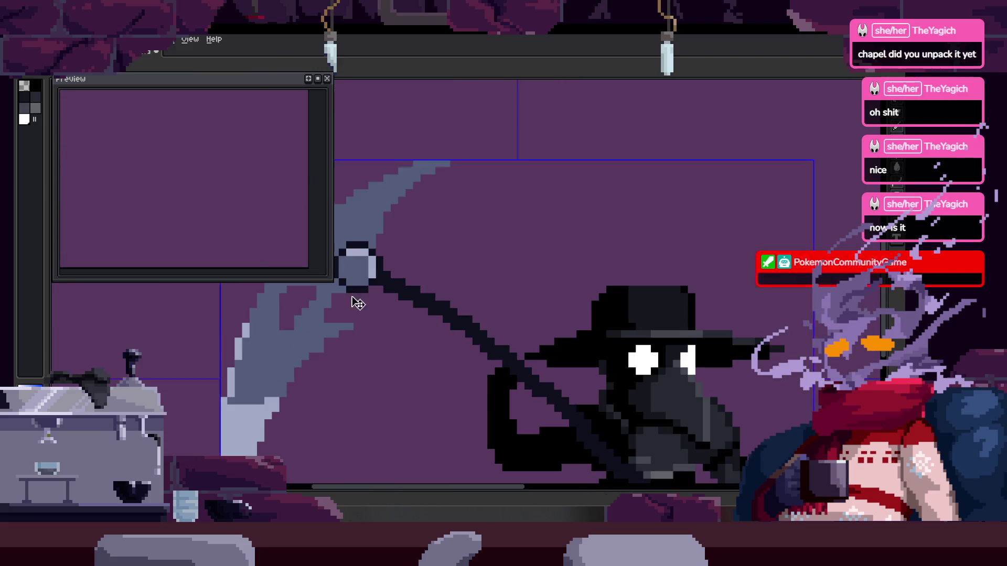
pyautogui.moveTo(414, 287); pyautogui.dragTo(461, 272)
pyautogui.scroll(-2, 462, 272)
pyautogui.hotkey('ctrl', 's')
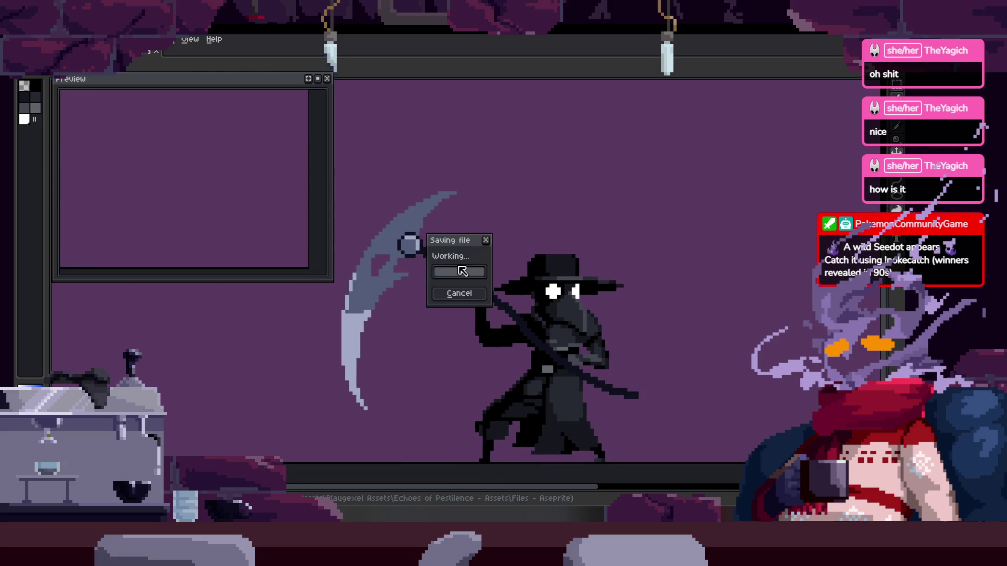
pyautogui.scroll(3, 432, 243)
pyautogui.hotkey('ctrl', 's')
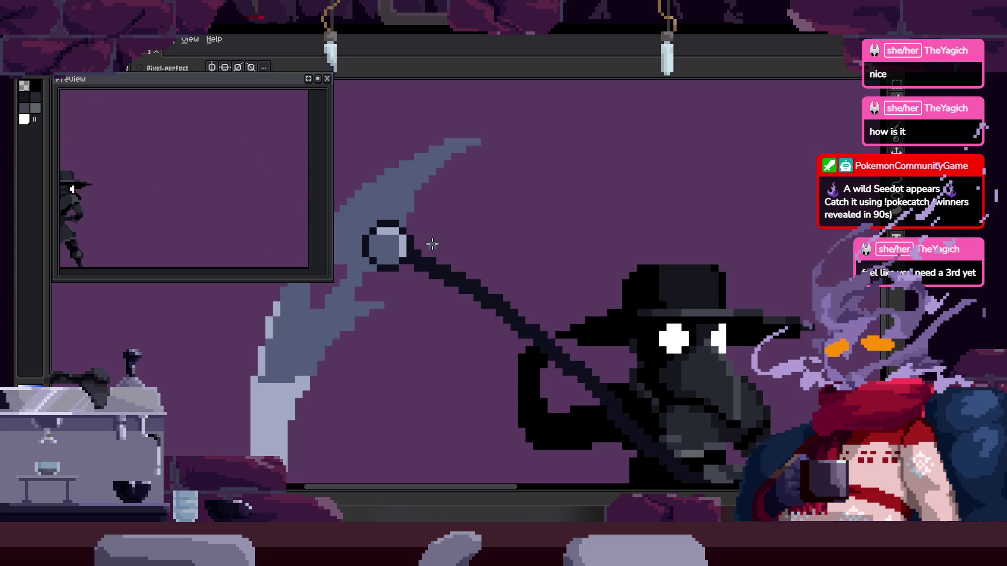
# Sample the blade's blue-grey colour from the canvas and save the sprite
pyautogui.scroll(3, 407, 256)
pyautogui.press('i')
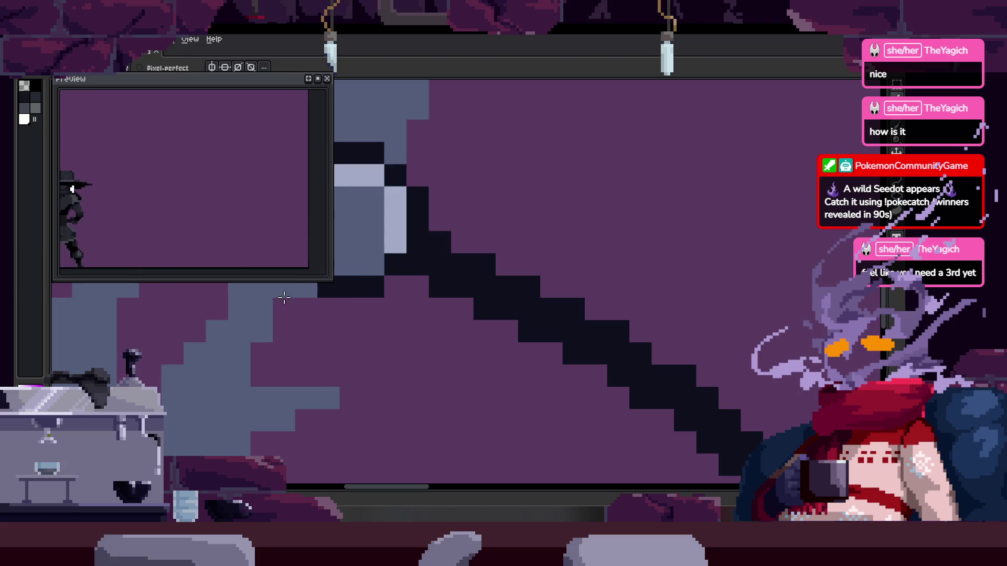
pyautogui.keyDown('alt'); pyautogui.click(283, 287); pyautogui.keyUp('alt')
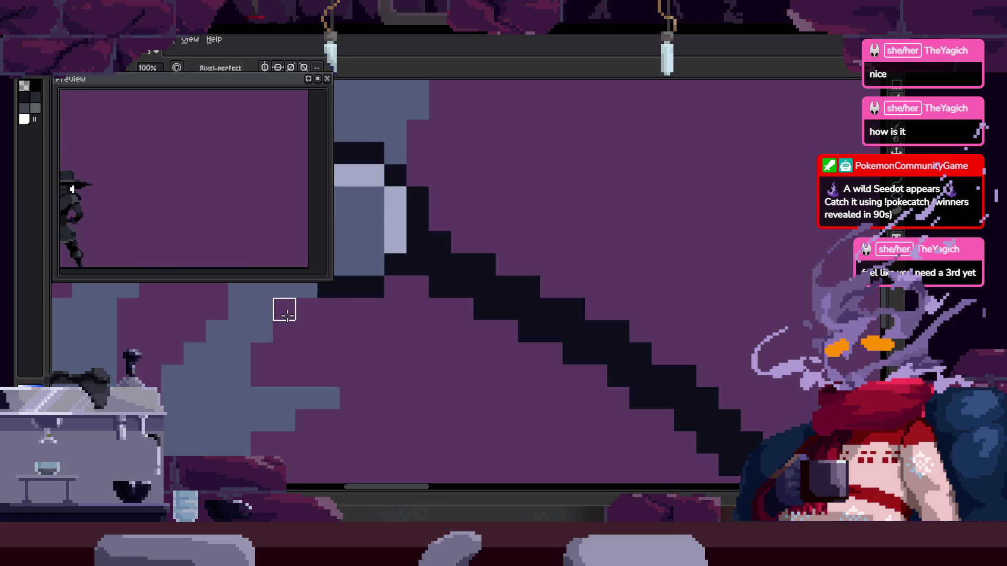
pyautogui.scroll(-4, 287, 315)
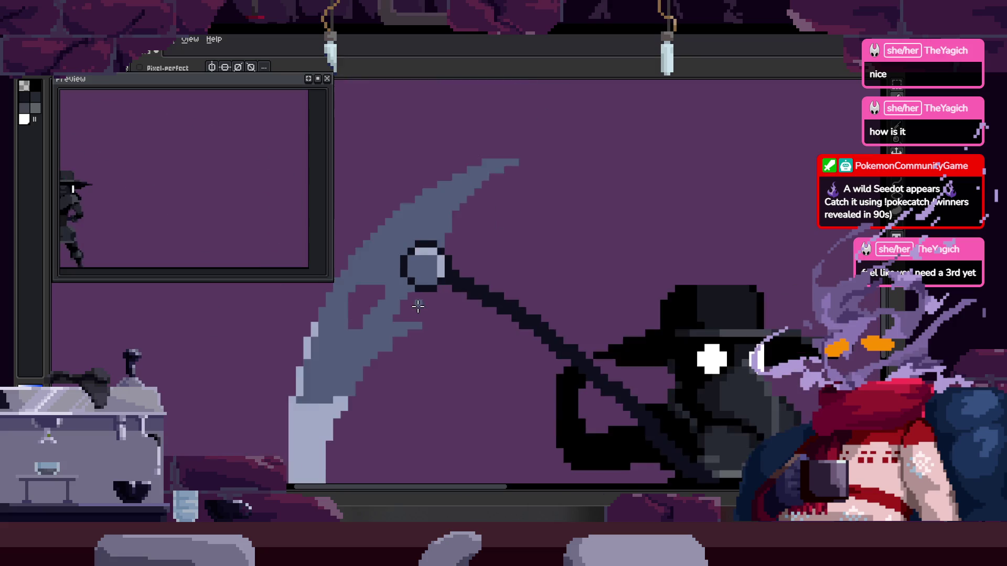
pyautogui.scroll(-1, 418, 307)
pyautogui.scroll(3, 403, 312)
pyautogui.scroll(-3, 389, 312)
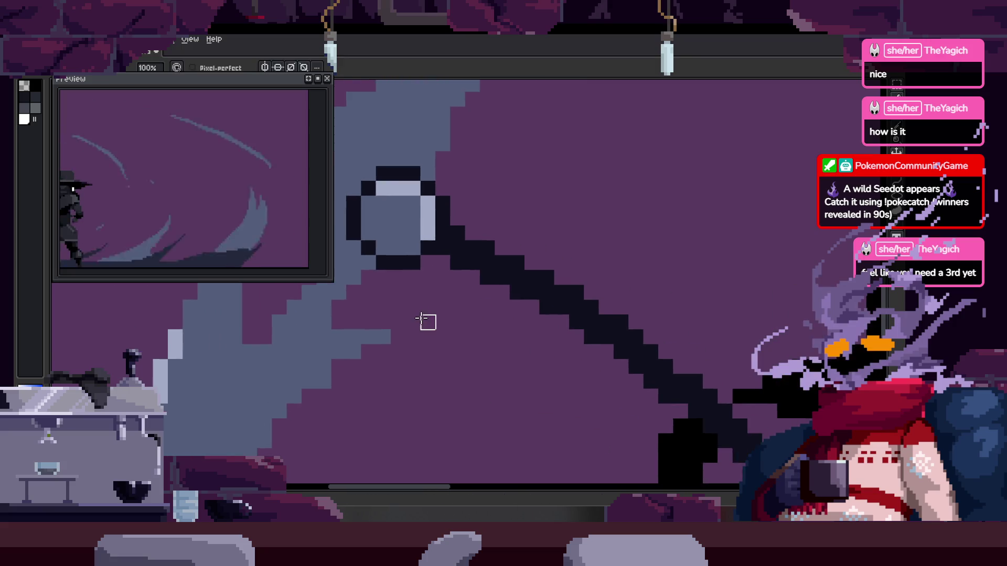
pyautogui.hotkey('ctrl', 's')
# Paste a copy of the ring and commit it over the existing pivot ring
pyautogui.scroll(2, 431, 294)
pyautogui.scroll(4, 481, 295)
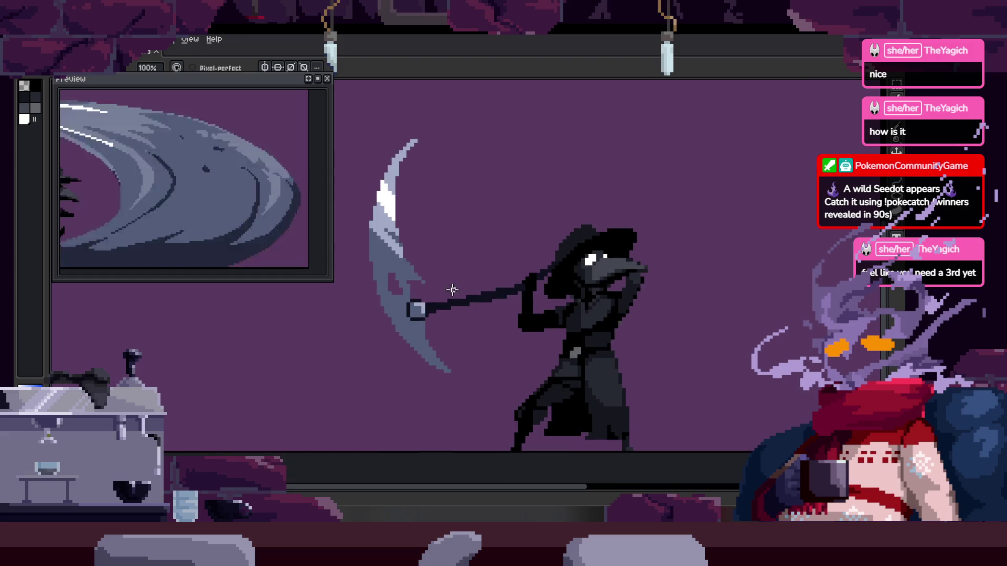
pyautogui.hotkey('ctrl', 'v')
pyautogui.moveTo(494, 280); pyautogui.dragTo(545, 252)
pyautogui.moveTo(670, 288); pyautogui.dragTo(413, 314)
pyautogui.press('Return')
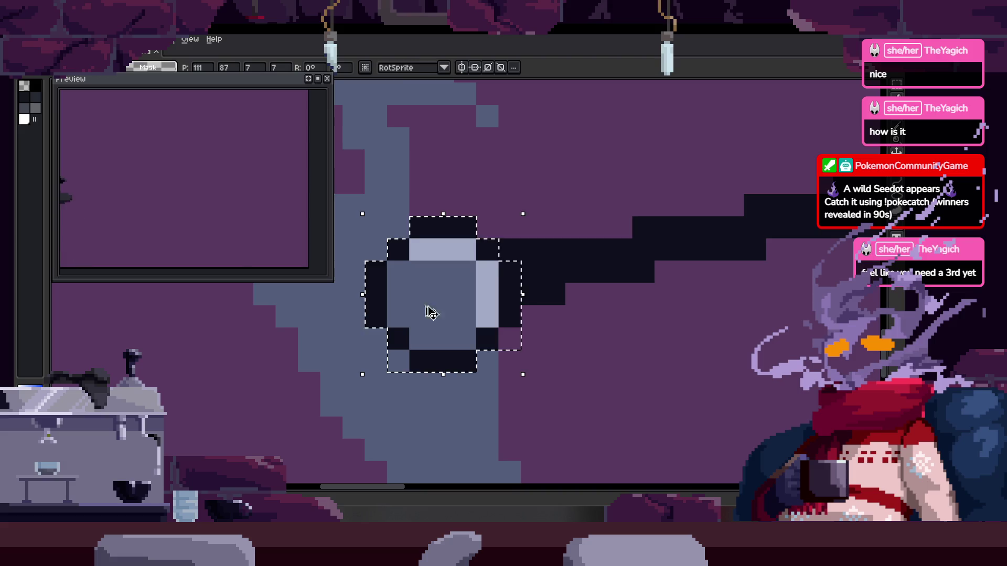
pyautogui.scroll(-4, 414, 313)
# Step forward to the raised-scythe frame and sample a colour there
pyautogui.press('Right')
pyautogui.press('Right')
pyautogui.press('Right')
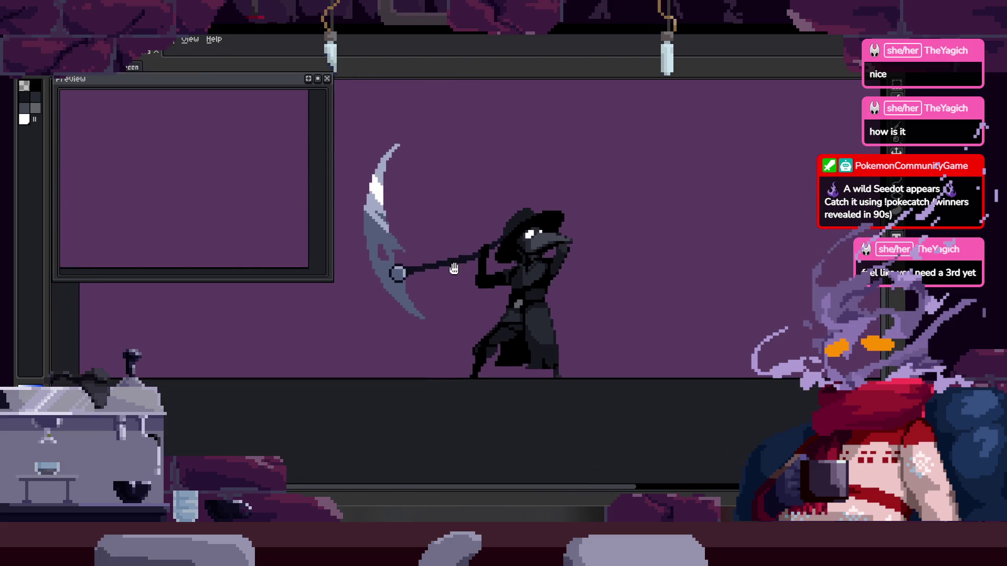
pyautogui.scroll(4, 476, 285)
pyautogui.press('Right')
pyautogui.press('Right')
pyautogui.press('Right')
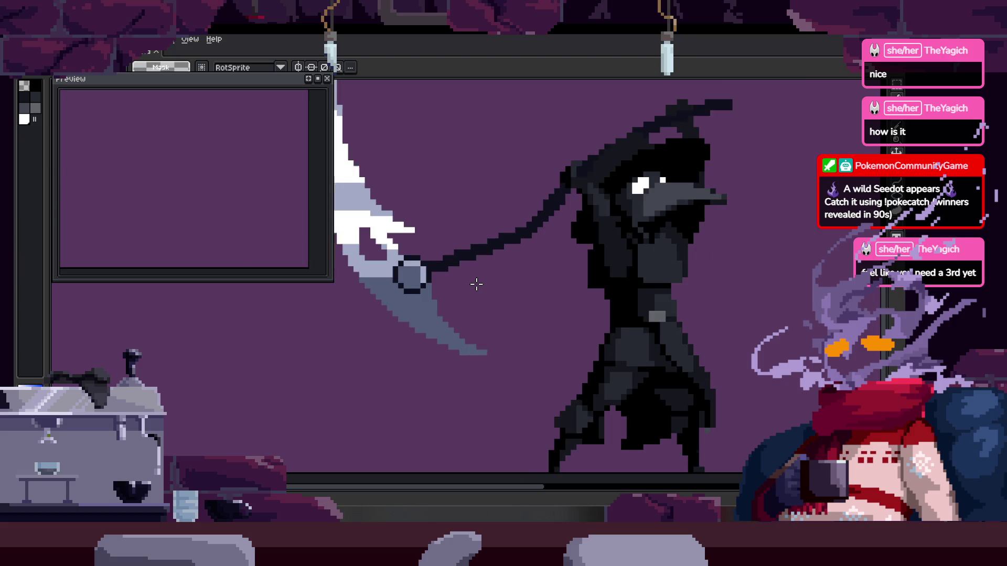
pyautogui.press('i')
pyautogui.scroll(5, 498, 250)
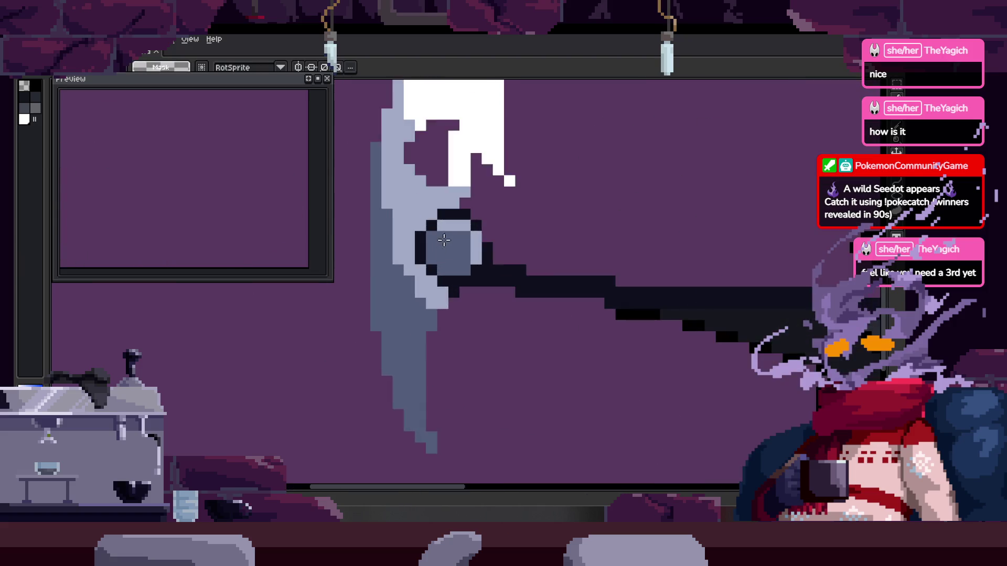
pyautogui.scroll(-5, 512, 236)
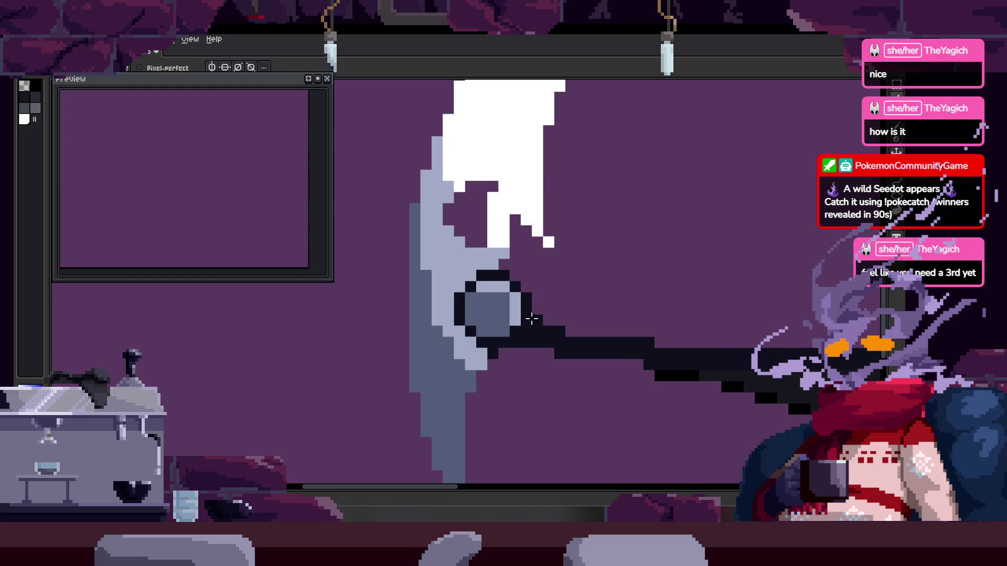
pyautogui.scroll(-4, 449, 341)
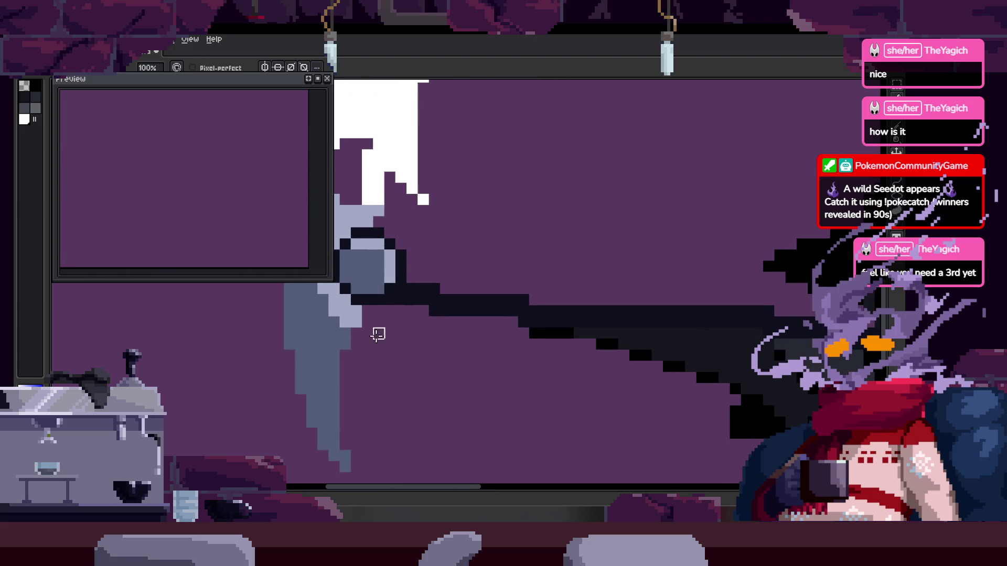
# Advance to the lowered-scythe frame and move the selected ring to the handle end
pyautogui.press('b')
pyautogui.press('Right')
pyautogui.press('Right')
pyautogui.press('Right')
pyautogui.press('Right')
pyautogui.press('Right')
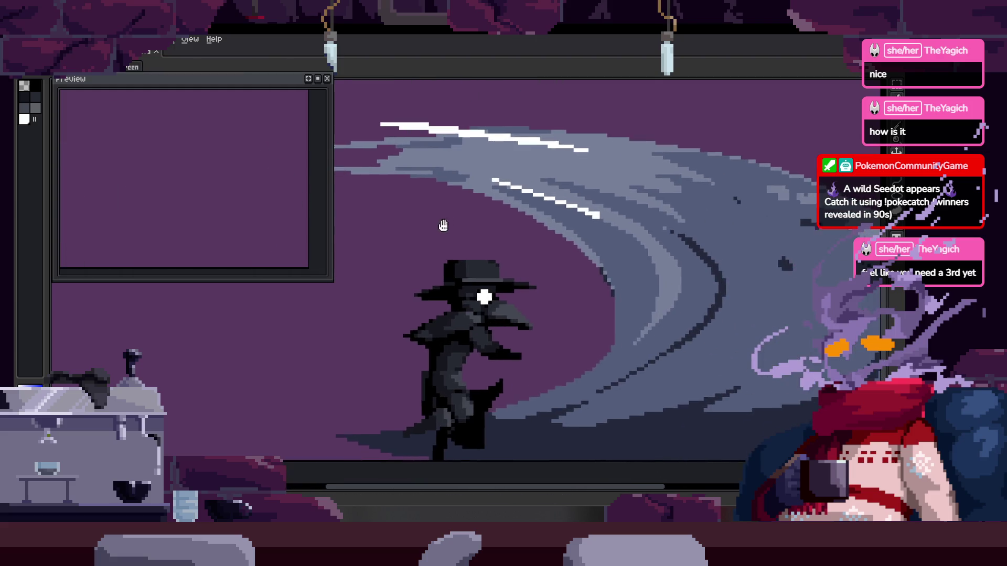
pyautogui.press('Right')
pyautogui.press('Right')
pyautogui.press('Right')
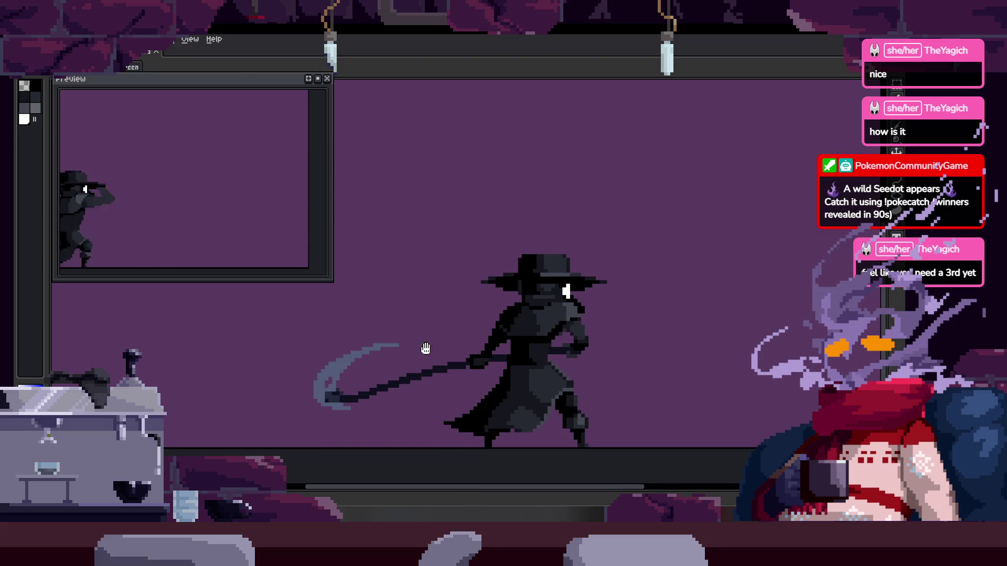
pyautogui.press('Right')
pyautogui.scroll(5, 479, 280)
pyautogui.moveTo(396, 182)
pyautogui.mouseDown()
pyautogui.moveTo(532, 233)
pyautogui.moveTo(658, 342)
pyautogui.moveTo(654, 349)
pyautogui.mouseUp()
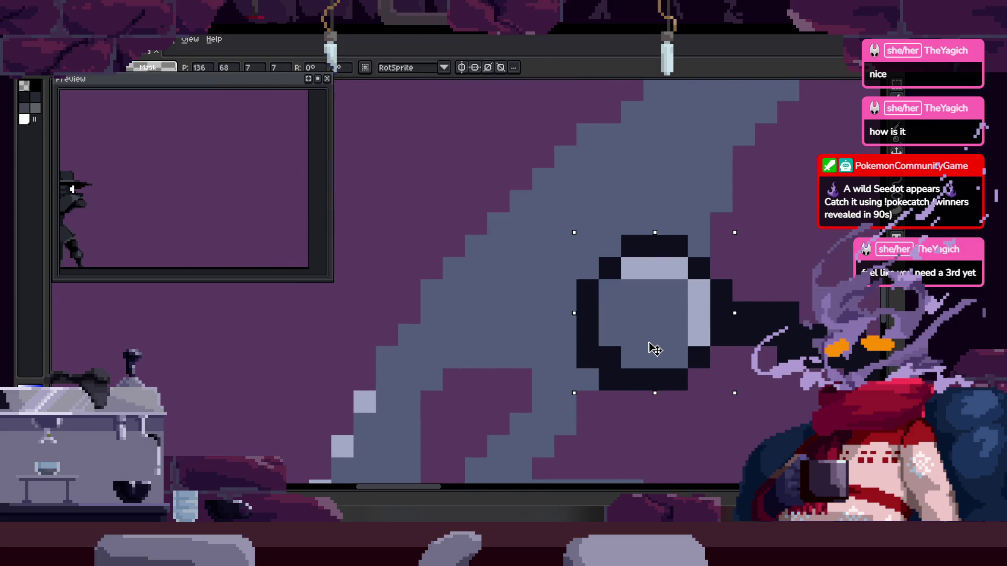
pyautogui.hscroll(3, 577, 356)
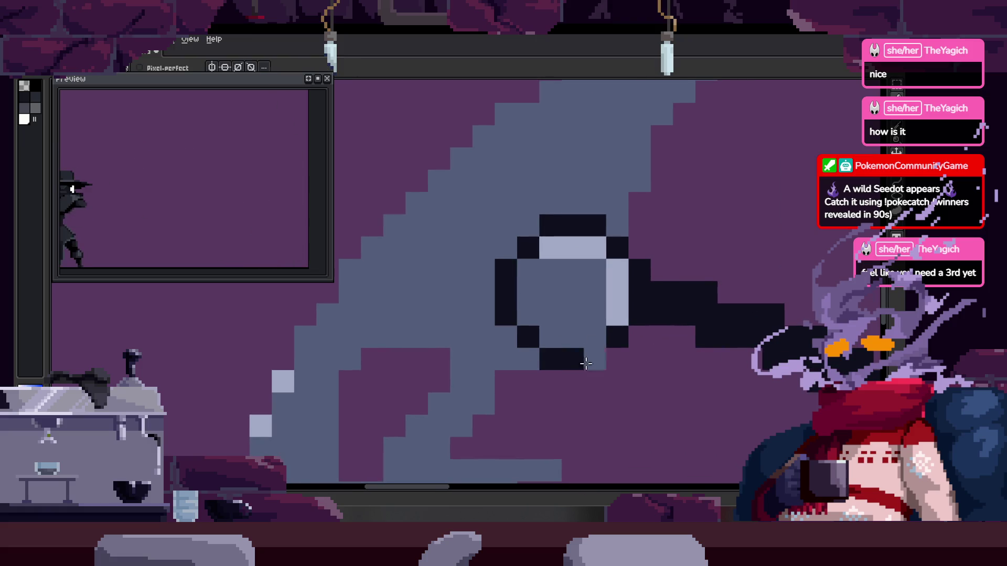
pyautogui.scroll(-4, 572, 363)
# On the next frame, select the 7x7 ring pixels and nudge them one pixel right
pyautogui.press('Right')
pyautogui.press('Right')
pyautogui.scroll(3, 465, 238)
pyautogui.press('i')
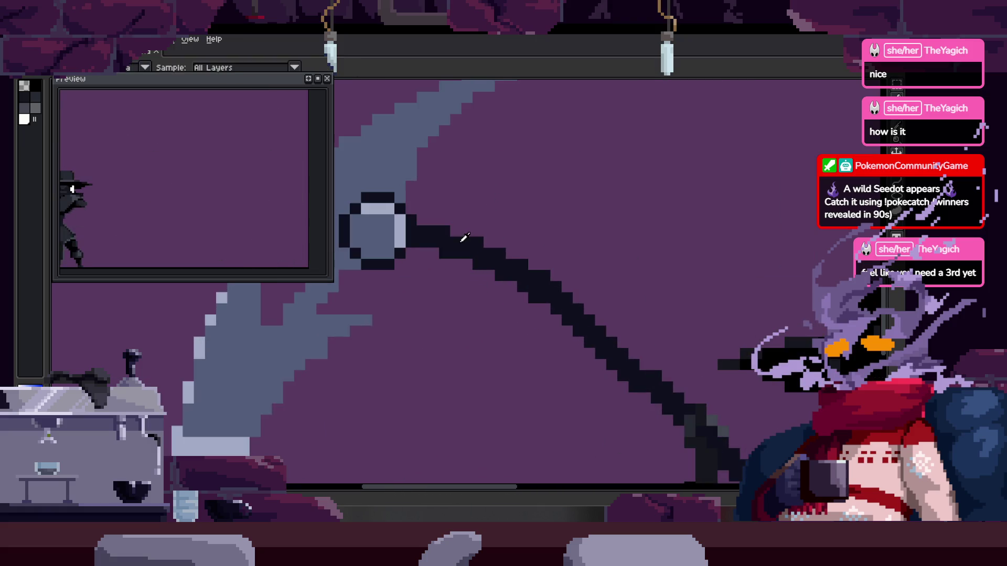
pyautogui.press('h')
pyautogui.scroll(-4, 464, 237)
pyautogui.press('Right')
pyautogui.press('Right')
pyautogui.scroll(4, 513, 368)
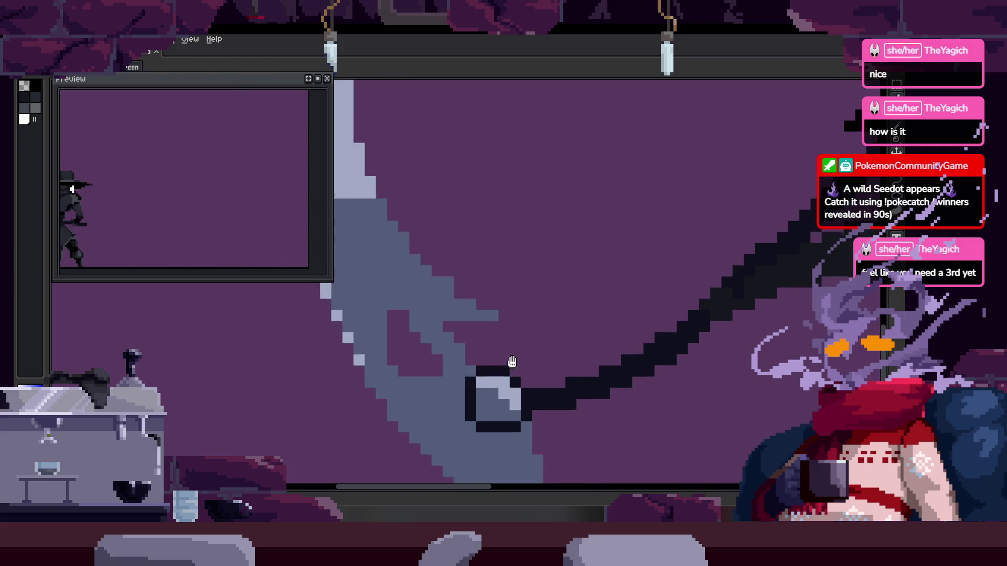
pyautogui.scroll(-3, 513, 369)
pyautogui.press('m')
pyautogui.moveTo(456, 254); pyautogui.dragTo(512, 314)
pyautogui.scroll(2, 278, 338)
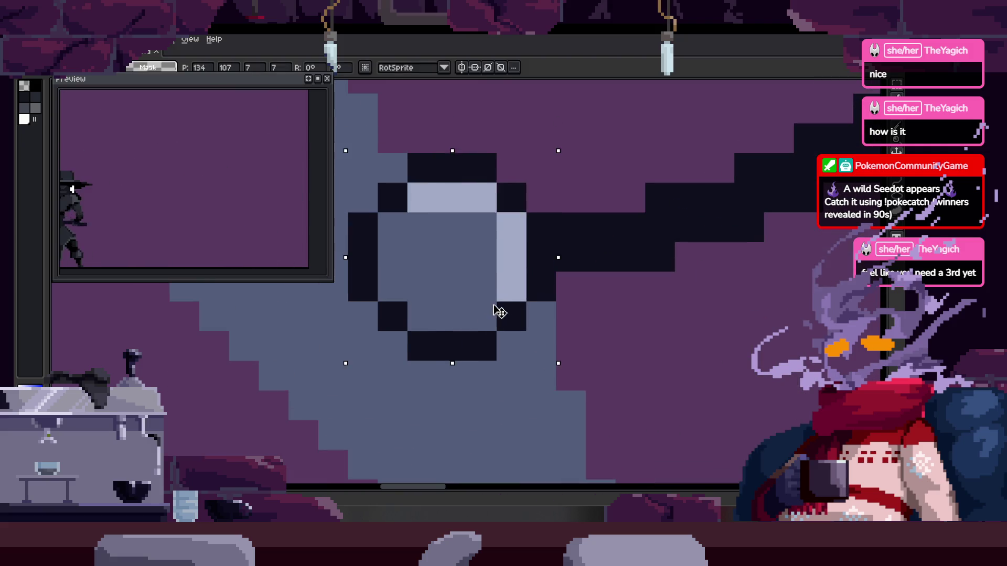
pyautogui.press('Right')
# Paste the corrected ring onto the scythe pivot, commit it, and play the animation to check
pyautogui.click(417, 174)
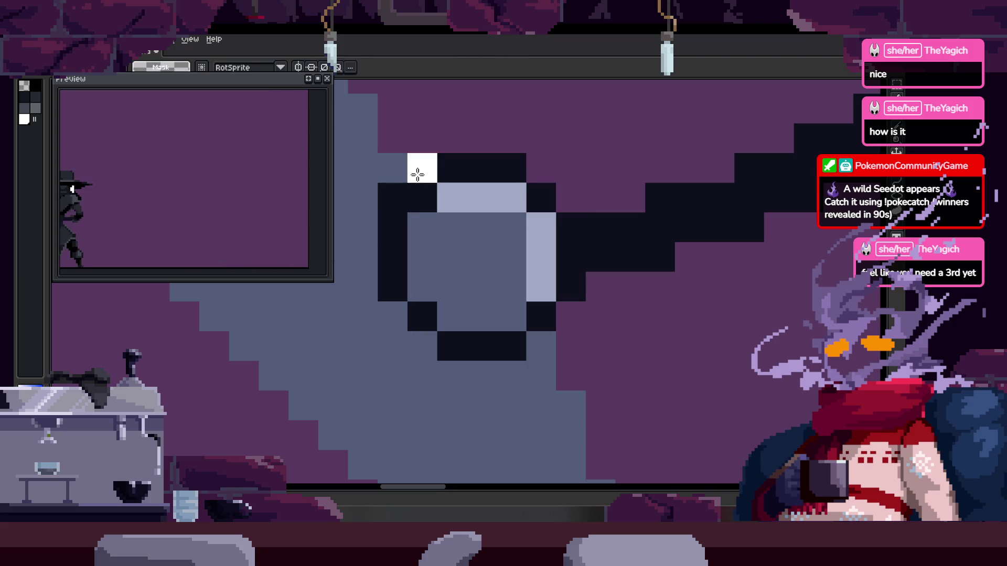
pyautogui.scroll(-3, 419, 173)
pyautogui.scroll(2, 474, 229)
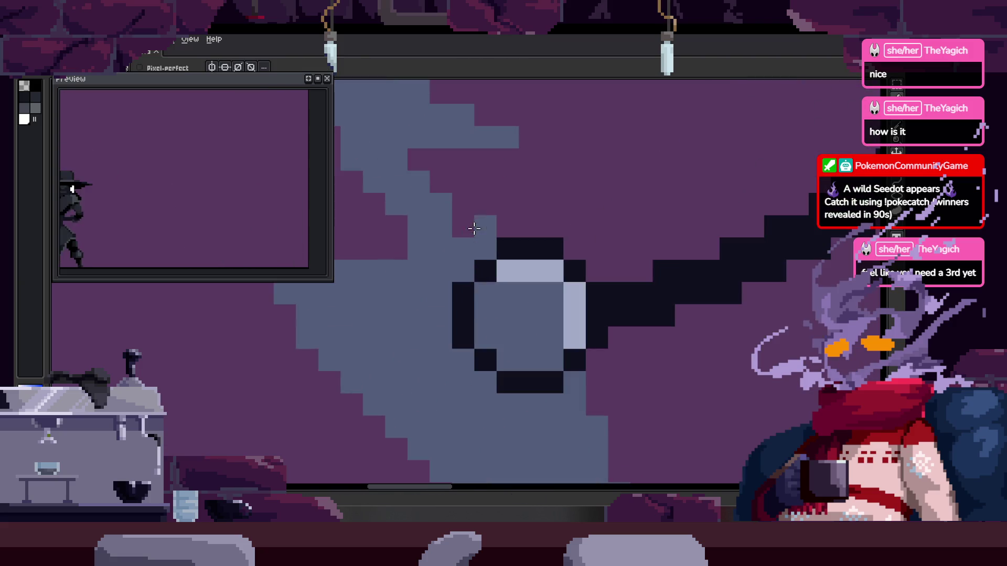
pyautogui.scroll(-5, 542, 276)
pyautogui.scroll(2, 551, 278)
pyautogui.scroll(6, 550, 278)
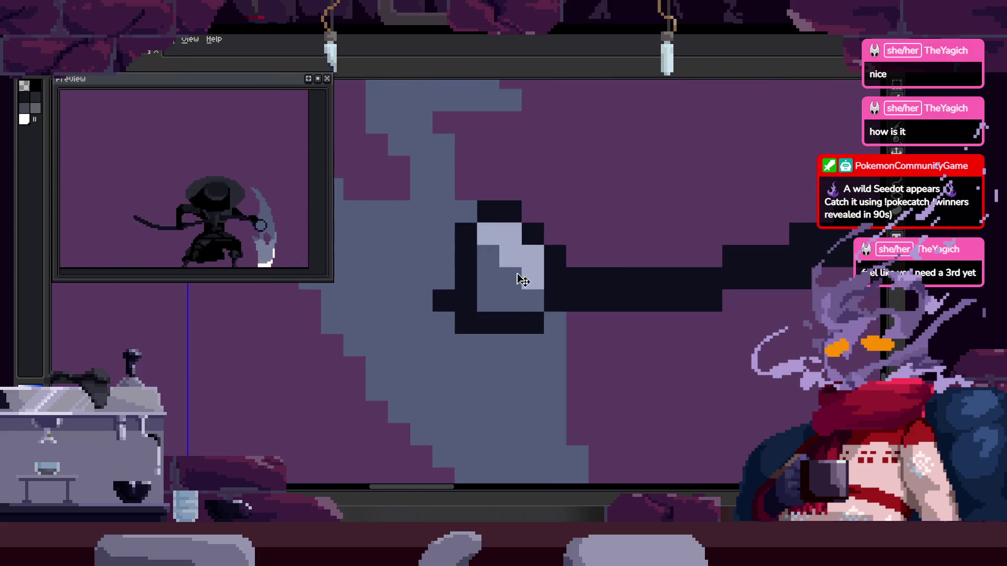
pyautogui.hotkey('ctrl', 'v')
pyautogui.moveTo(356, 302); pyautogui.dragTo(530, 302)
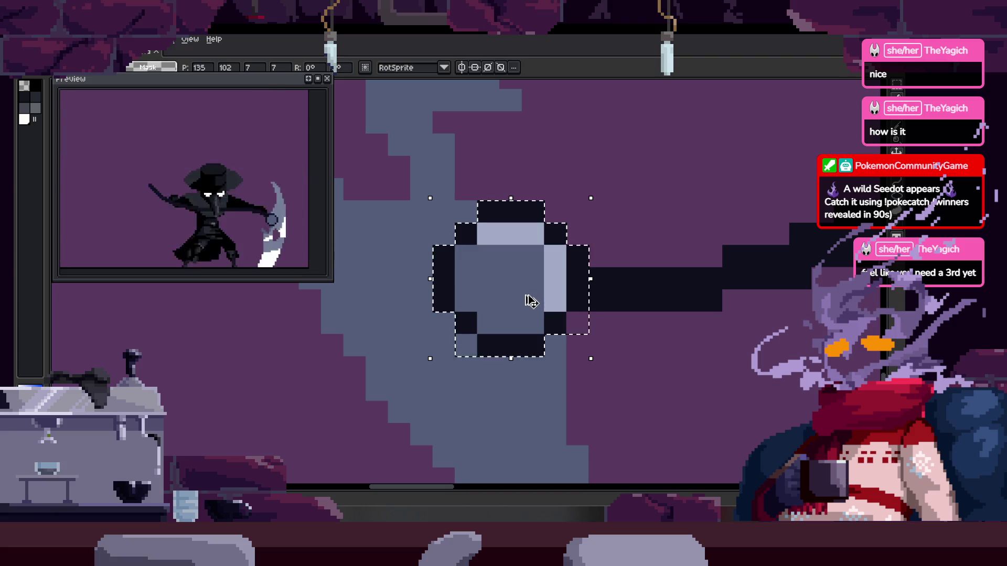
pyautogui.press('Return')
pyautogui.scroll(-3, 530, 302)
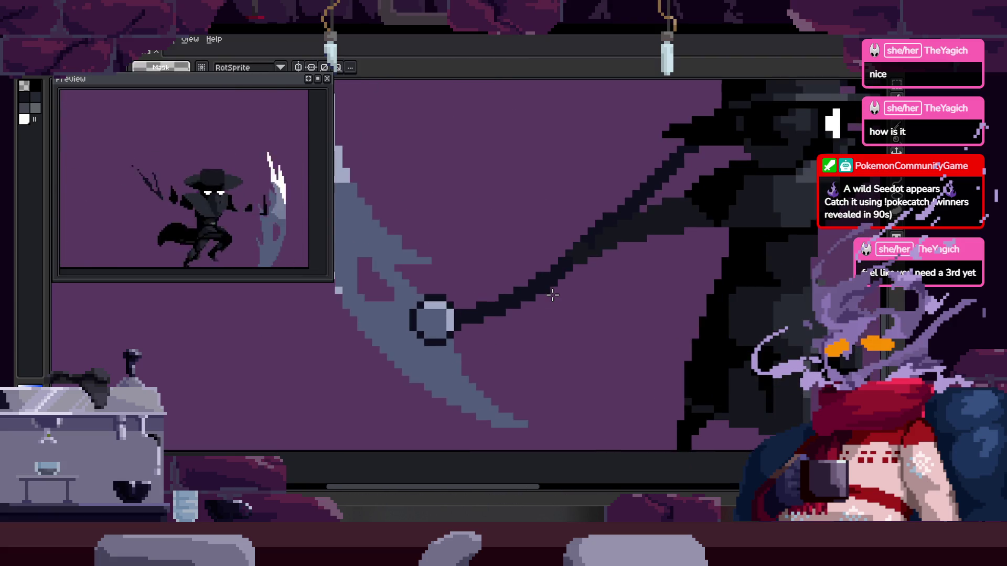
pyautogui.scroll(-2, 552, 296)
pyautogui.press('Return')
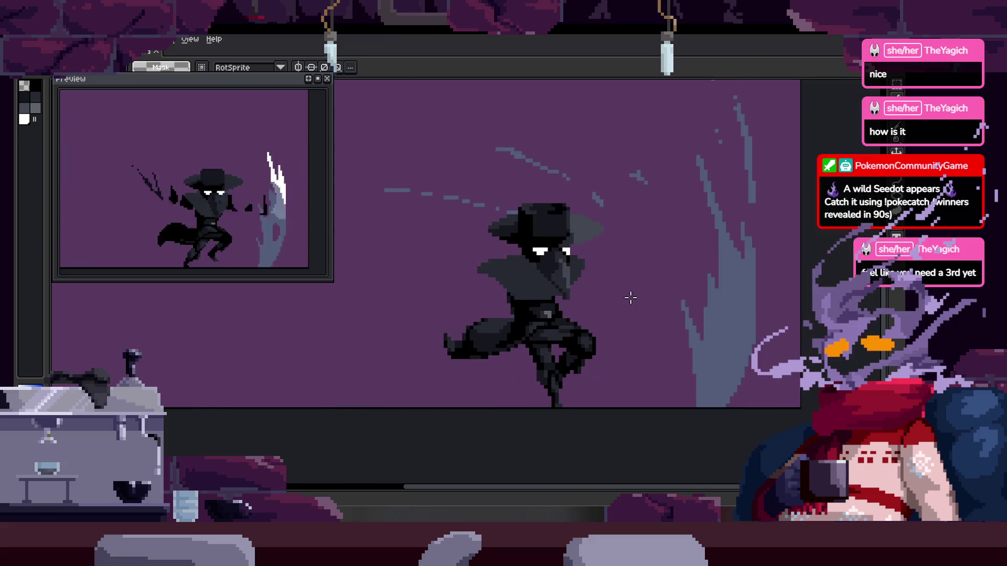
# Paste and commit the ring on this frame's pivot, then undo it
pyautogui.scroll(5, 631, 297)
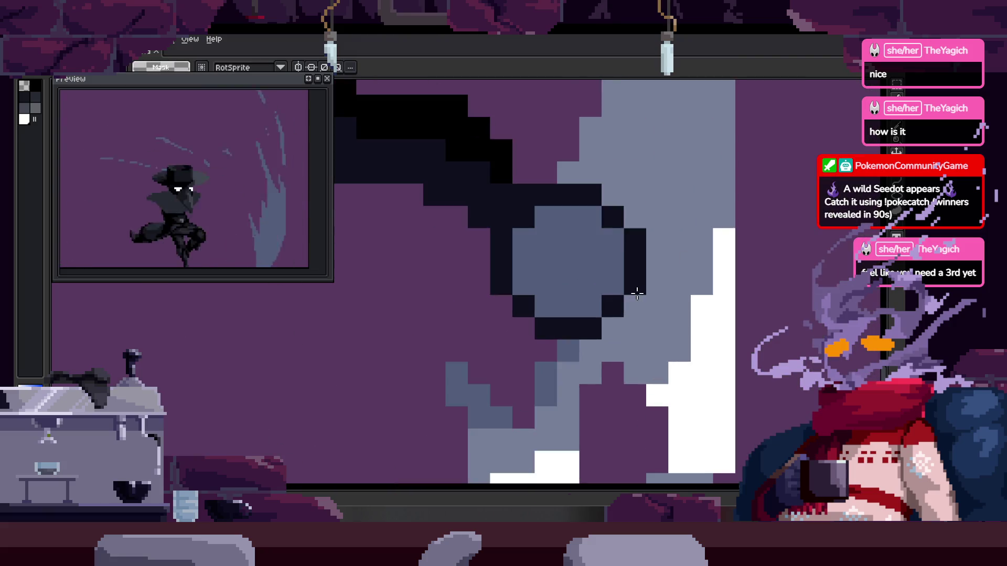
pyautogui.hotkey('ctrl', 'v')
pyautogui.moveTo(532, 307); pyautogui.dragTo(555, 298)
pyautogui.press('Return')
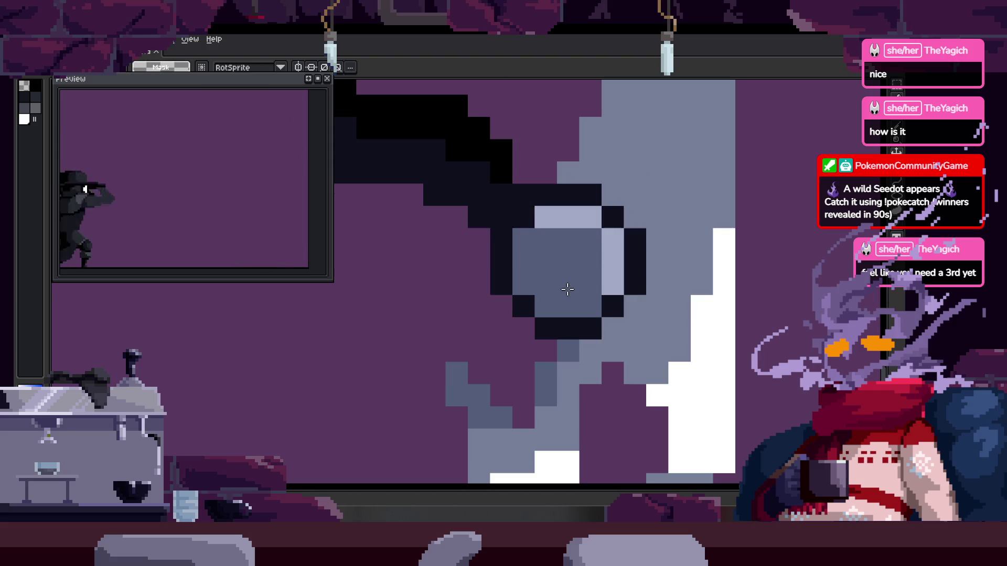
pyautogui.scroll(-3, 574, 299)
pyautogui.scroll(4, 535, 306)
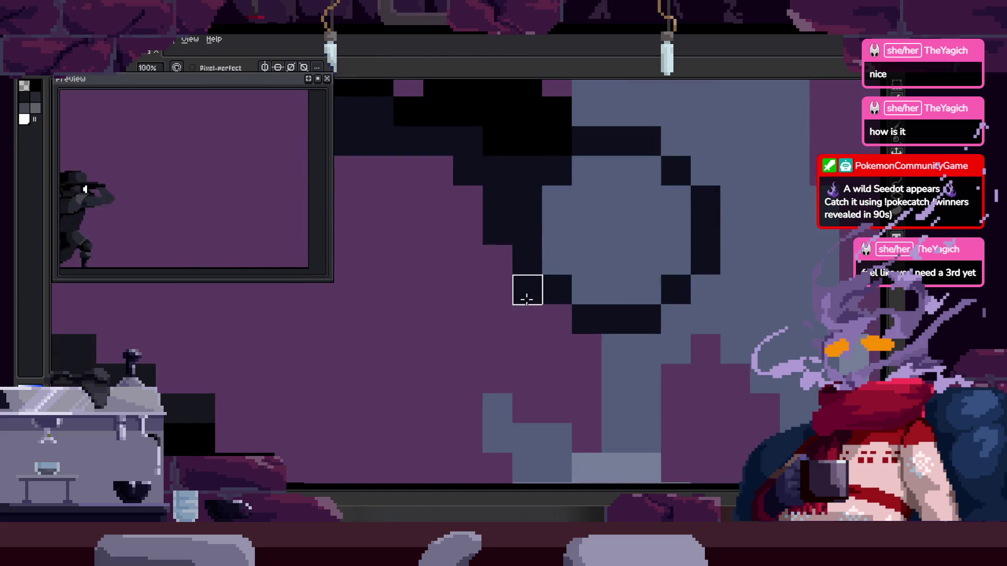
pyautogui.hotkey('ctrl', 'z')
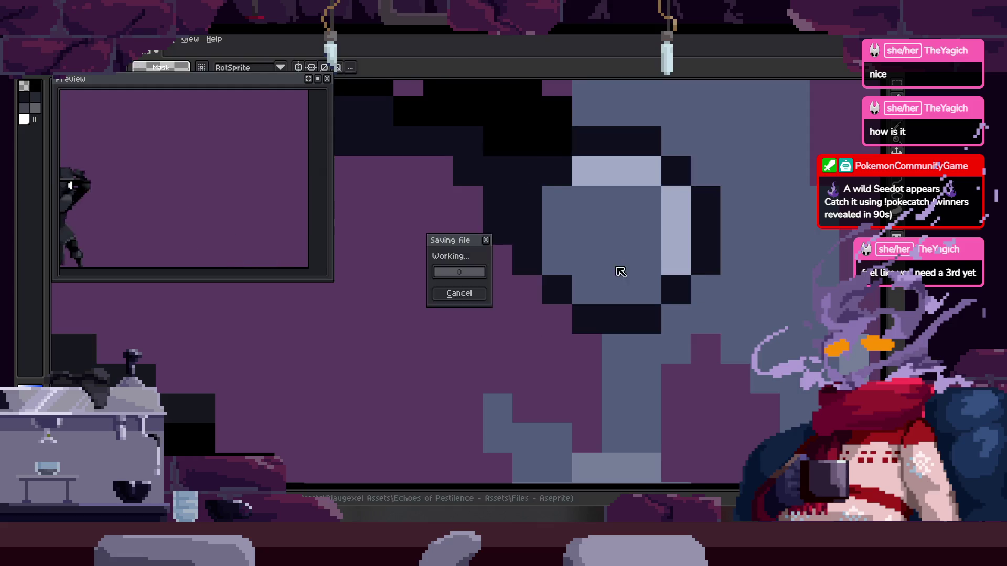
pyautogui.scroll(-2, 566, 294)
# After discarding two misplaced pastes, paste the ring again and drop it in place
pyautogui.scroll(1, 572, 286)
pyautogui.hotkey('ctrl', 'v')
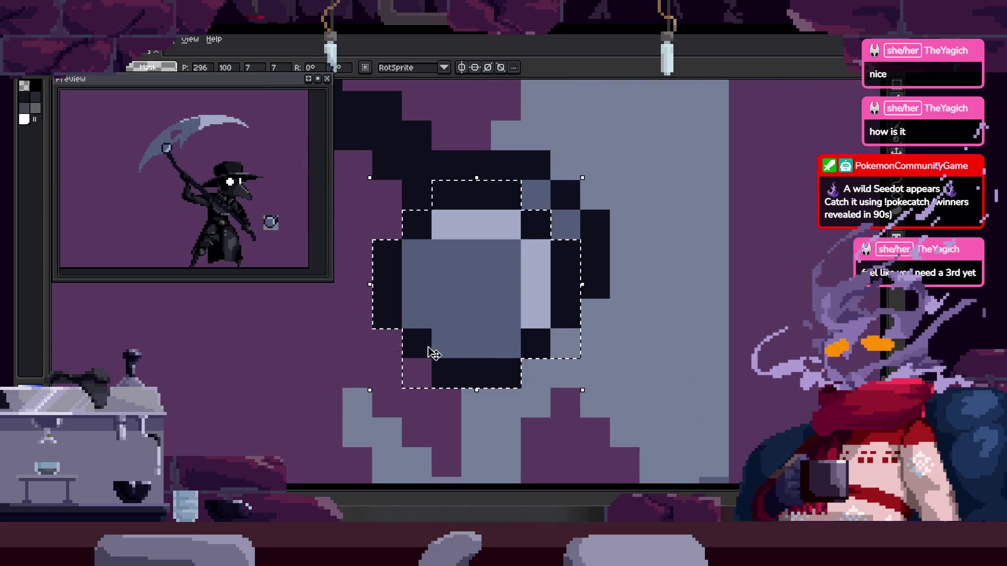
pyautogui.moveTo(411, 353); pyautogui.dragTo(489, 314)
pyautogui.press('Escape')
pyautogui.scroll(-3, 473, 363)
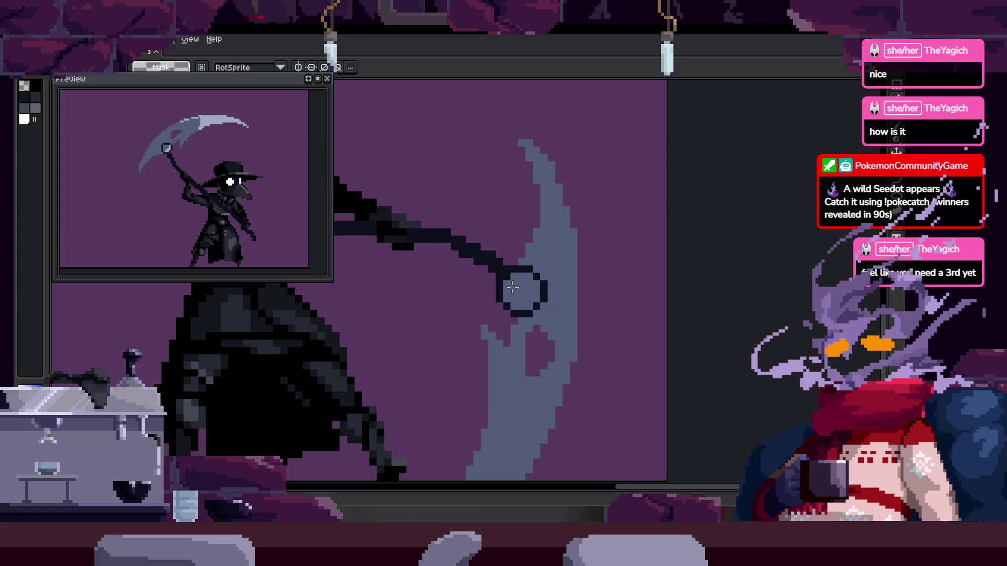
pyautogui.scroll(2, 554, 272)
pyautogui.hotkey('ctrl', 'v')
pyautogui.press('Escape')
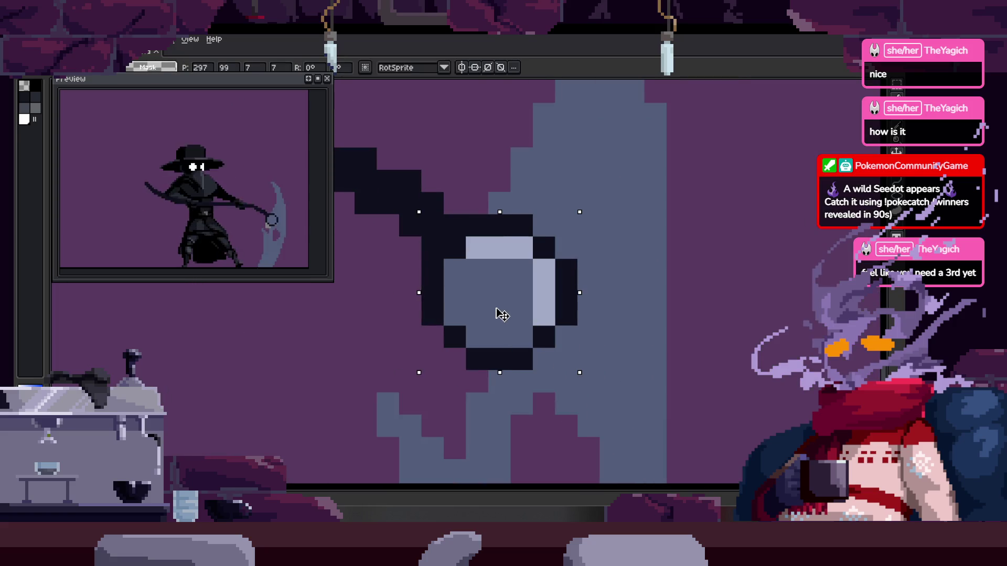
pyautogui.hotkey('ctrl', 'v')
pyautogui.rightClick(423, 234)
pyautogui.click(435, 238)
pyautogui.moveTo(486, 286)
pyautogui.mouseDown()
pyautogui.moveTo(519, 264)
pyautogui.moveTo(556, 278)
pyautogui.mouseUp()
# Paste the highlighted ring over the plain ring and commit it
pyautogui.hotkey('ctrl', 'v')
pyautogui.scroll(-2, 571, 294)
pyautogui.scroll(2, 619, 299)
pyautogui.moveTo(524, 321); pyautogui.dragTo(700, 321)
pyautogui.press('Return')
pyautogui.moveTo(634, 308); pyautogui.dragTo(578, 308)
pyautogui.scroll(2, 578, 308)
pyautogui.scroll(-5, 566, 303)
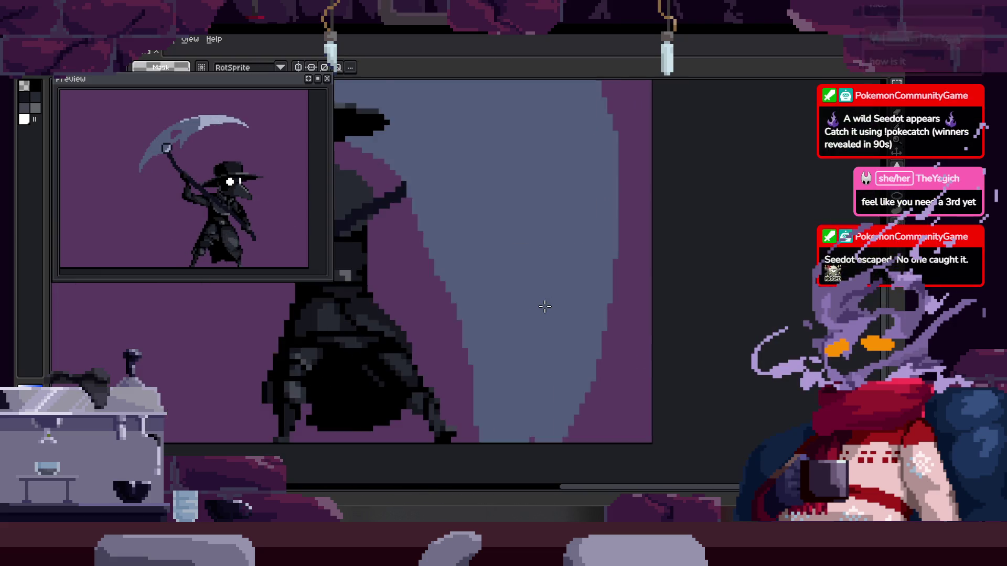
pyautogui.hscroll(-4, 700, 302)
pyautogui.scroll(-2, 699, 303)
# On the scythe-swing frame, paste the ring, nudge it one pixel right and down, and commit
pyautogui.press('Right')
pyautogui.press('Right')
pyautogui.press('Right')
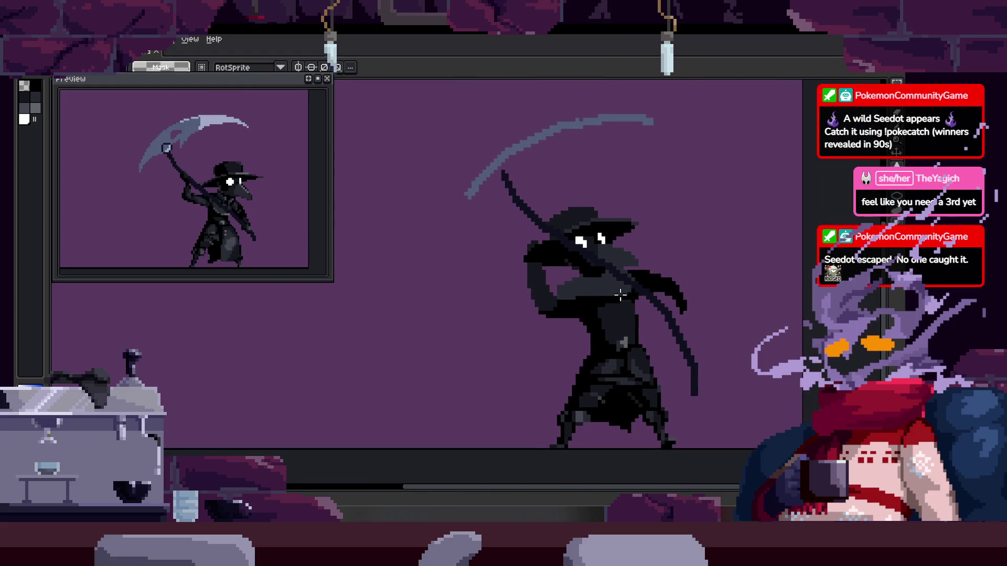
pyautogui.scroll(4, 501, 309)
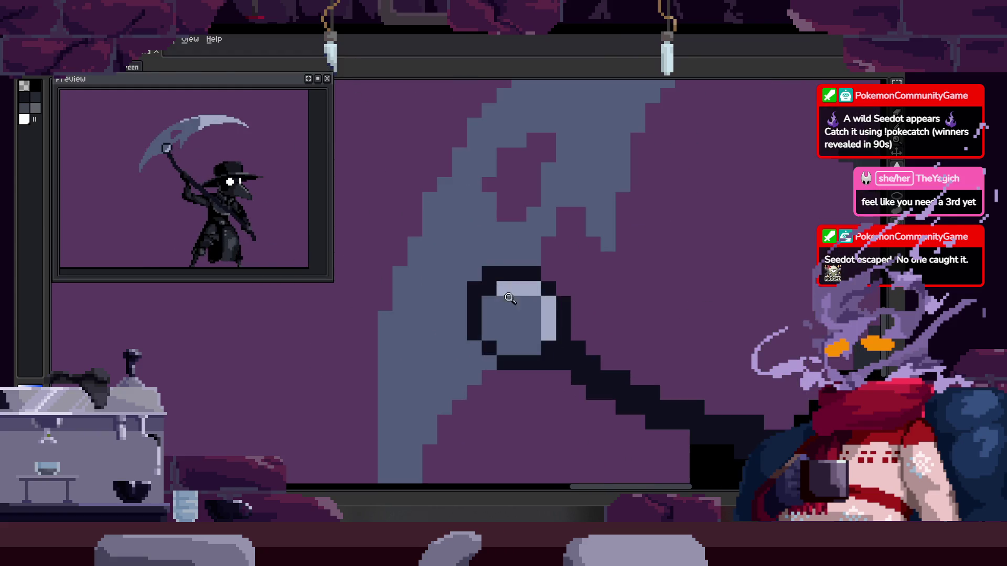
pyautogui.hotkey('ctrl', 'v')
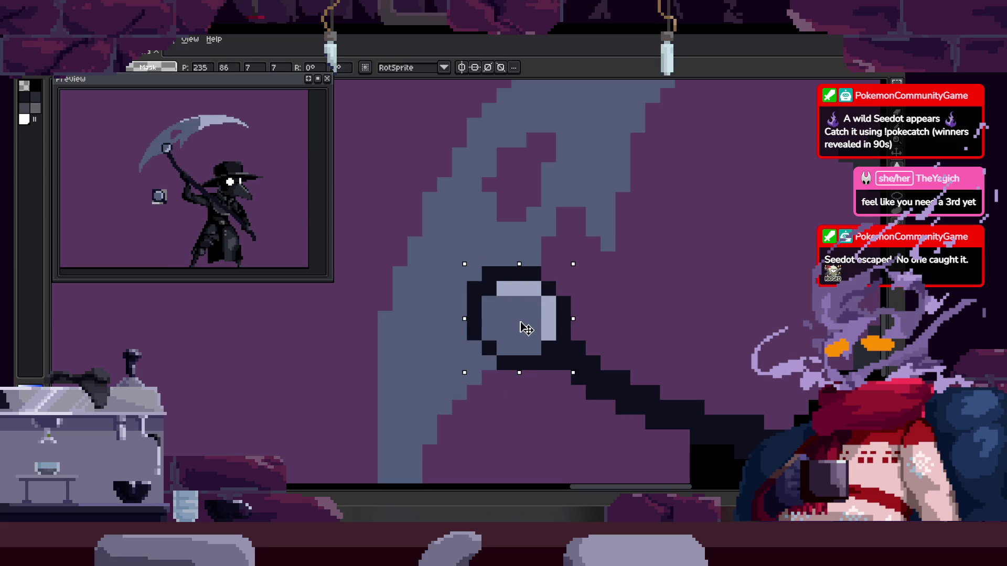
pyautogui.scroll(2, 493, 272)
pyautogui.moveTo(529, 291); pyautogui.dragTo(457, 288)
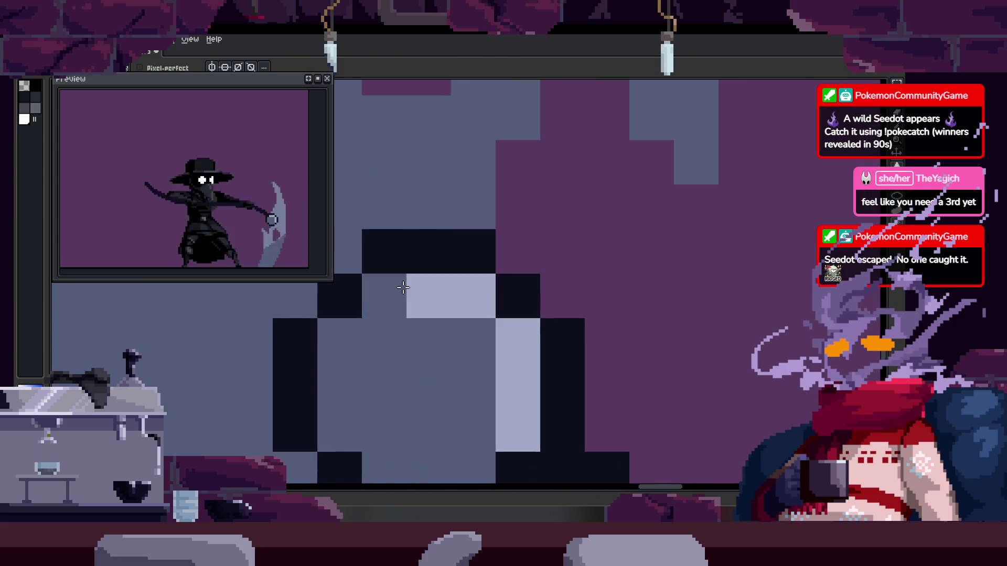
pyautogui.rightClick(457, 288)
pyautogui.press('Escape')
pyautogui.moveTo(472, 349); pyautogui.dragTo(438, 304)
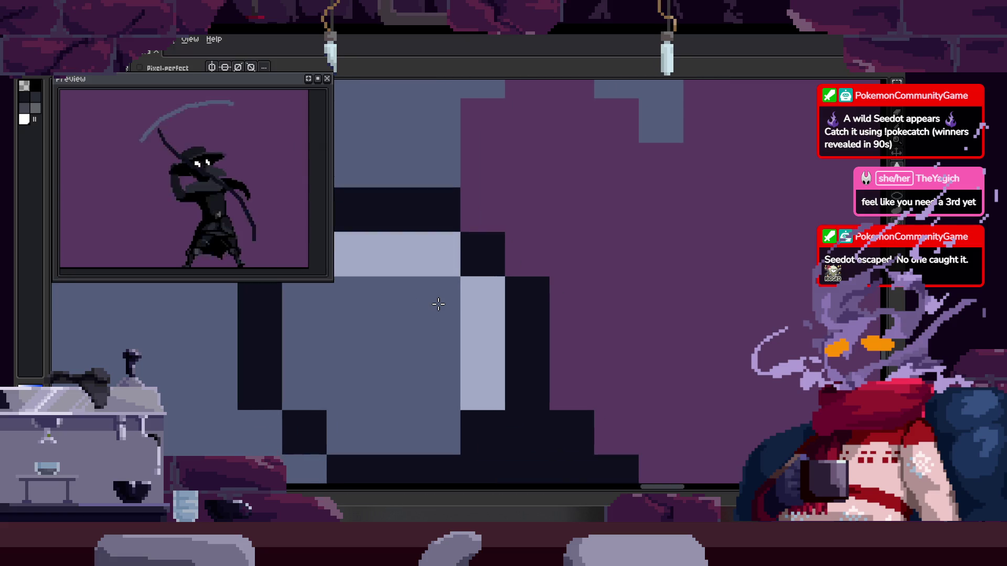
pyautogui.scroll(-3, 439, 304)
pyautogui.hotkey('ctrl', 'v')
pyautogui.moveTo(480, 304)
pyautogui.mouseDown()
pyautogui.moveTo(488, 297)
pyautogui.moveTo(490, 312)
pyautogui.mouseUp()
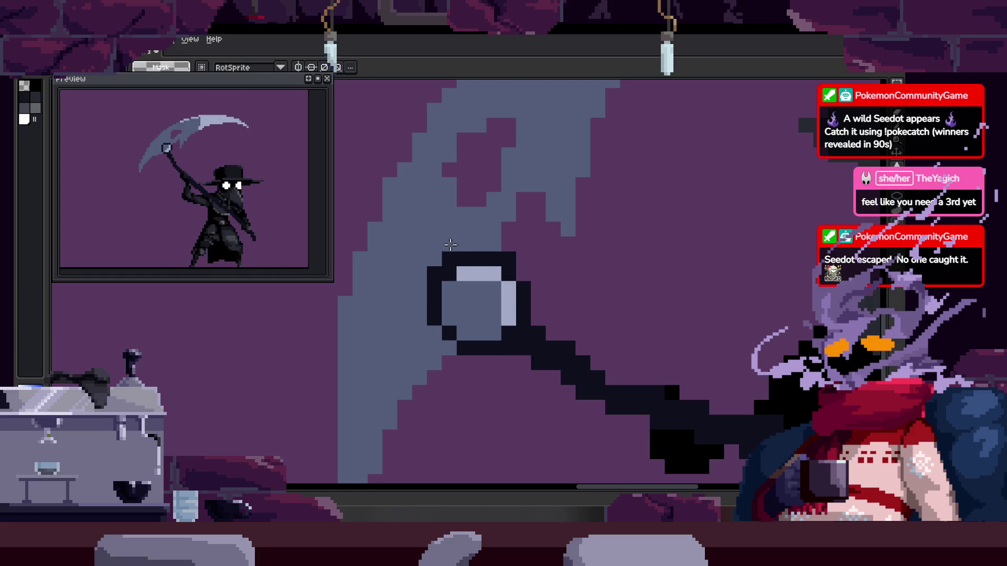
pyautogui.scroll(-1, 508, 259)
pyautogui.press('Return')
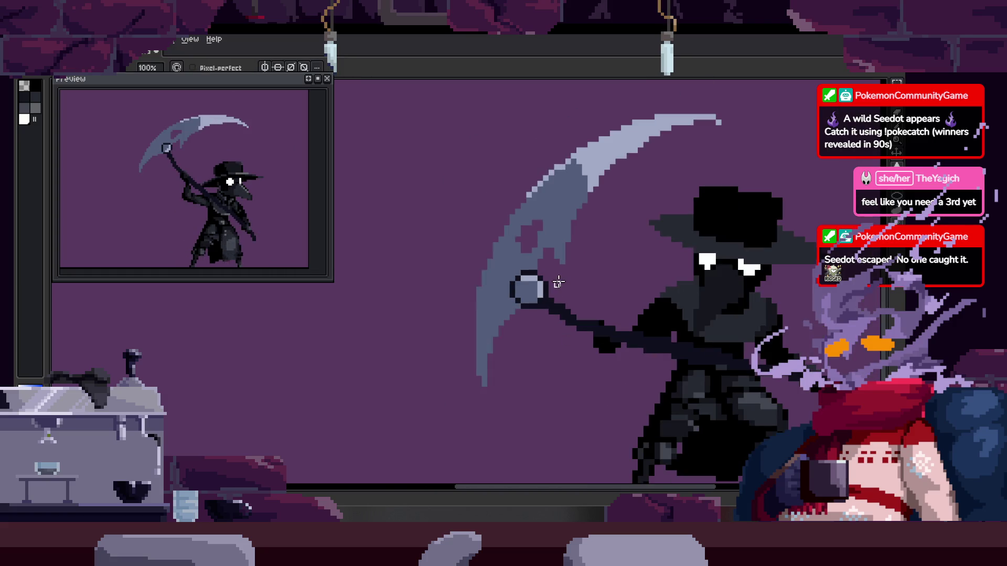
# Start and stop playback repeatedly to inspect the ring on each swing frame
pyautogui.scroll(-5, 470, 284)
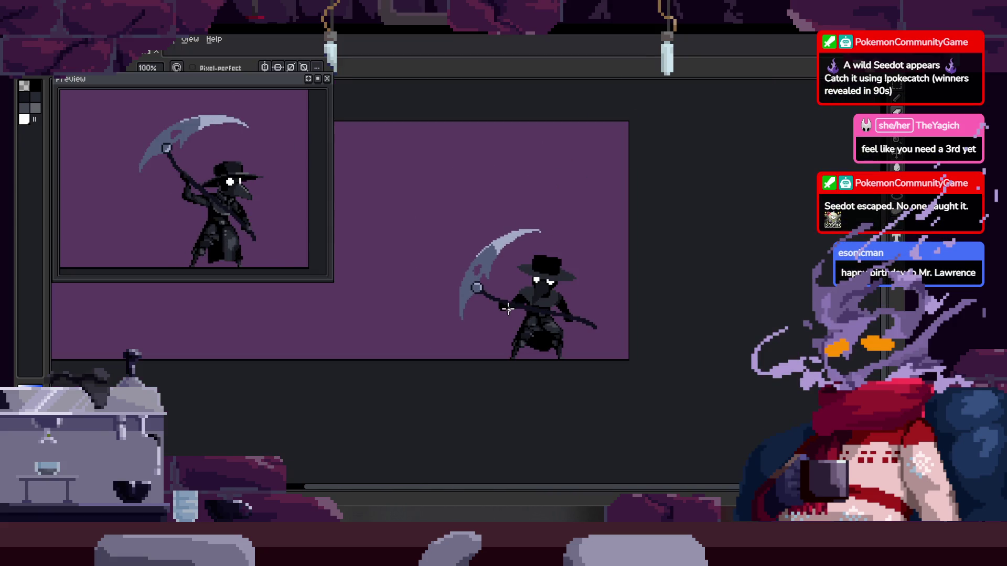
pyautogui.scroll(2, 508, 308)
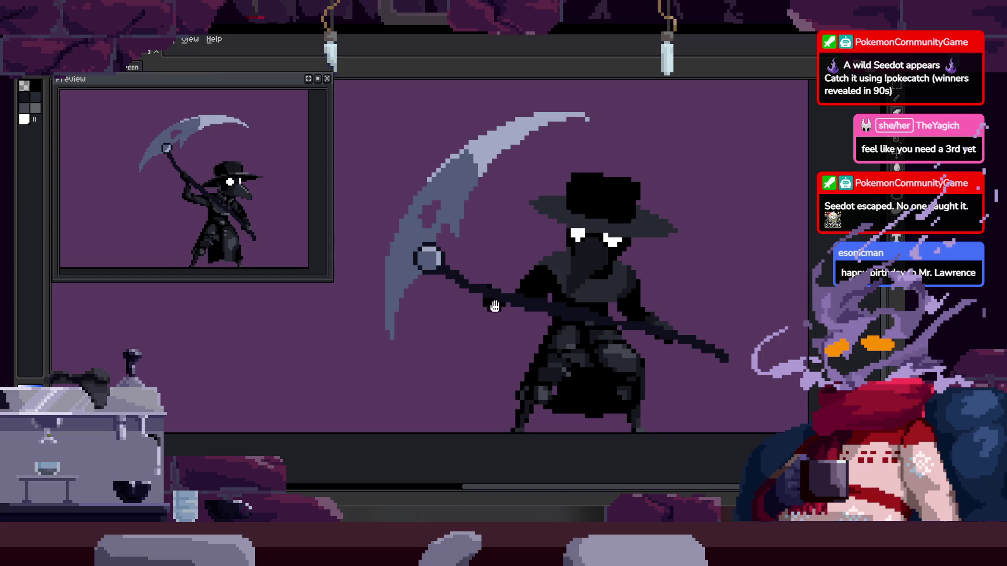
pyautogui.press('Return')
pyautogui.scroll(1, 487, 292)
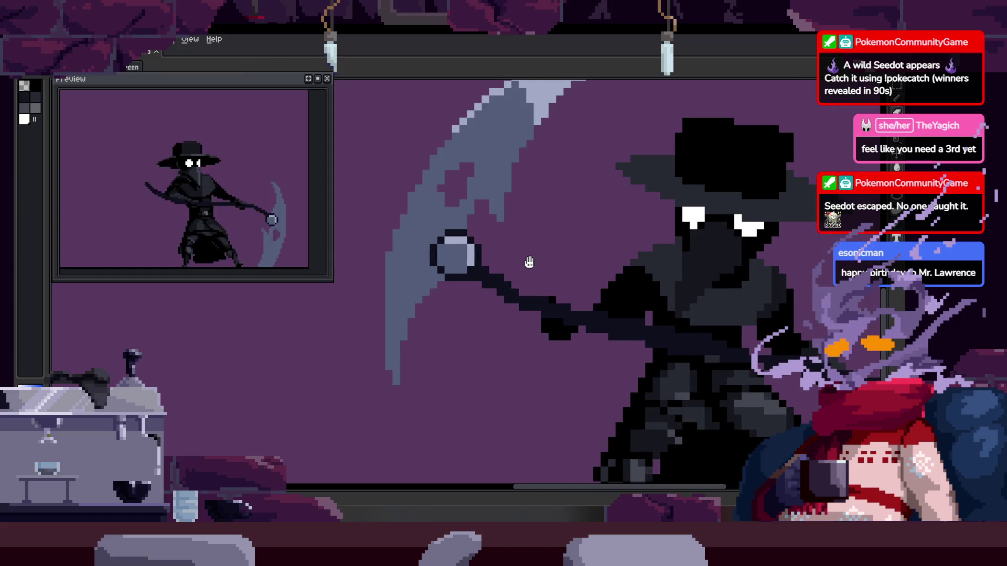
pyautogui.press('Return')
pyautogui.scroll(3, 488, 311)
pyautogui.press('Return')
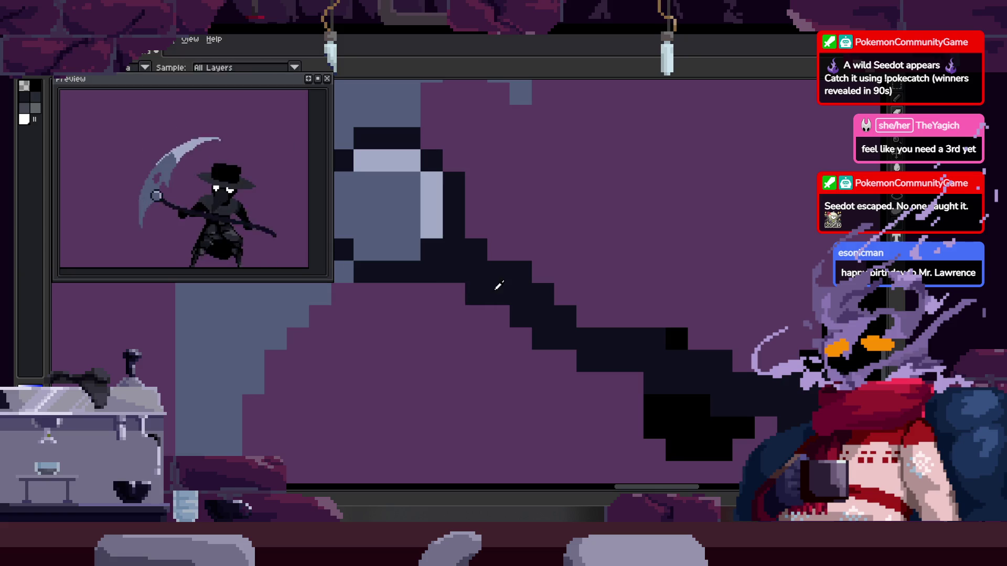
pyautogui.press('Return')
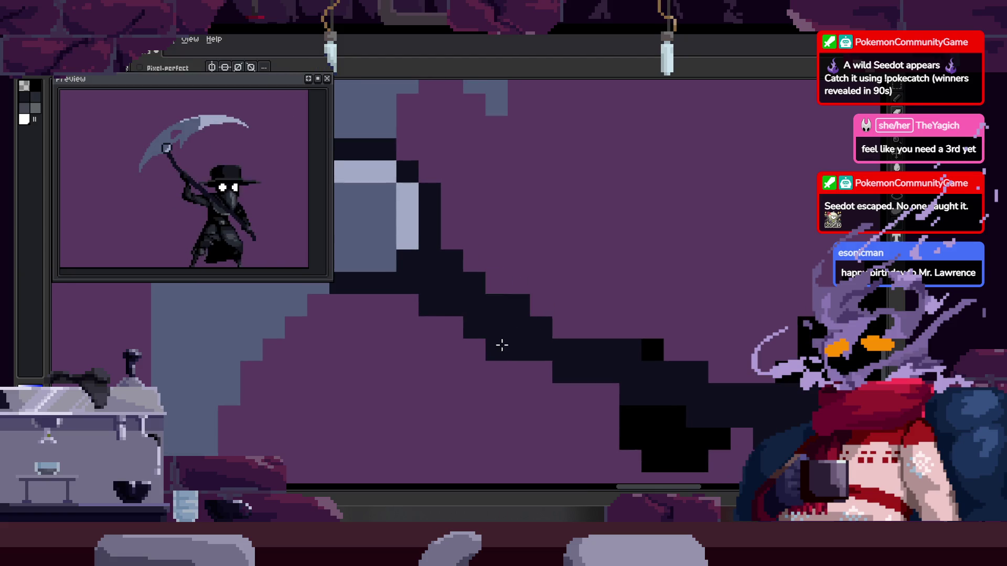
pyautogui.press('Return')
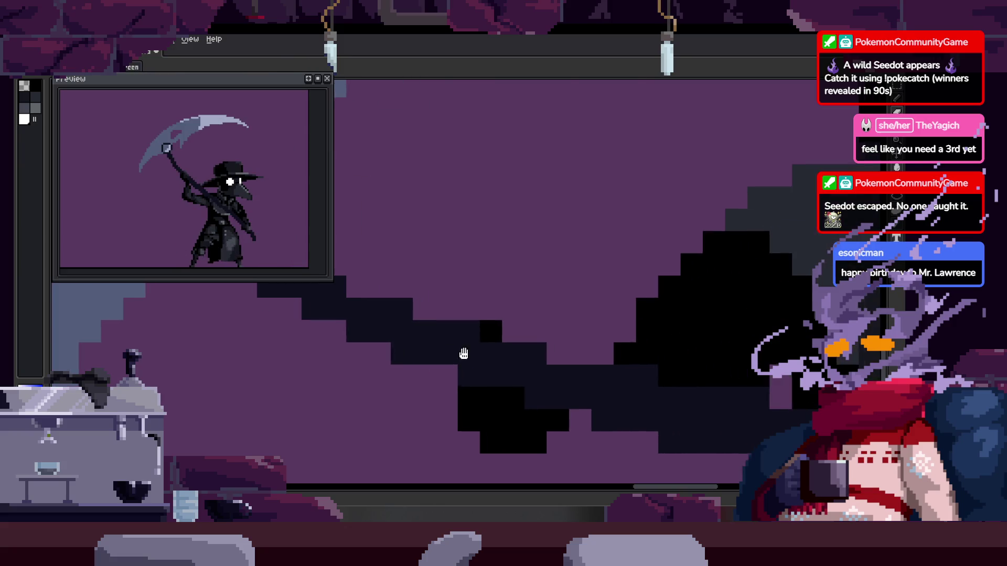
pyautogui.scroll(-5, 467, 356)
pyautogui.press('Return')
pyautogui.press('b')
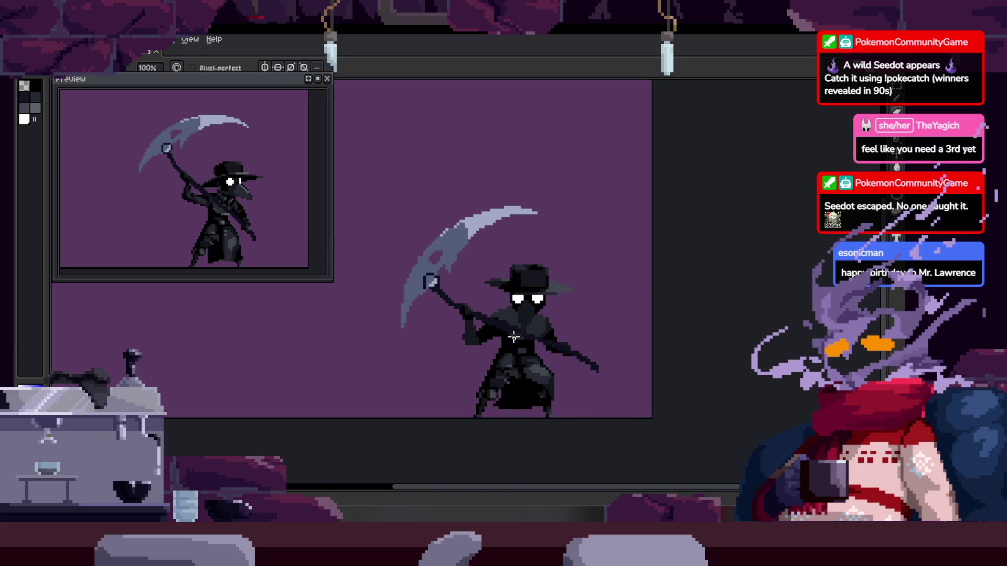
# Paste the knob onto this frame, nudge it up and left, then undo it
pyautogui.scroll(4, 492, 271)
pyautogui.hotkey('ctrl', 'v')
pyautogui.moveTo(491, 272); pyautogui.dragTo(484, 256)
pyautogui.press('b')
pyautogui.hotkey('ctrl', 'z')
# Paste the knob again, move it up and right, and drop it in place
pyautogui.scroll(2, 474, 281)
pyautogui.hotkey('ctrl', 'v')
pyautogui.moveTo(465, 294)
pyautogui.mouseDown()
pyautogui.moveTo(482, 240)
pyautogui.moveTo(468, 241)
pyautogui.mouseUp()
pyautogui.press('b')
pyautogui.scroll(-3, 573, 270)
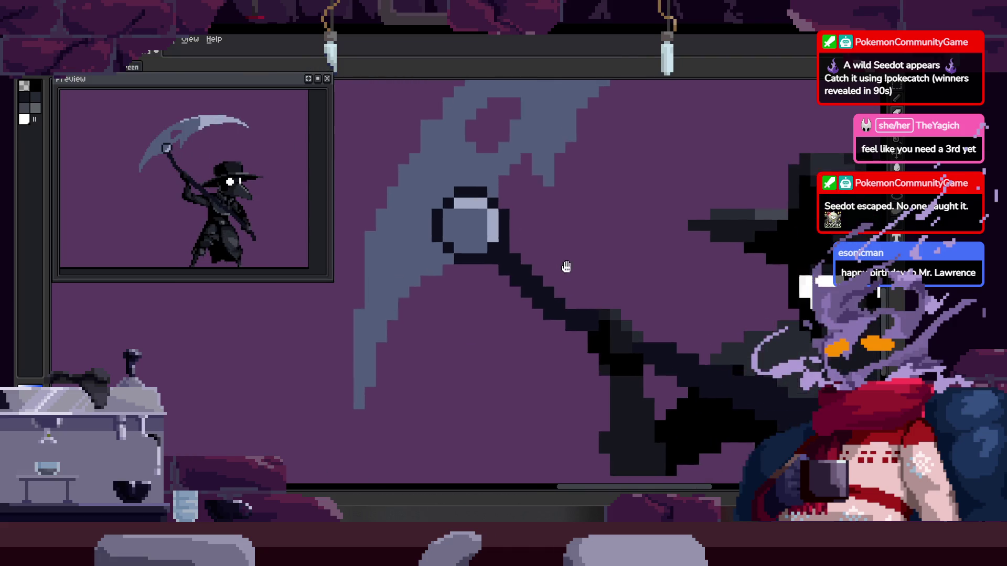
pyautogui.scroll(-3, 573, 269)
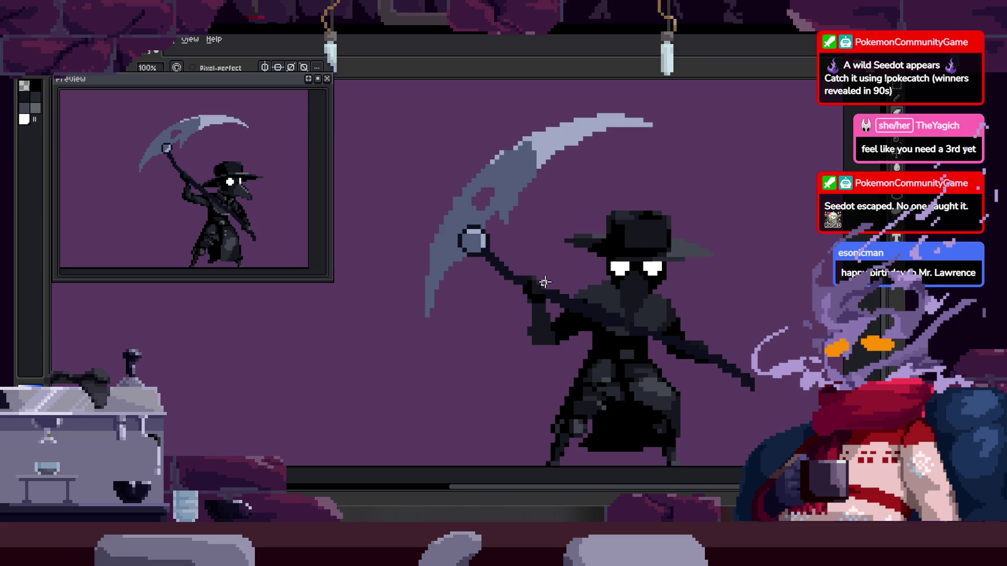
pyautogui.hscroll(3, 535, 277)
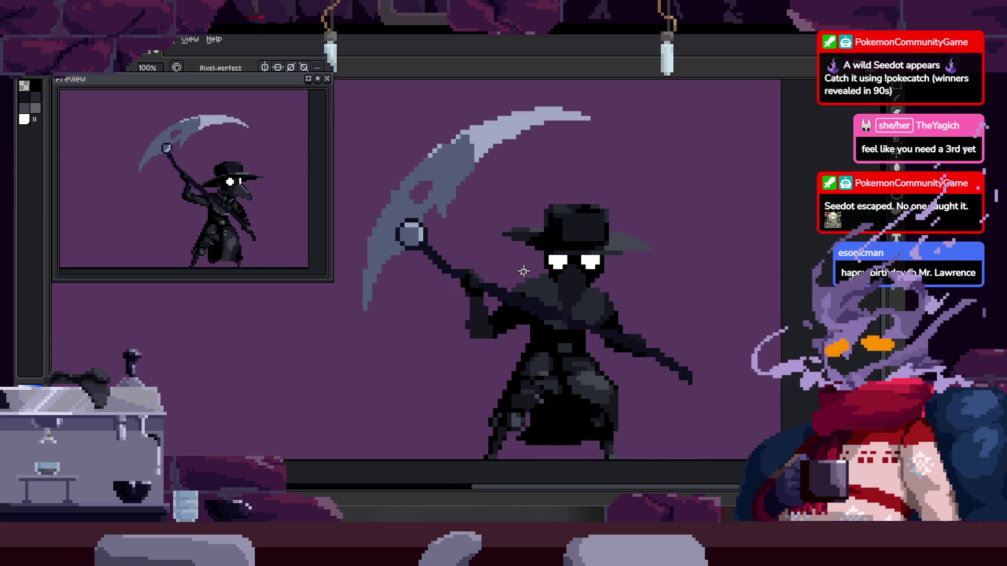
pyautogui.scroll(2, 456, 253)
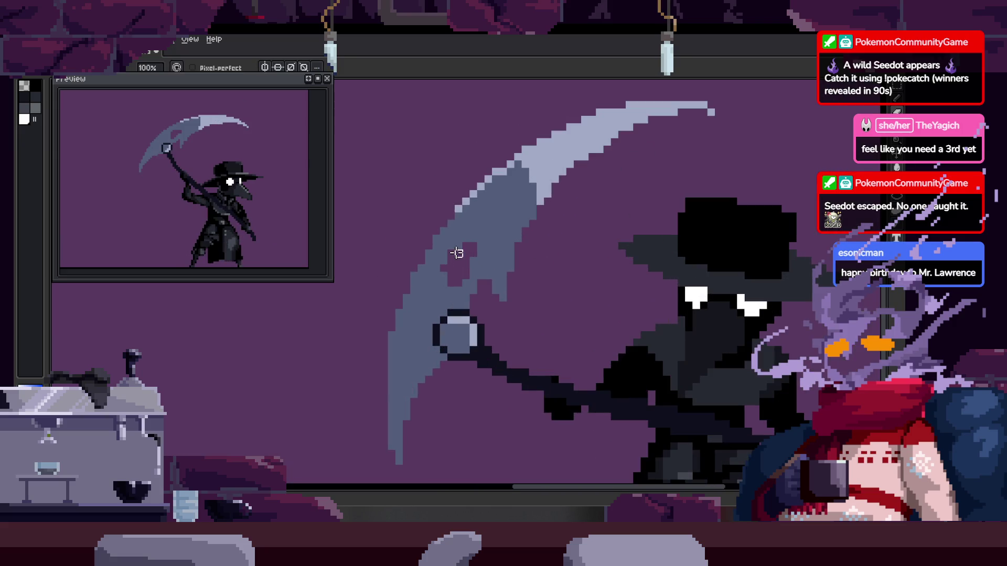
pyautogui.scroll(2, 437, 261)
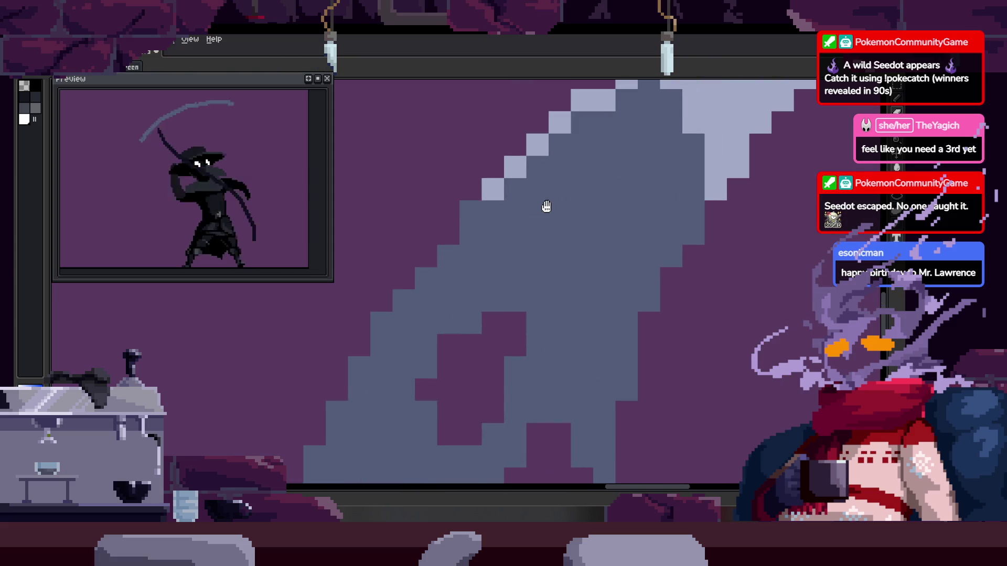
# Darken the light edge pixels along the scythe blade to blue-grey and save the file
pyautogui.moveTo(532, 218); pyautogui.dragTo(565, 208)
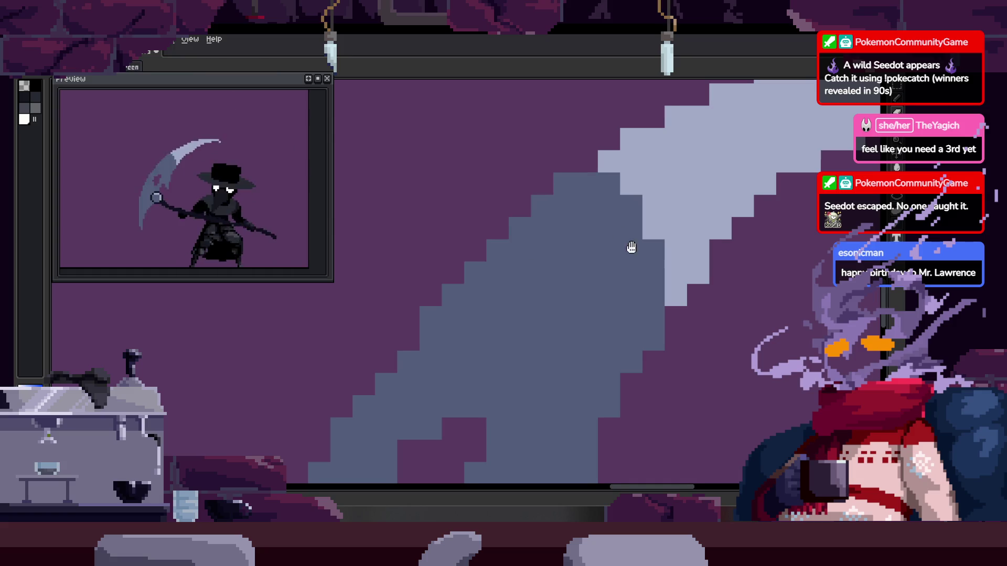
pyautogui.scroll(-2, 577, 247)
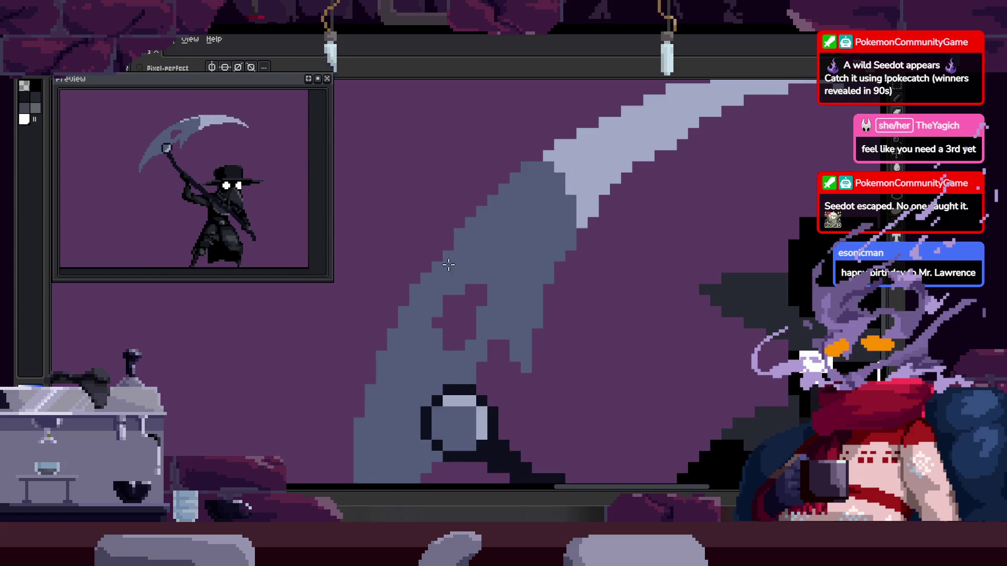
pyautogui.scroll(2, 451, 254)
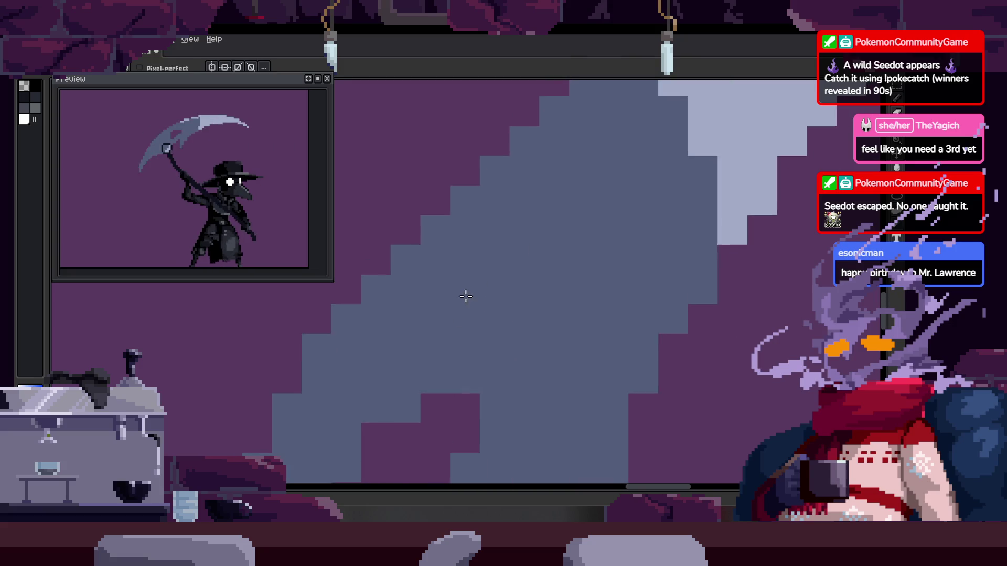
pyautogui.scroll(-3, 467, 284)
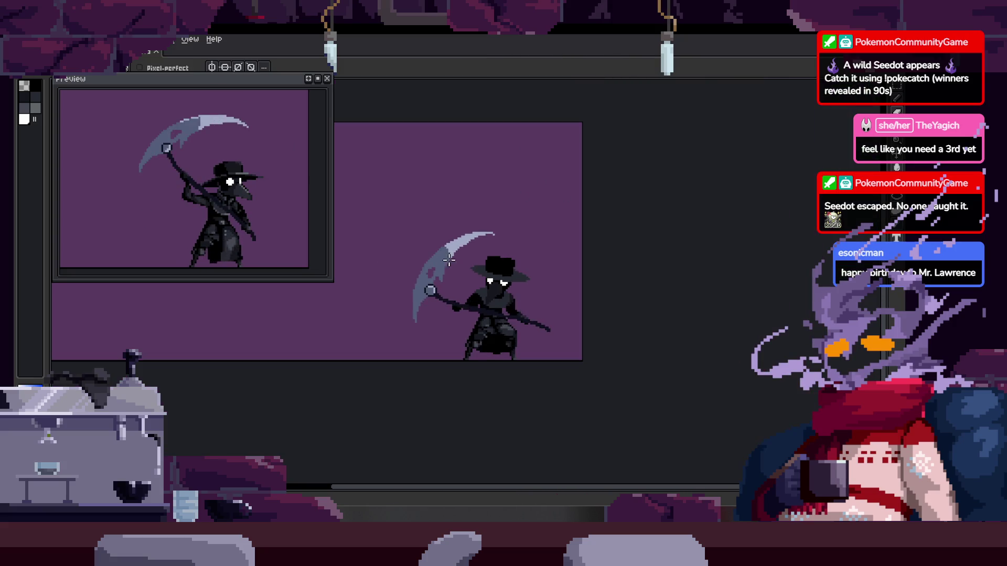
pyautogui.scroll(2, 472, 267)
pyautogui.scroll(-2, 503, 260)
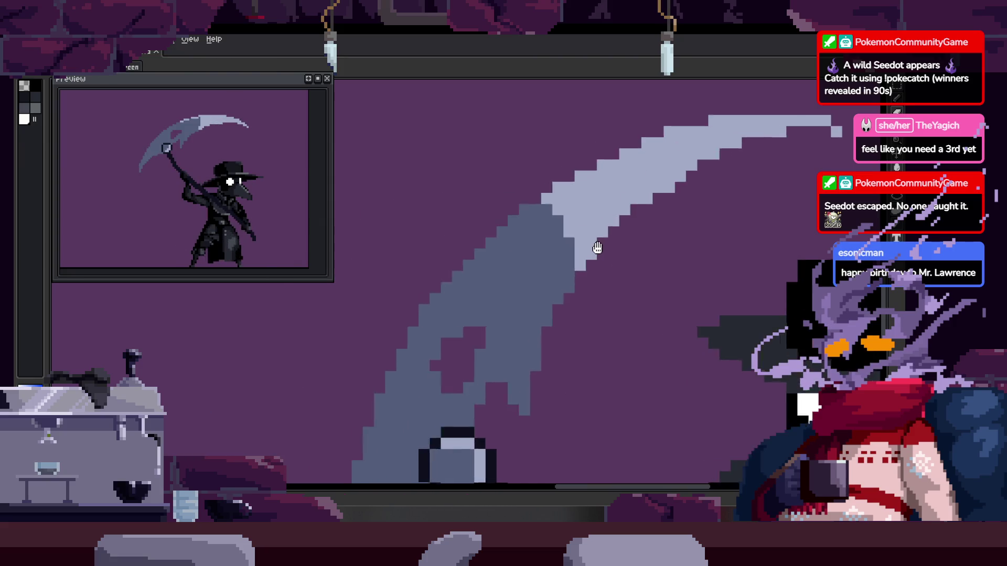
pyautogui.moveTo(622, 255); pyautogui.dragTo(485, 241)
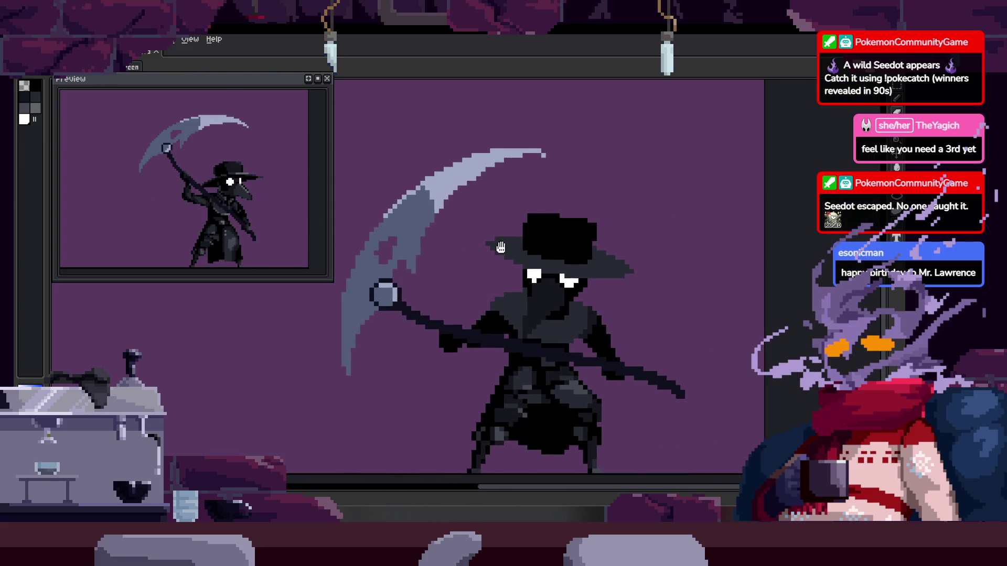
pyautogui.scroll(2, 483, 240)
pyautogui.scroll(-2, 483, 239)
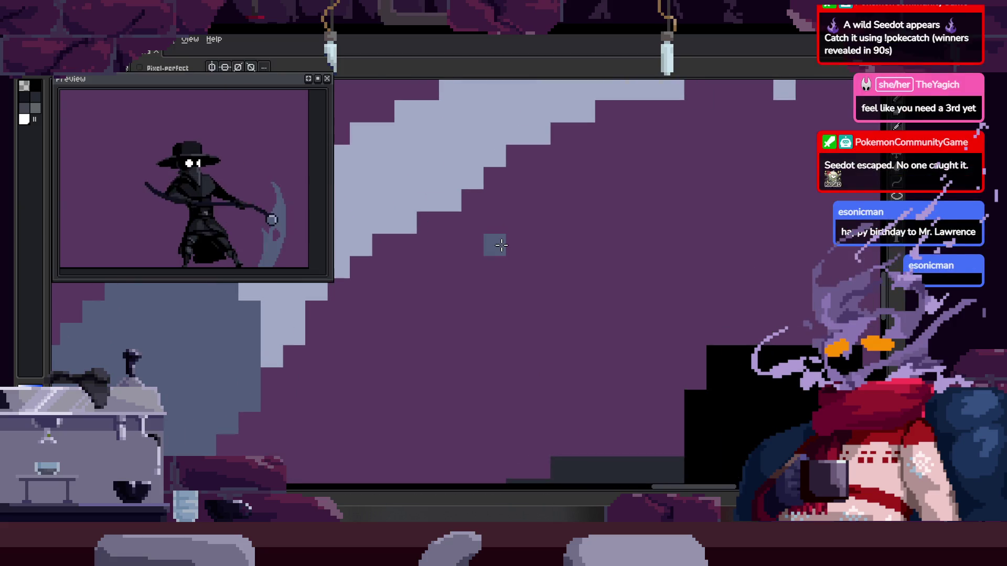
pyautogui.scroll(2, 535, 254)
pyautogui.hotkey('ctrl', 's')
# Touch up more blade pixels with the pixel-perfect Pencil and Eraser, stepping through the frames
pyautogui.press('b')
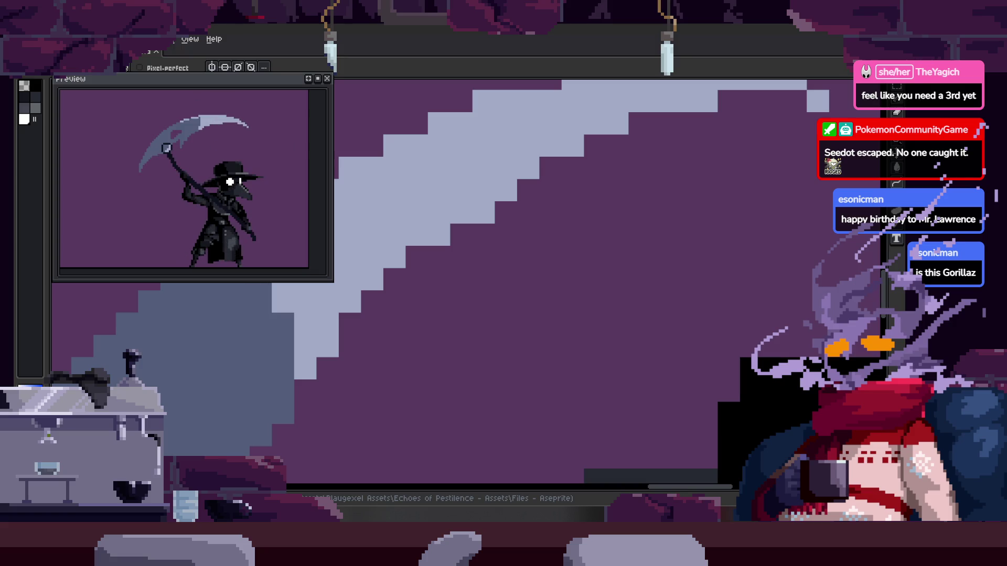
pyautogui.moveTo(634, 199); pyautogui.dragTo(541, 234)
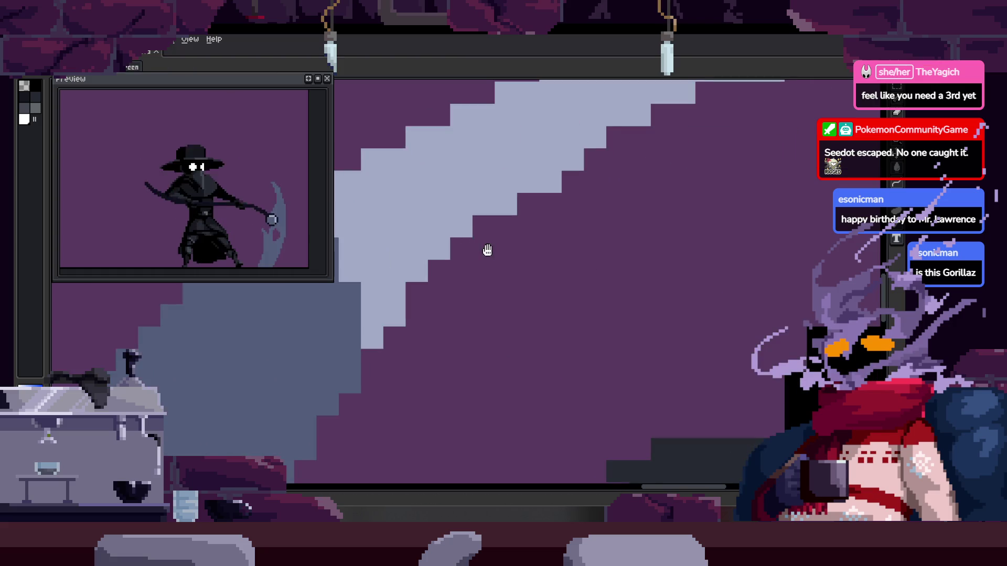
pyautogui.press('b')
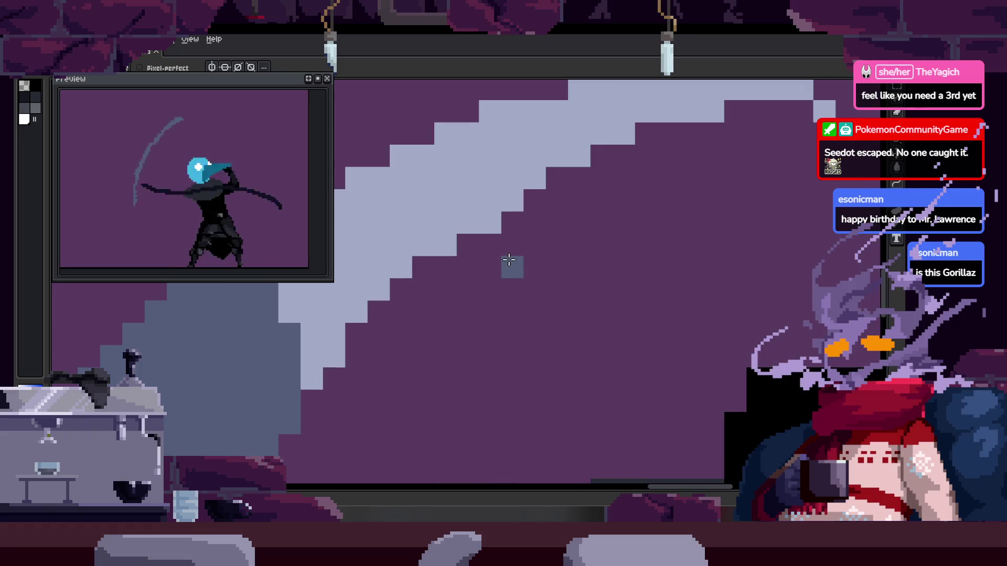
pyautogui.press('e')
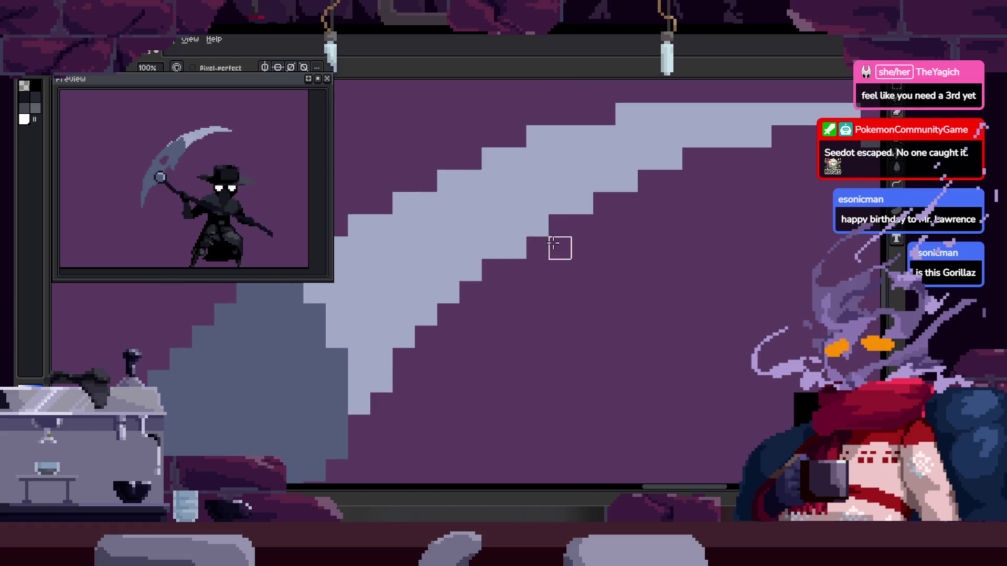
pyautogui.scroll(-5, 585, 227)
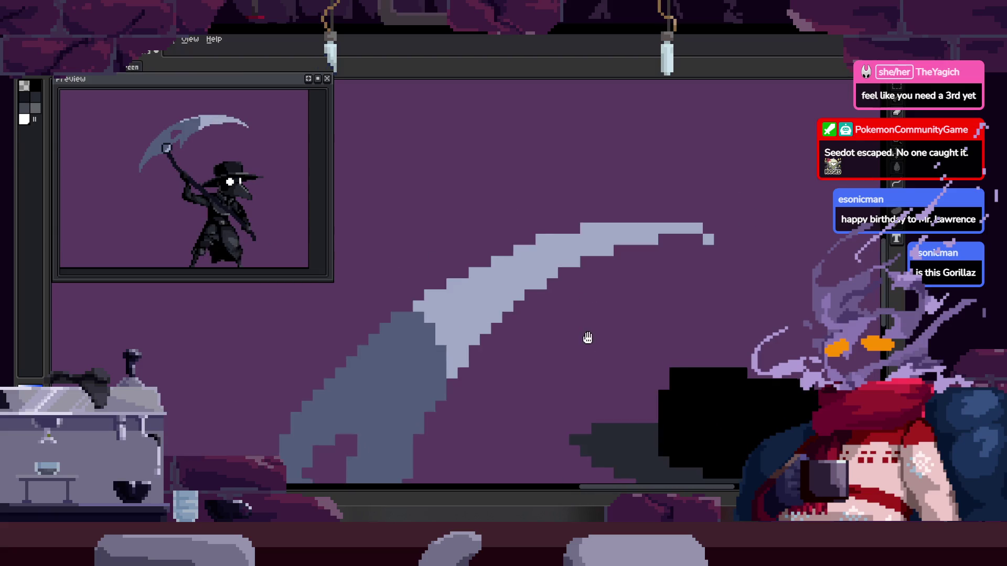
pyautogui.scroll(-2, 521, 255)
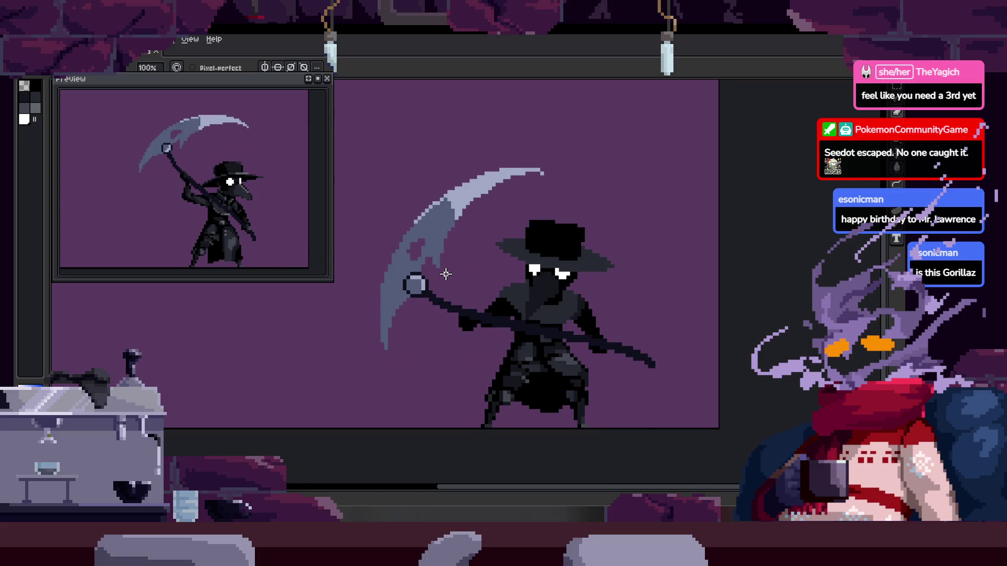
pyautogui.scroll(2, 390, 277)
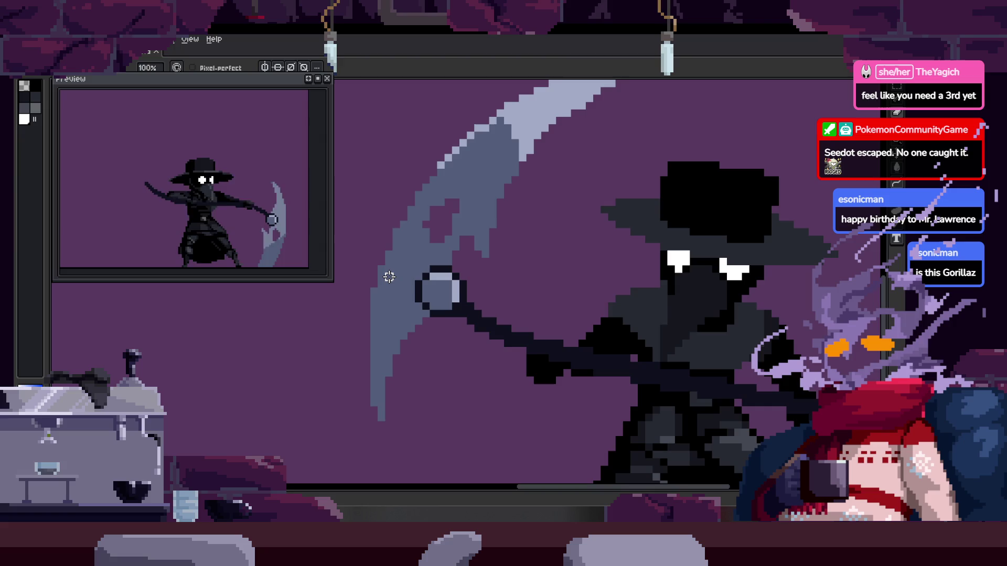
pyautogui.press('Return')
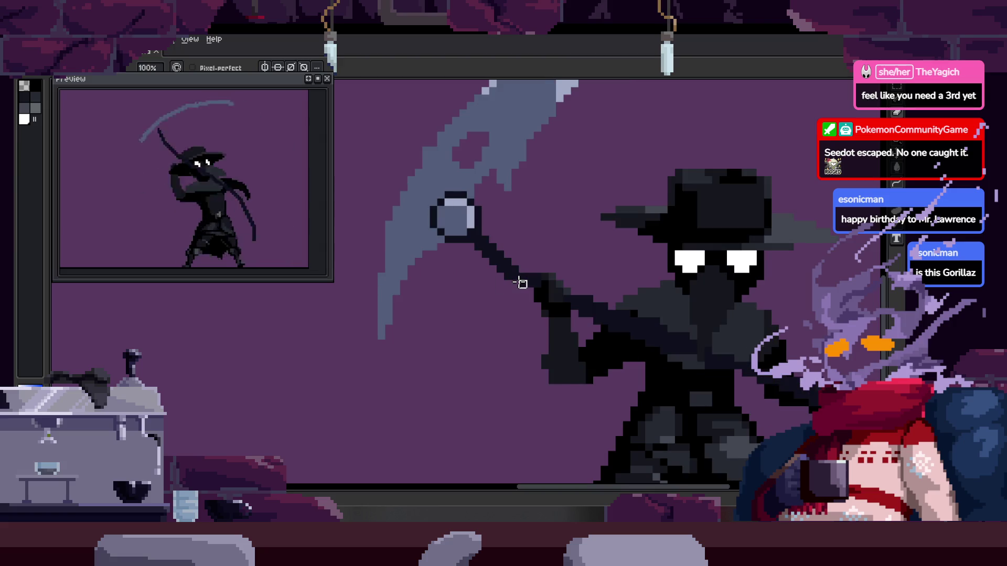
pyautogui.scroll(-1, 518, 284)
pyautogui.scroll(-1, 477, 273)
# Lasso-select the scythe and figure area, then transform the selection and commit it
pyautogui.press('q')
pyautogui.moveTo(356, 244)
pyautogui.mouseDown()
pyautogui.moveTo(482, 164)
pyautogui.moveTo(734, 333)
pyautogui.moveTo(471, 263)
pyautogui.mouseUp()
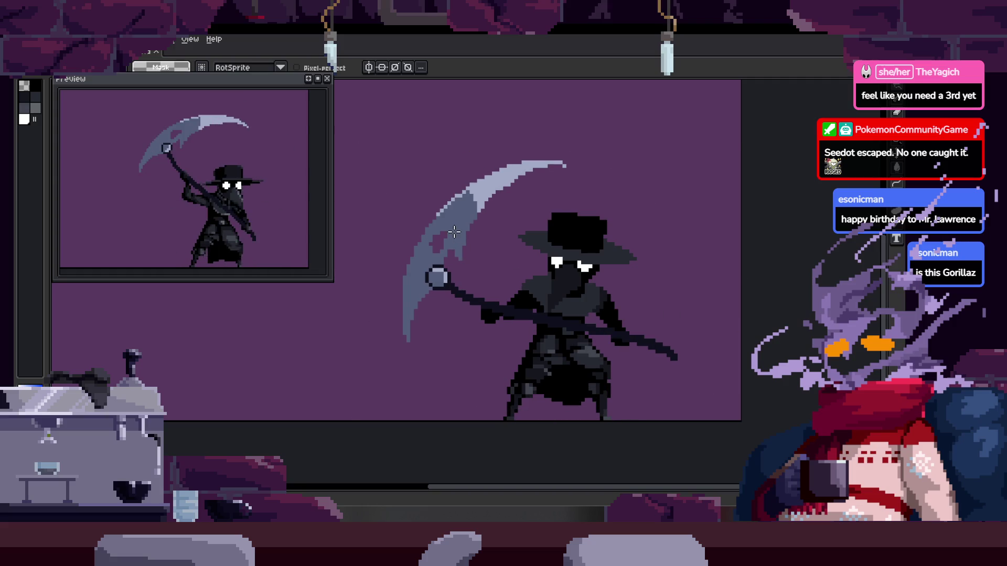
pyautogui.press('b')
pyautogui.scroll(1, 466, 251)
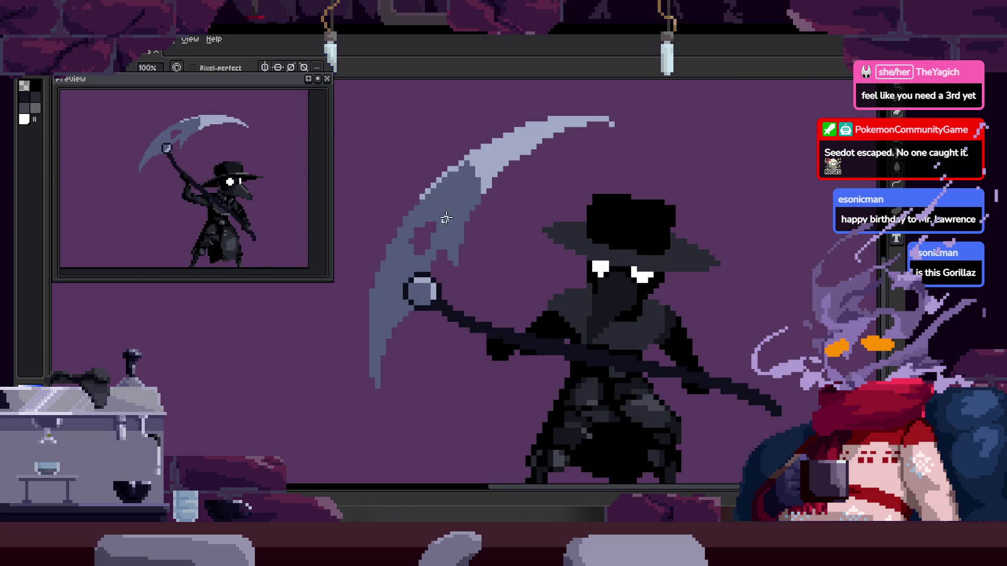
pyautogui.scroll(1, 445, 210)
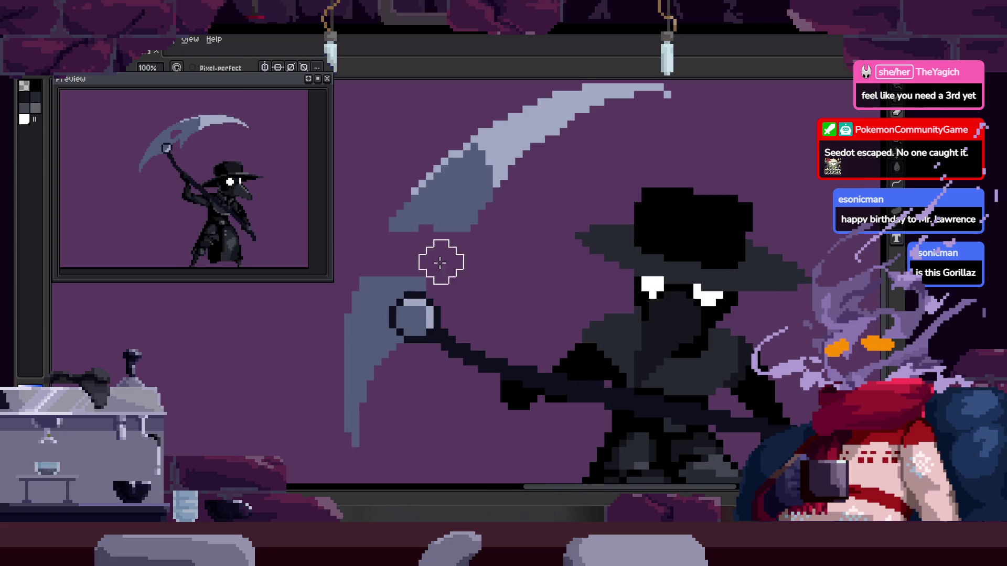
pyautogui.press('q')
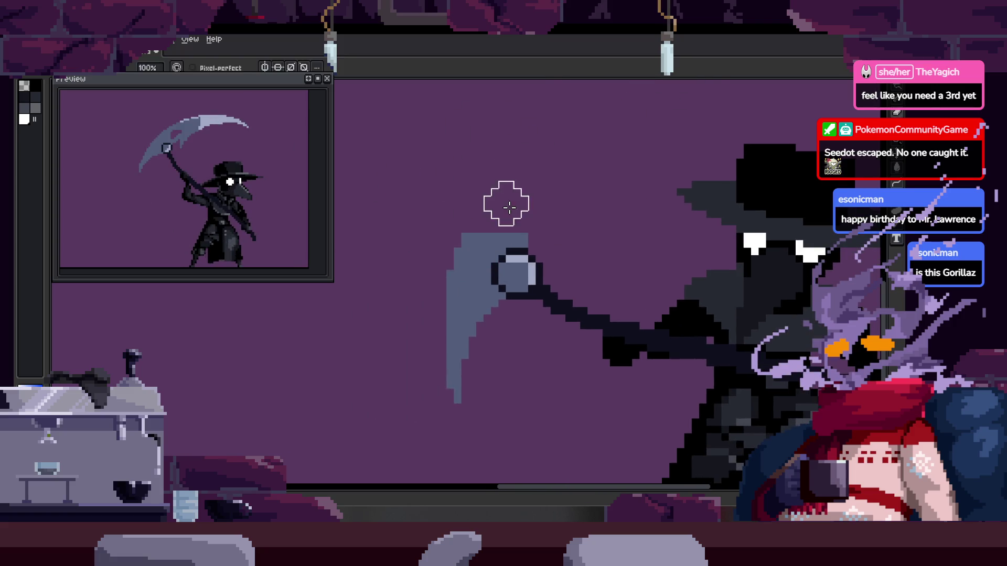
pyautogui.press('Return')
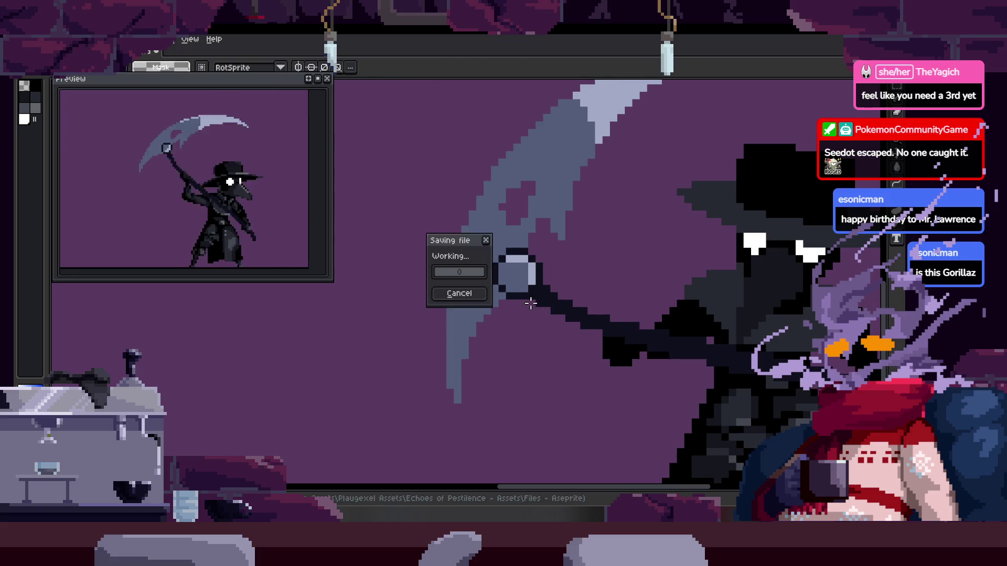
pyautogui.scroll(-1, 439, 320)
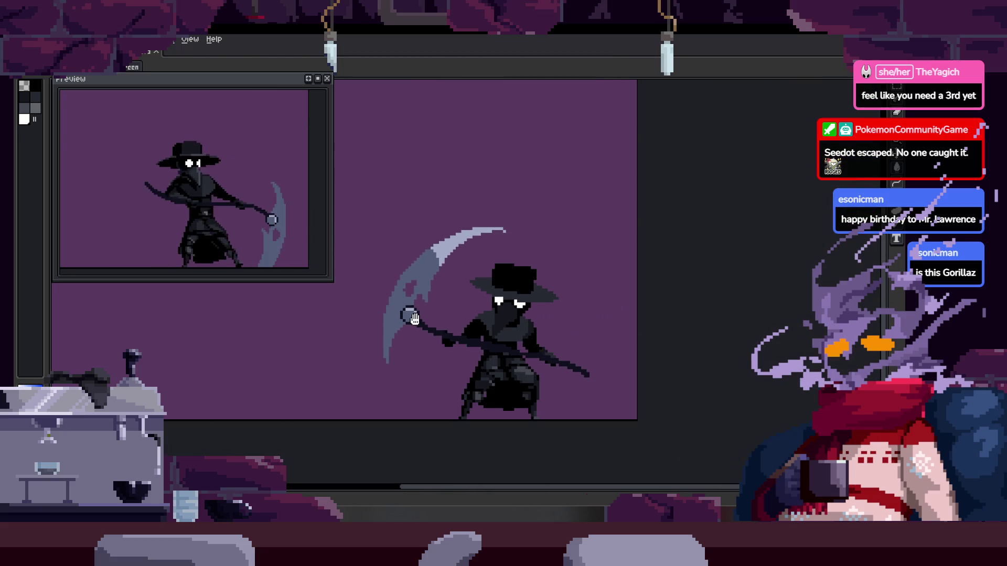
pyautogui.scroll(3, 441, 260)
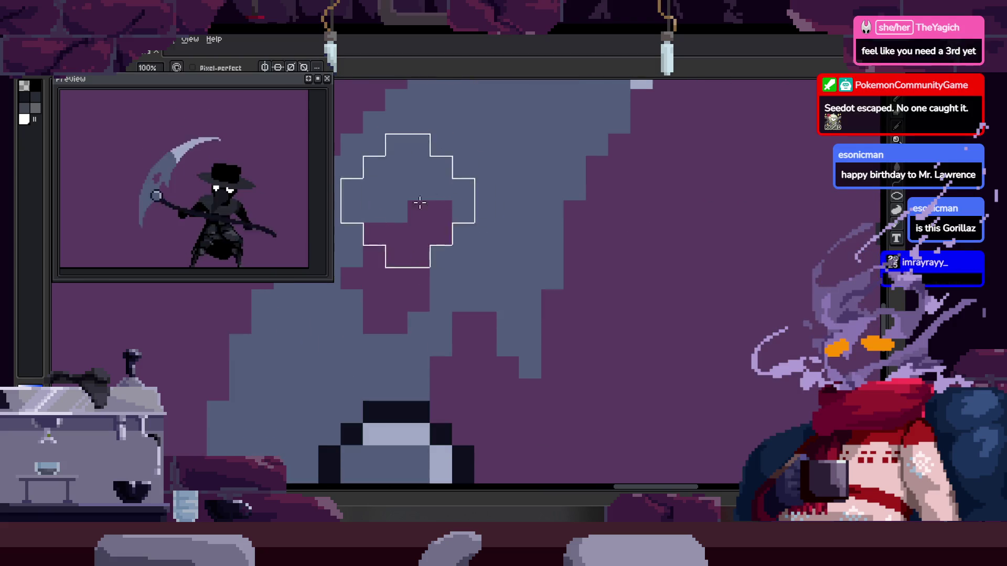
pyautogui.press('b')
pyautogui.hscroll(-3, 419, 244)
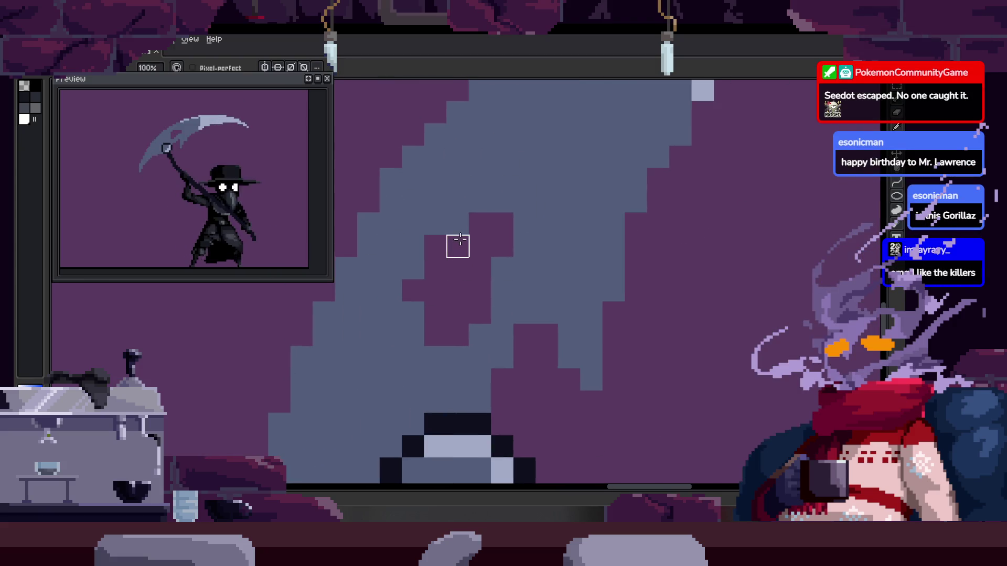
pyautogui.hscroll(1, 449, 269)
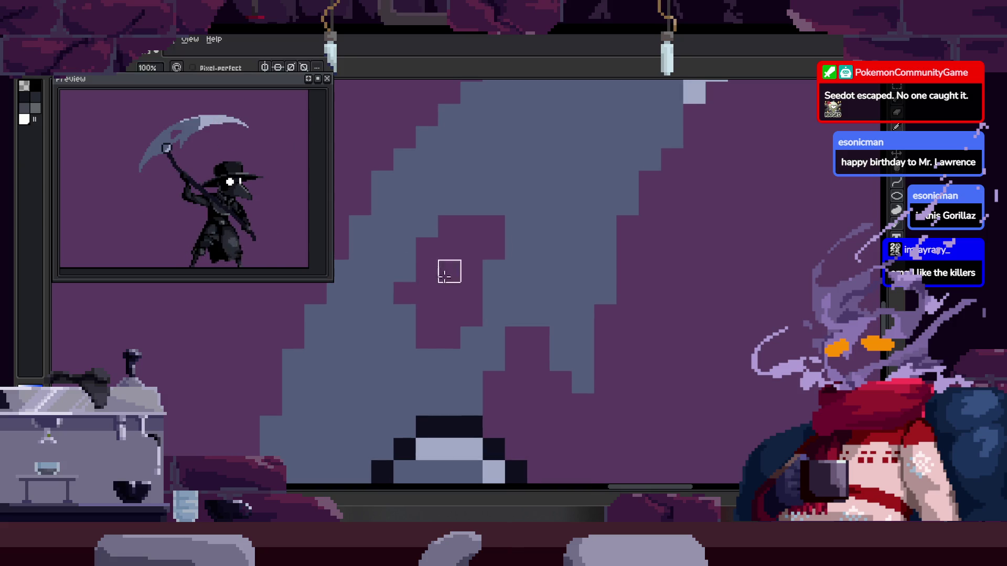
pyautogui.hscroll(3, 465, 272)
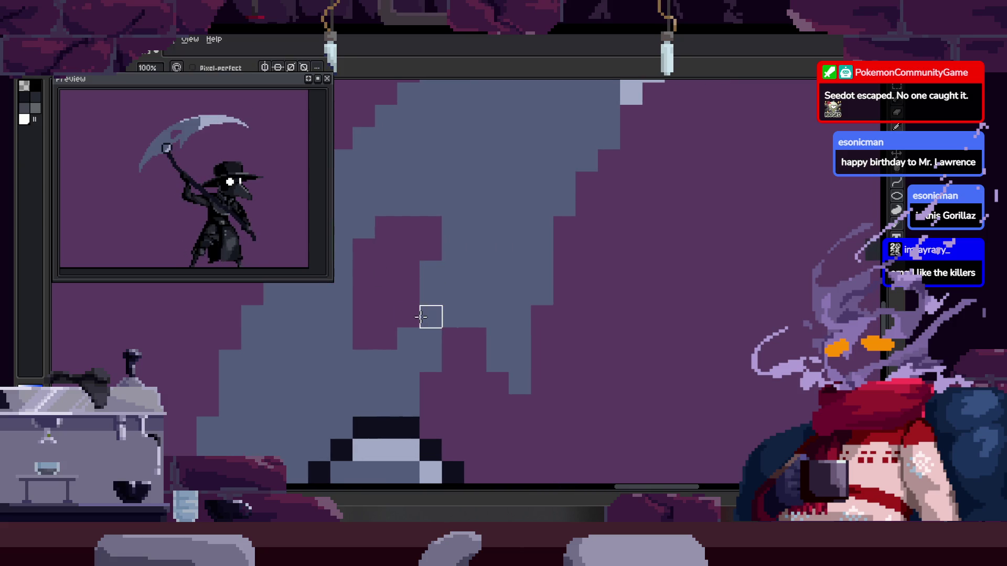
pyautogui.scroll(-4, 455, 313)
pyautogui.scroll(3, 431, 292)
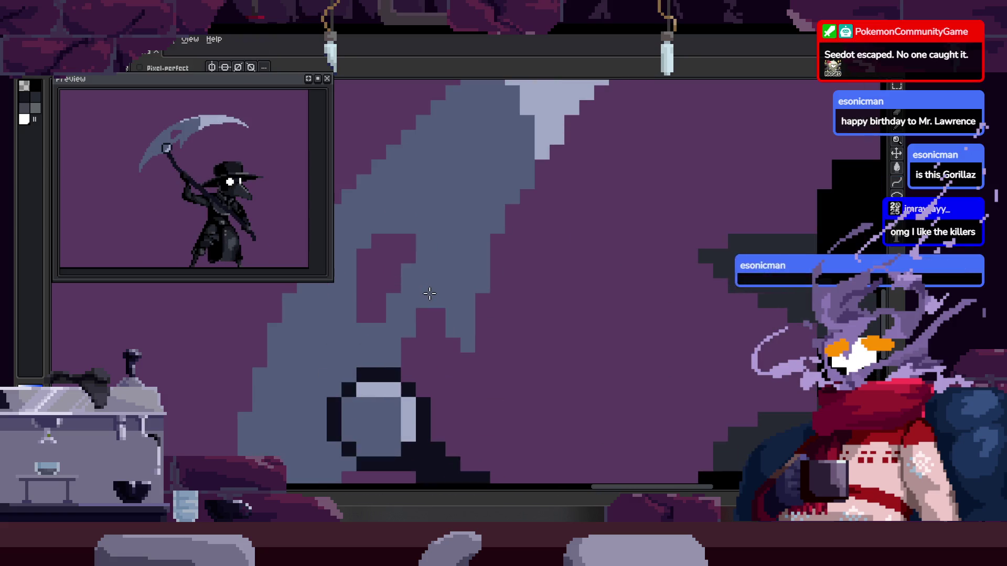
pyautogui.moveTo(431, 292)
pyautogui.mouseDown()
pyautogui.moveTo(400, 308)
pyautogui.moveTo(532, 292)
pyautogui.mouseUp()
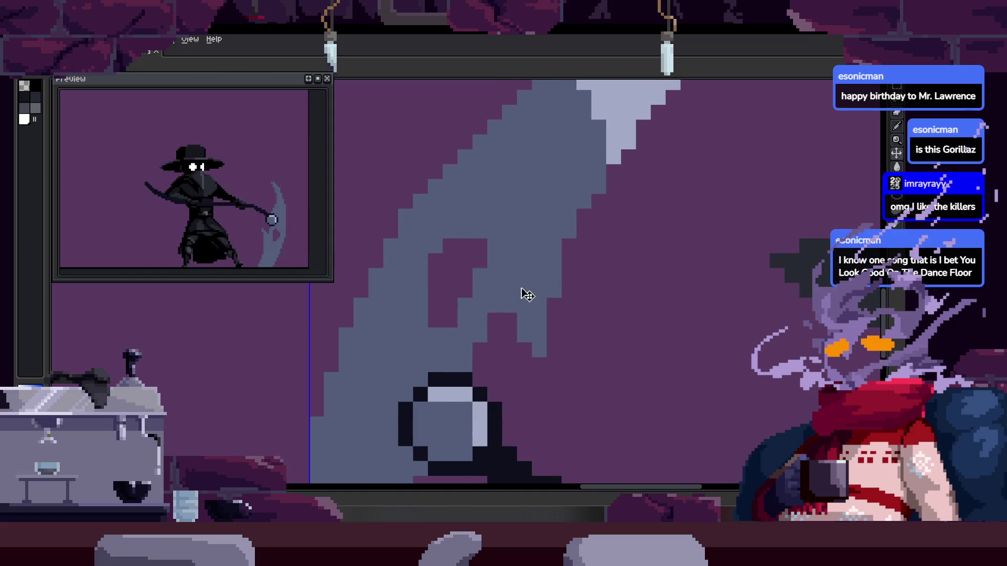
pyautogui.scroll(-1, 472, 306)
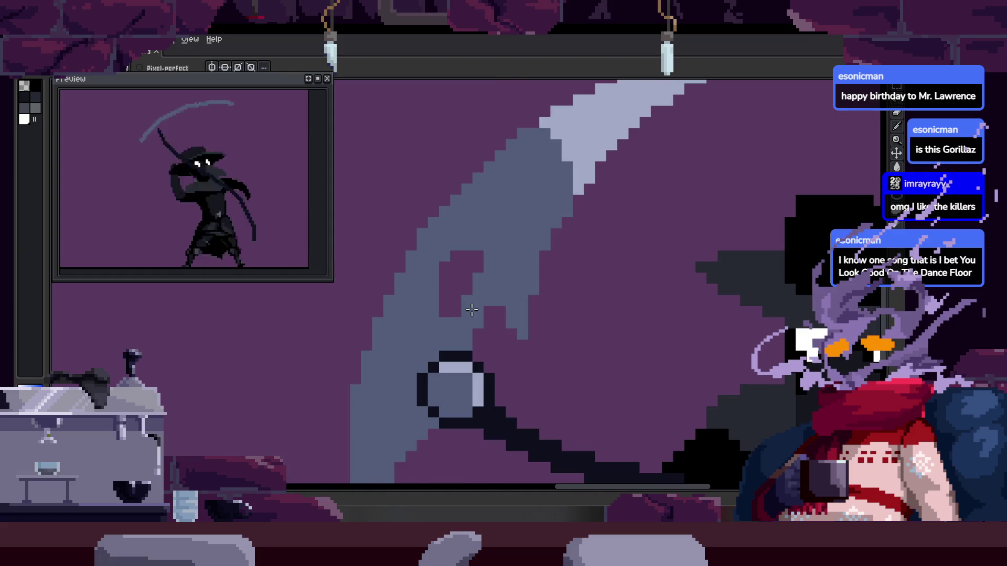
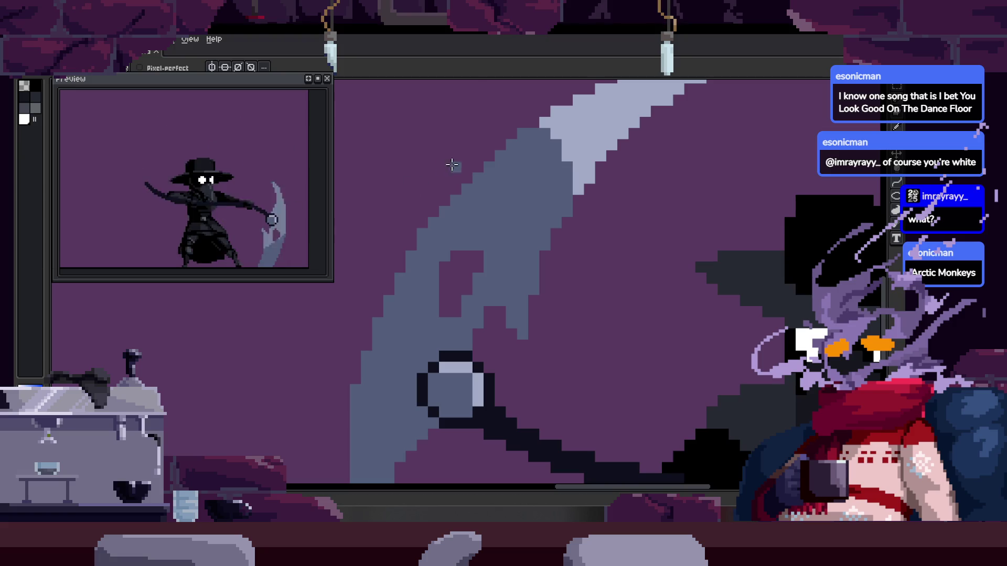
# Zoom and pan the canvas to inspect the scythe handle's ring
pyautogui.scroll(-3, 376, 281)
pyautogui.scroll(2, 377, 282)
pyautogui.scroll(1, 495, 276)
pyautogui.moveTo(455, 233)
pyautogui.mouseDown()
pyautogui.moveTo(422, 261)
pyautogui.moveTo(366, 275)
pyautogui.moveTo(387, 274)
pyautogui.mouseUp()
pyautogui.scroll(-2, 451, 255)
pyautogui.moveTo(451, 255); pyautogui.dragTo(417, 236)
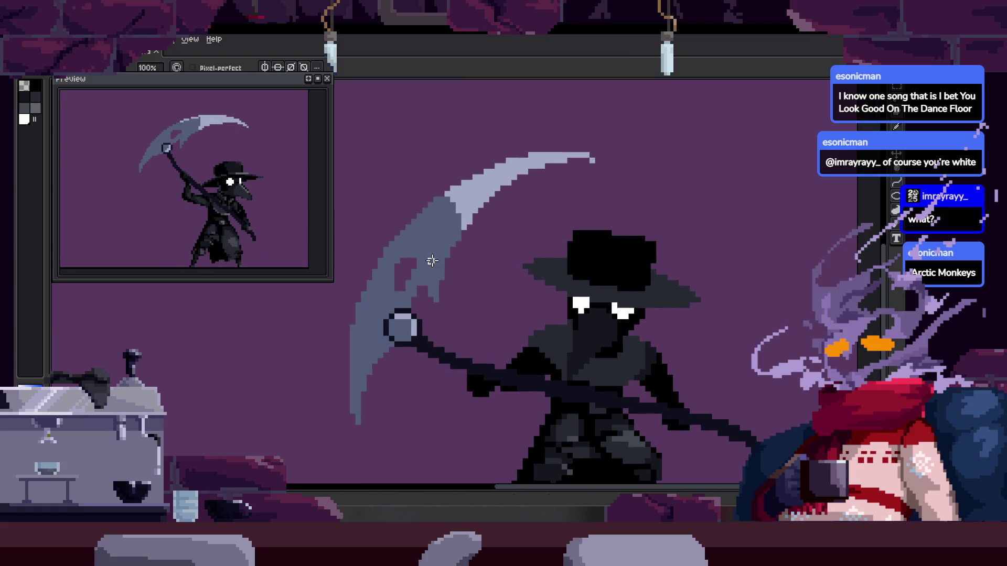
pyautogui.scroll(2, 409, 256)
pyautogui.scroll(-2, 414, 245)
# Step through neighbouring attack frames while zooming on the scythe
pyautogui.press('Return')
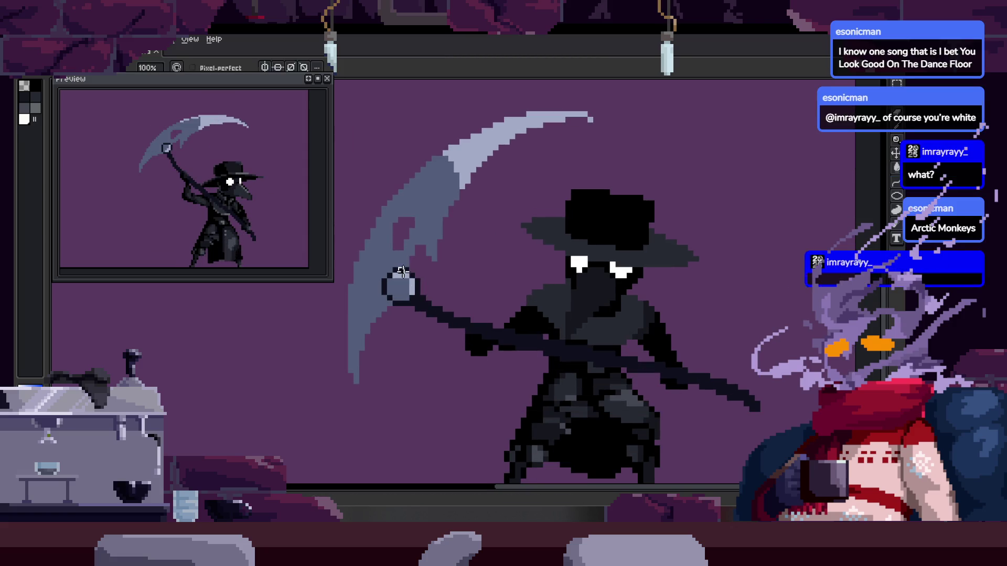
pyautogui.press('Return')
pyautogui.press('Right')
pyautogui.scroll(3, 516, 263)
pyautogui.scroll(-3, 516, 263)
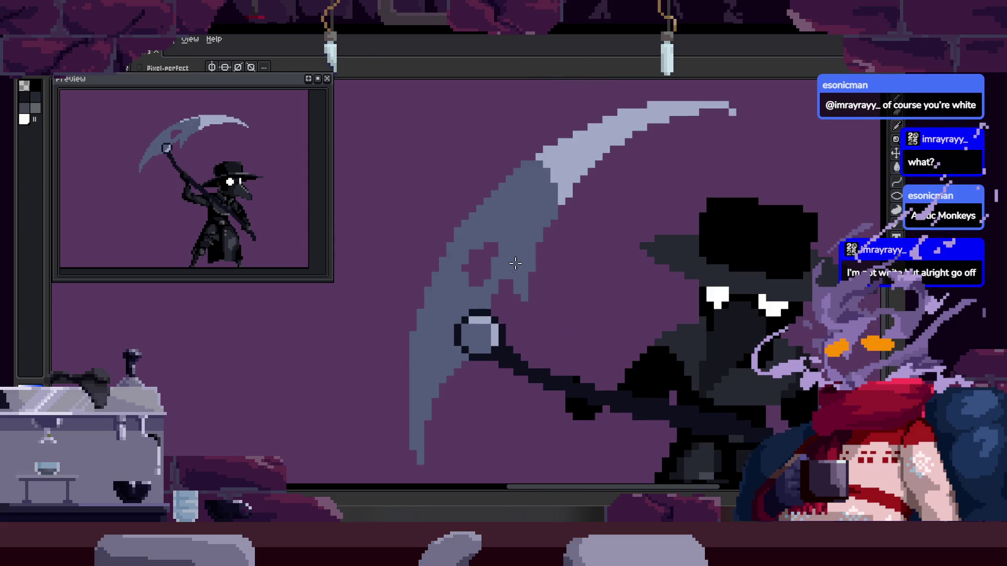
pyautogui.scroll(1, 509, 243)
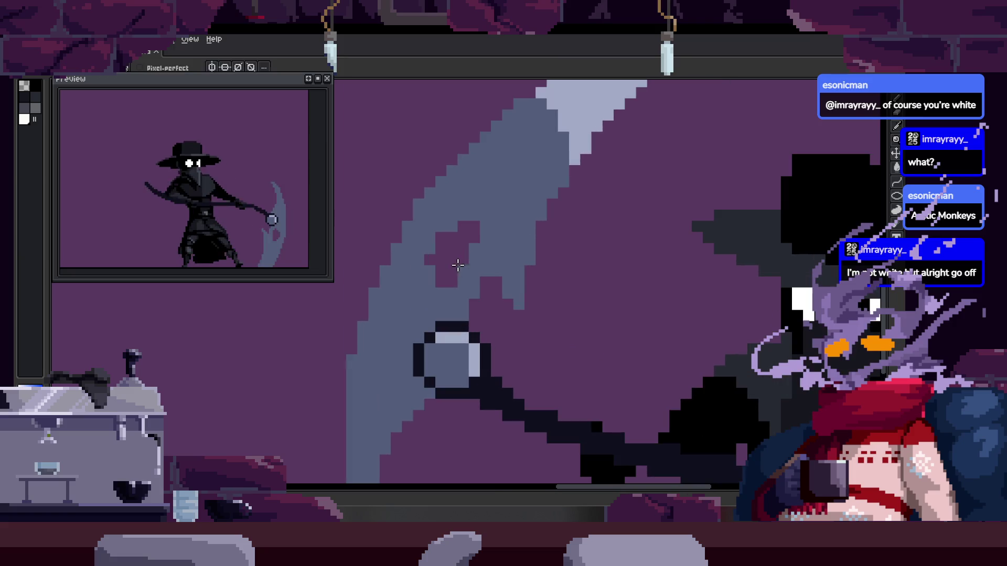
pyautogui.scroll(-2, 473, 276)
# Switch to the Pencil and zoom in on the scythe blade
pyautogui.press('b')
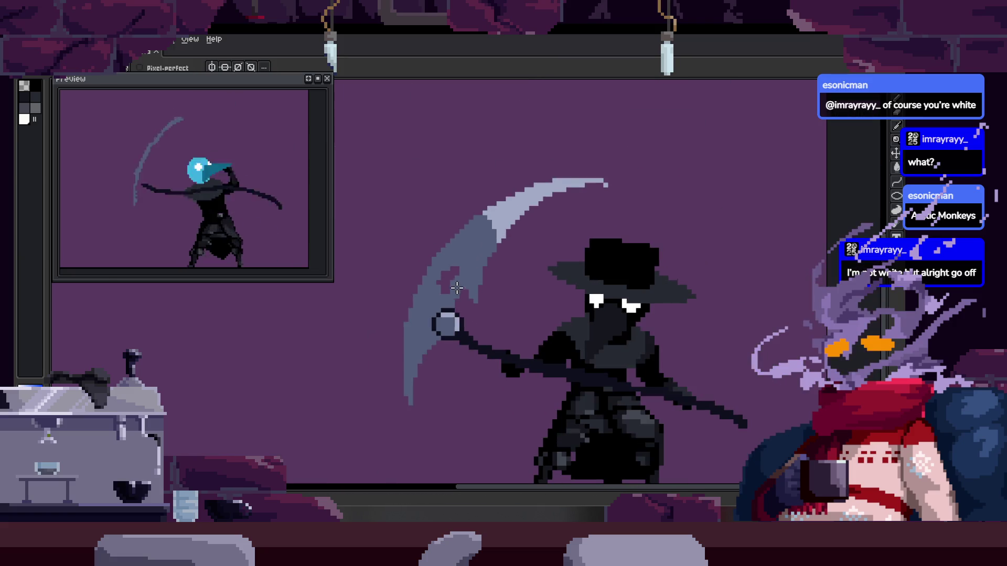
pyautogui.scroll(2, 453, 277)
pyautogui.scroll(2, 453, 278)
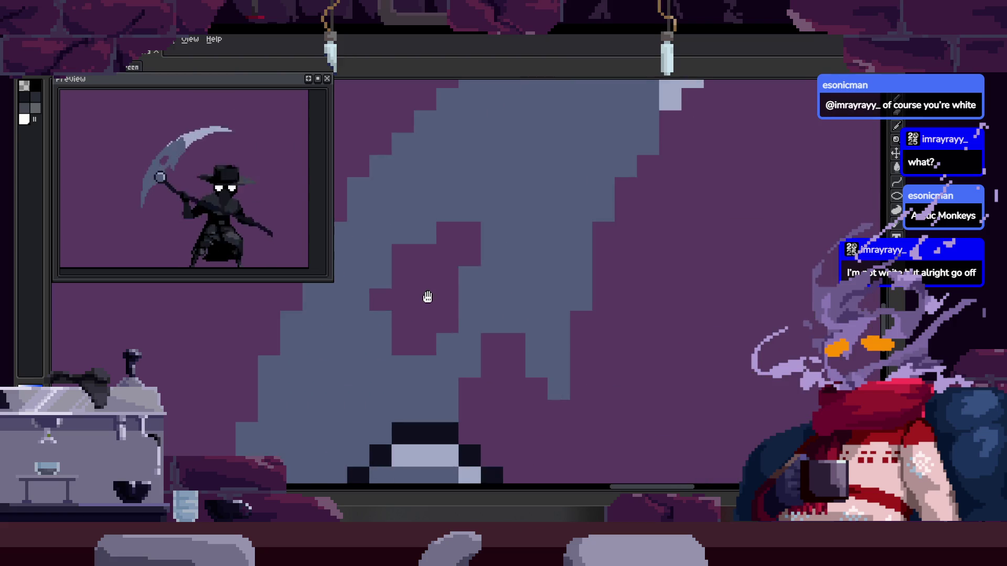
pyautogui.scroll(1, 437, 254)
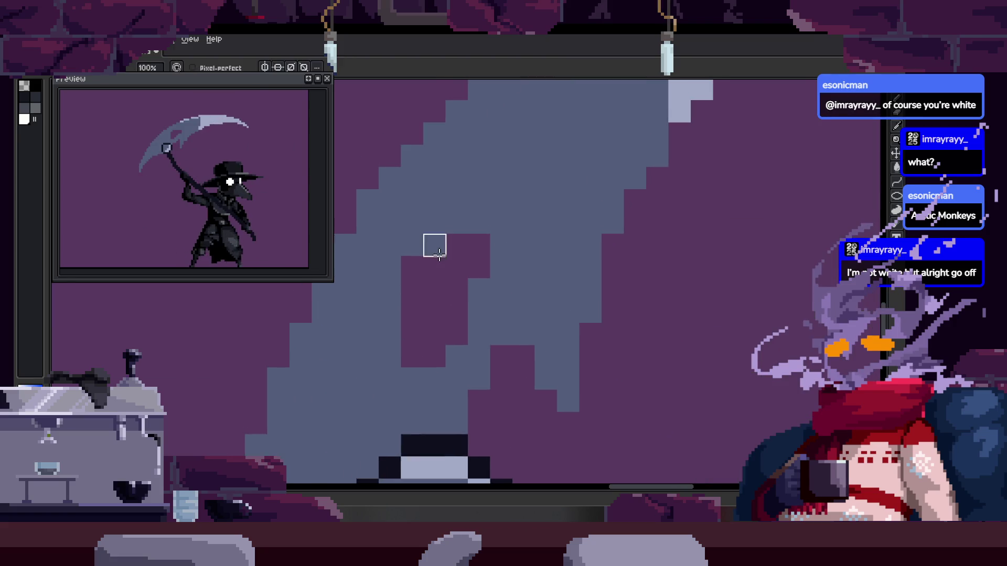
pyautogui.hscroll(1, 459, 271)
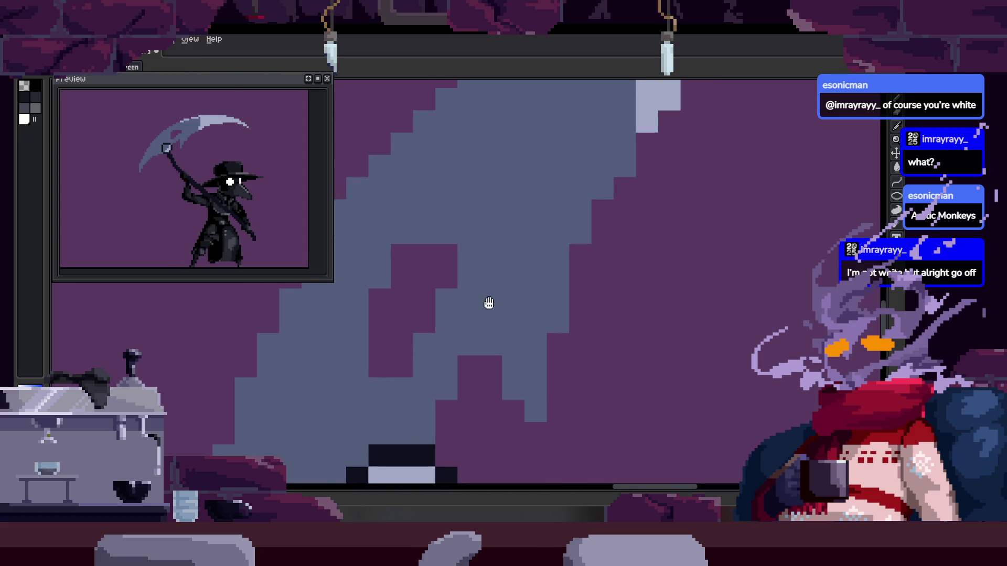
pyautogui.scroll(-1, 490, 305)
pyautogui.hscroll(-1, 517, 213)
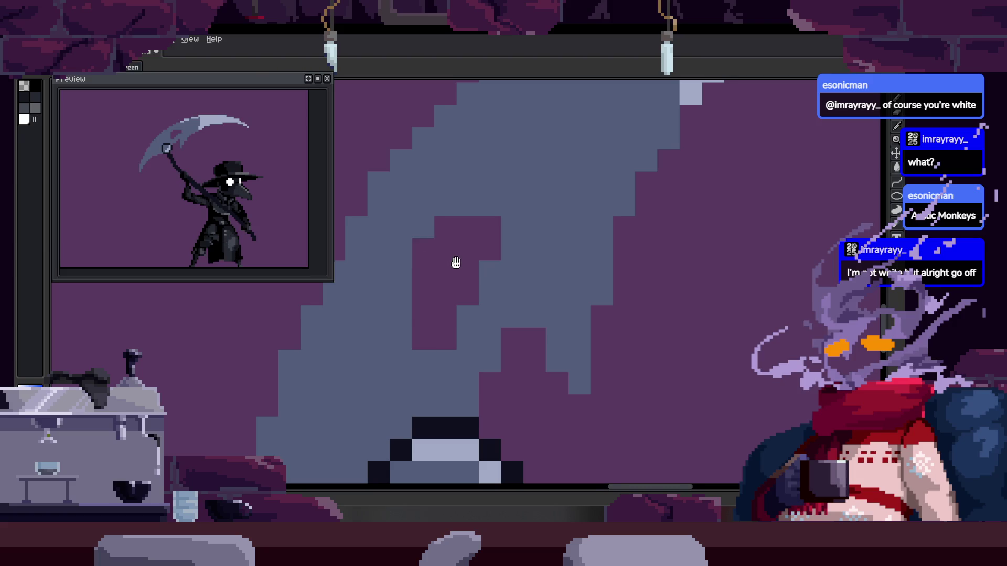
# Pan the view to the upper part of the scythe blade
pyautogui.scroll(-3, 471, 236)
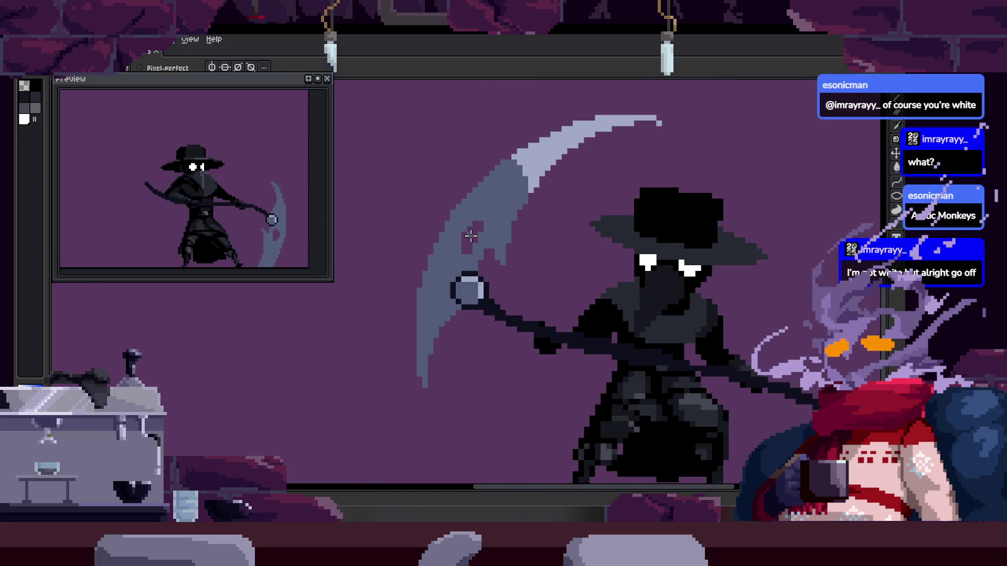
pyautogui.scroll(2, 471, 236)
pyautogui.hscroll(1, 404, 227)
pyautogui.scroll(-3, 395, 288)
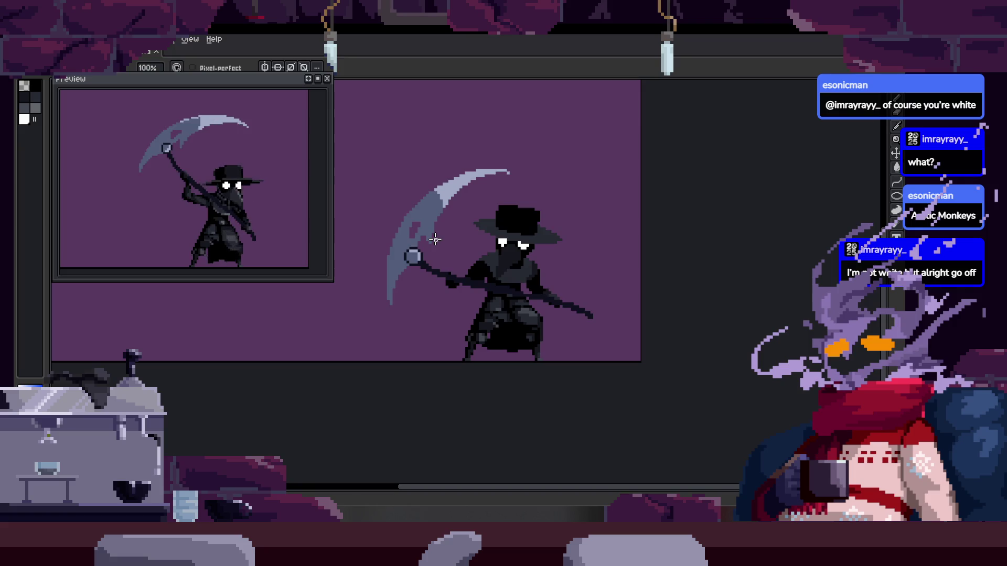
pyautogui.scroll(5, 434, 240)
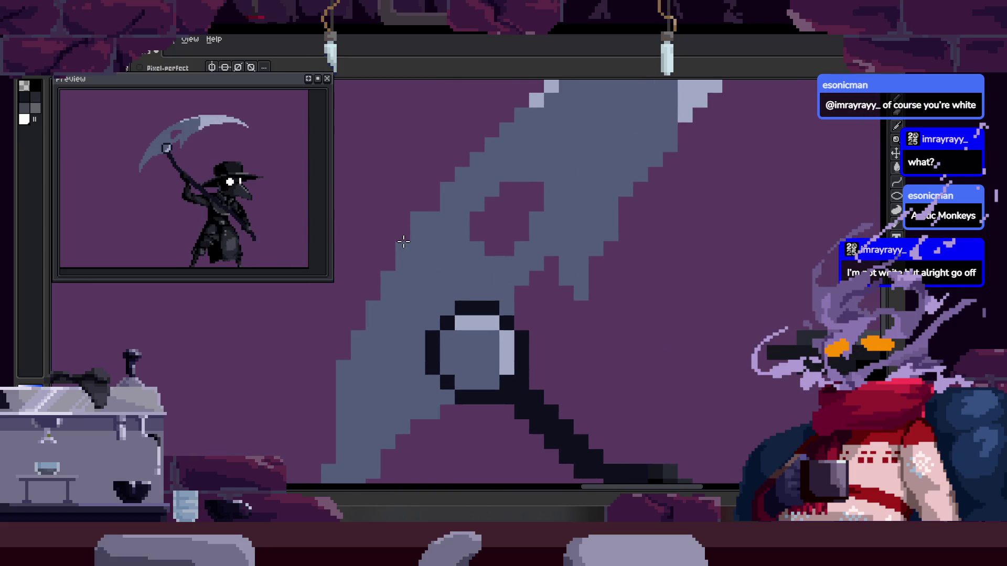
pyautogui.scroll(2, 405, 247)
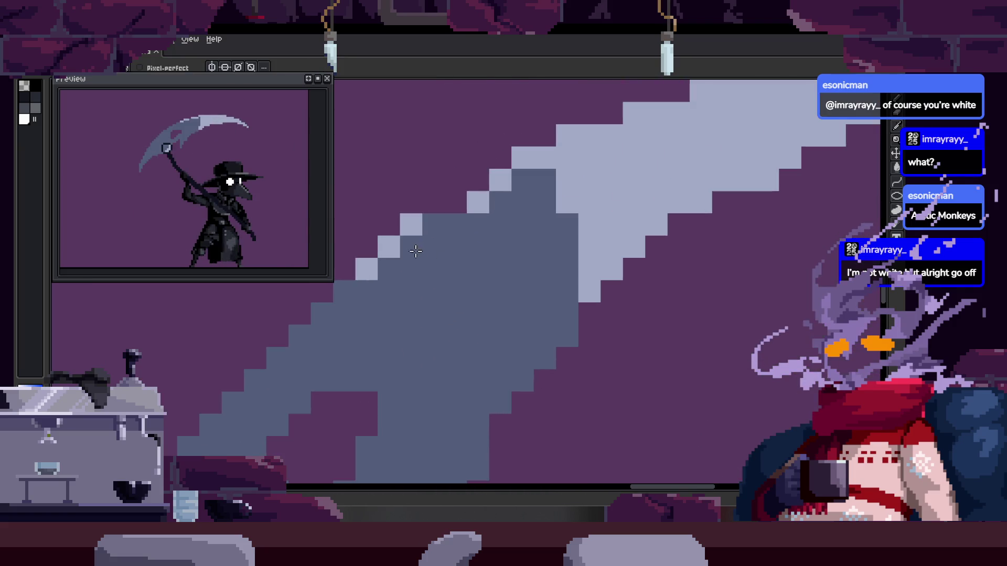
pyautogui.moveTo(481, 227); pyautogui.dragTo(442, 239)
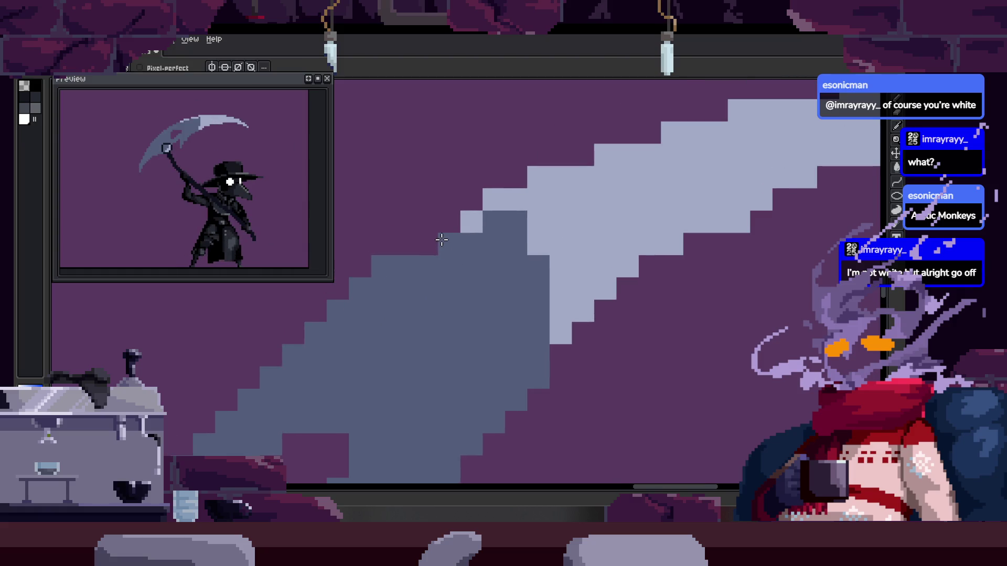
pyautogui.scroll(-3, 432, 234)
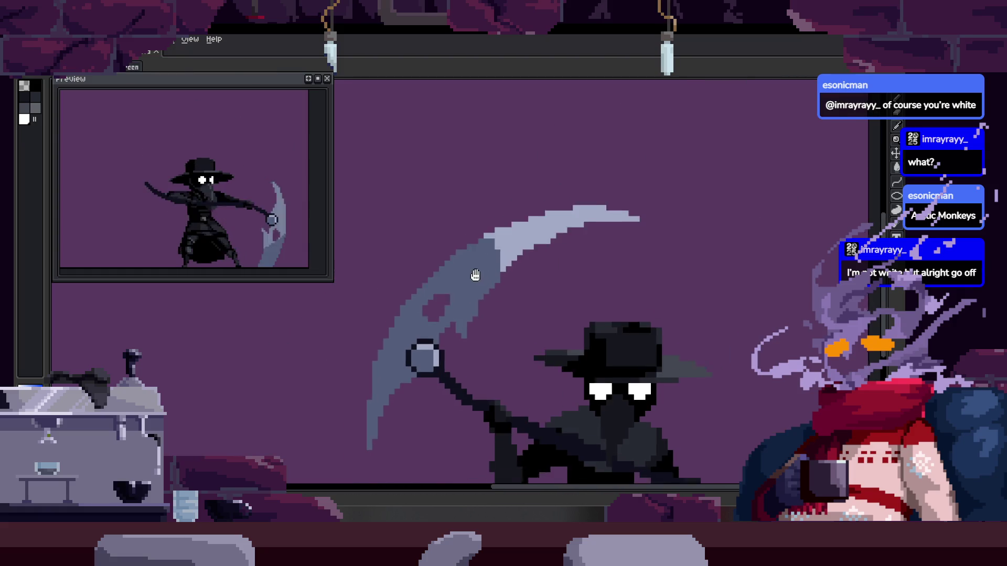
# Briefly show the timeline, then flip through the next frames comparing the scythe shape
pyautogui.press('Tab')
pyautogui.scroll(-2, 460, 206)
pyautogui.press('Tab')
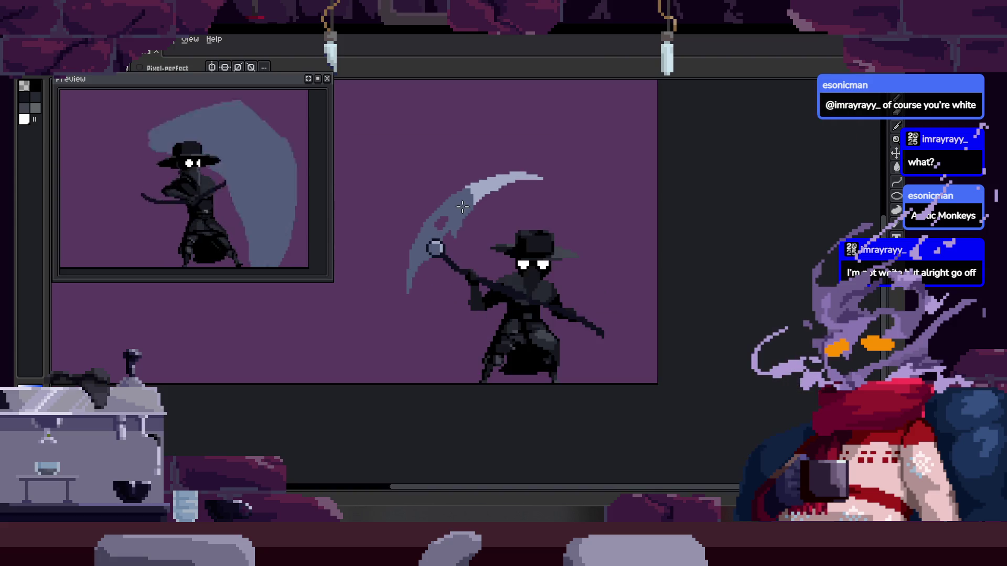
pyautogui.scroll(5, 426, 277)
pyautogui.press('i')
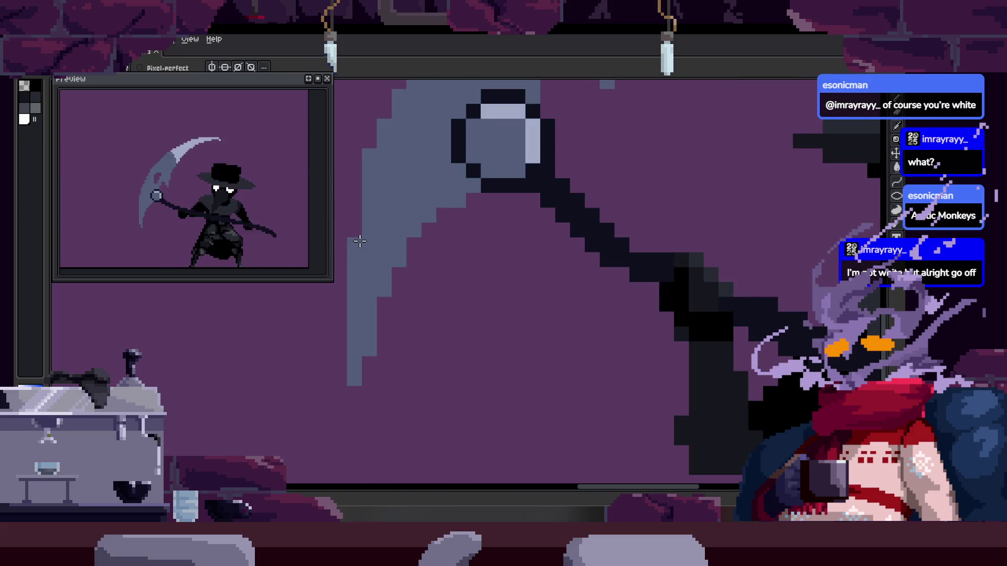
pyautogui.press('Right')
pyautogui.press('b')
pyautogui.press('Right')
pyautogui.scroll(-3, 374, 252)
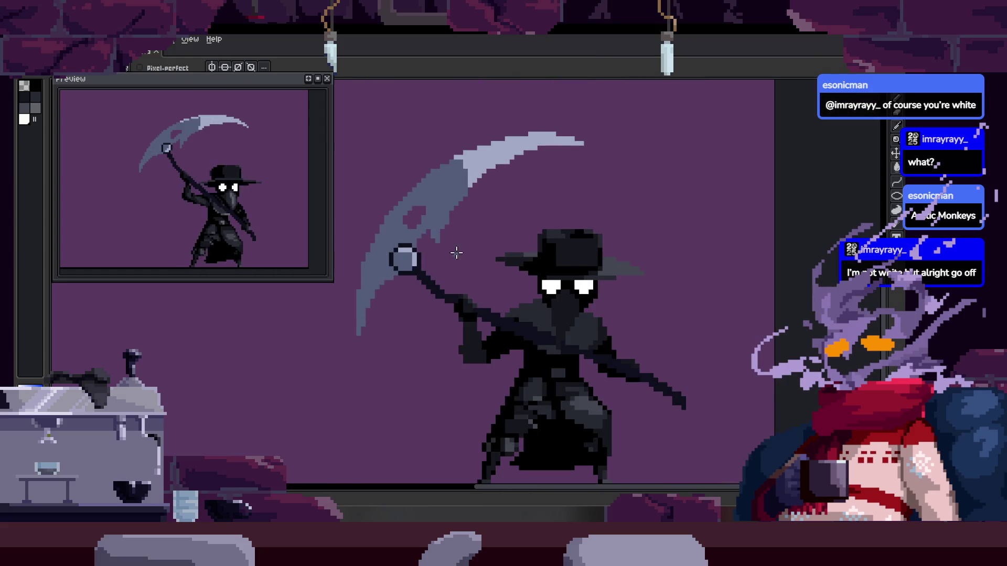
pyautogui.press('Right')
pyautogui.scroll(3, 461, 263)
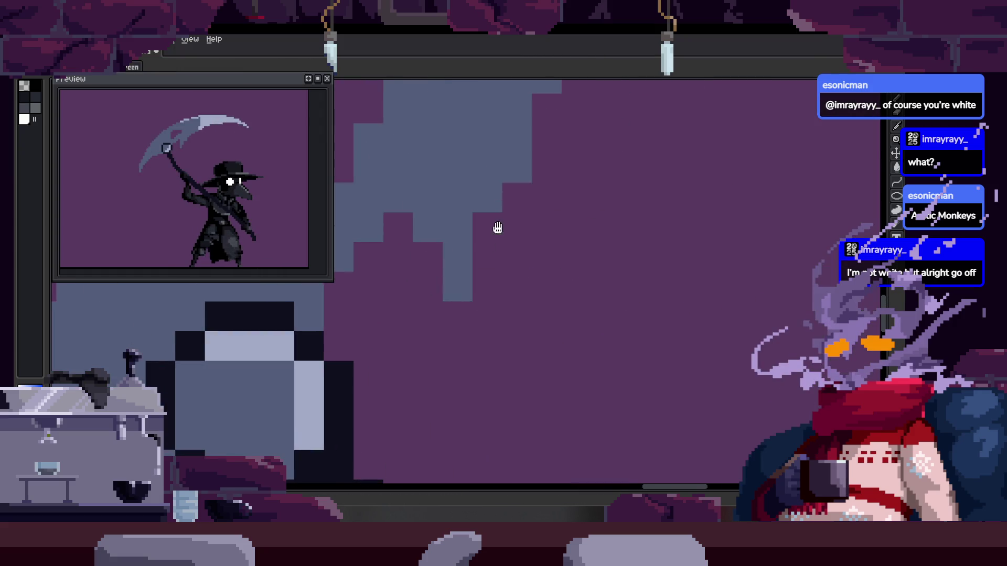
pyautogui.press('Right')
pyautogui.press('Right')
pyautogui.scroll(-3, 538, 251)
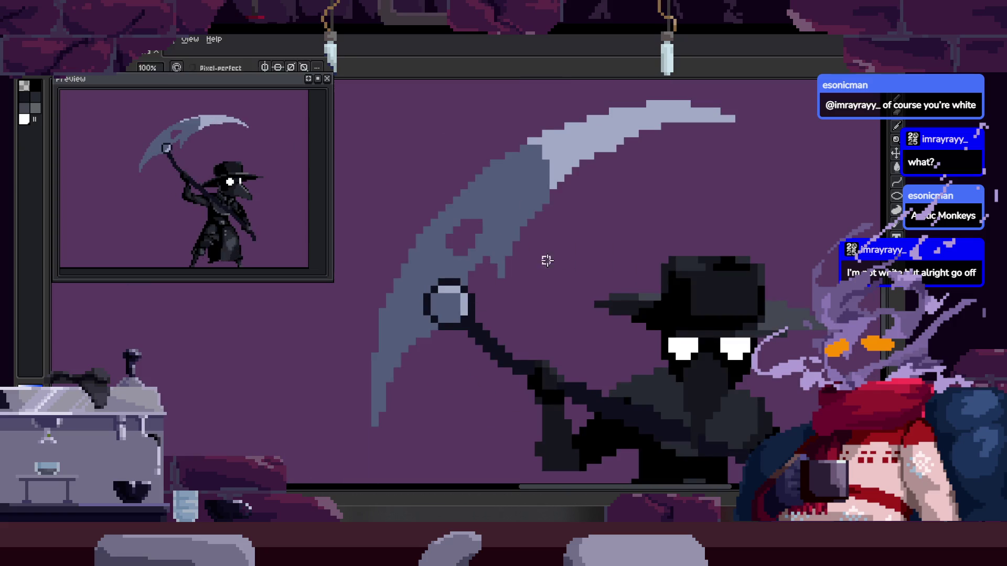
# Toggle the timeline, ending with its Attack and to_Idle tags shown
pyautogui.press('Tab')
pyautogui.scroll(5, 522, 221)
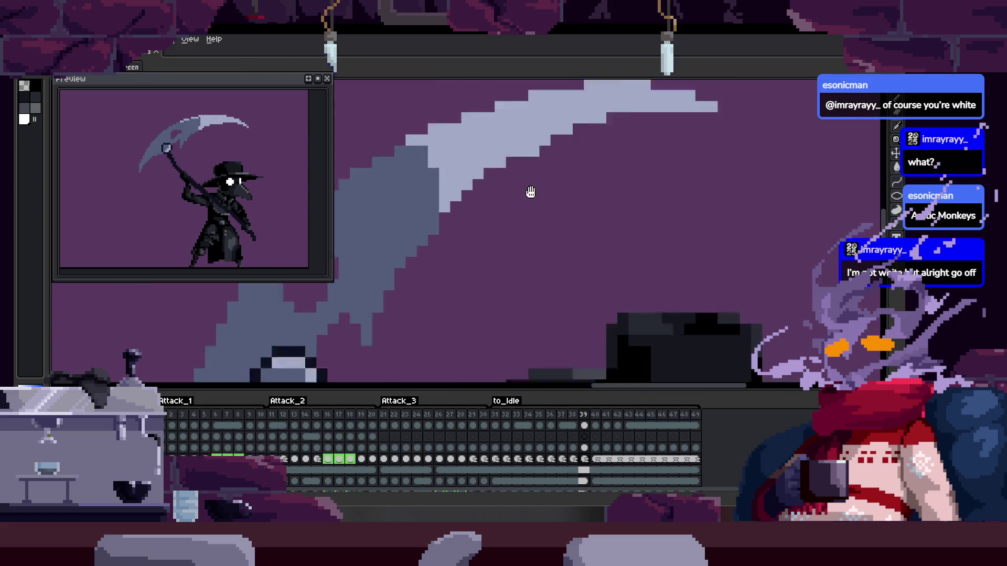
pyautogui.press('Tab')
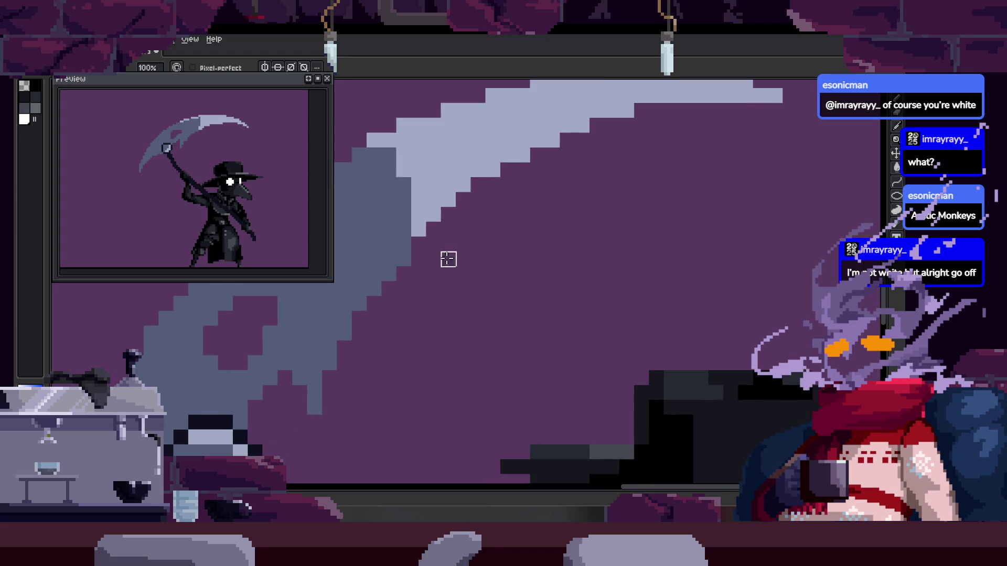
pyautogui.scroll(1, 430, 254)
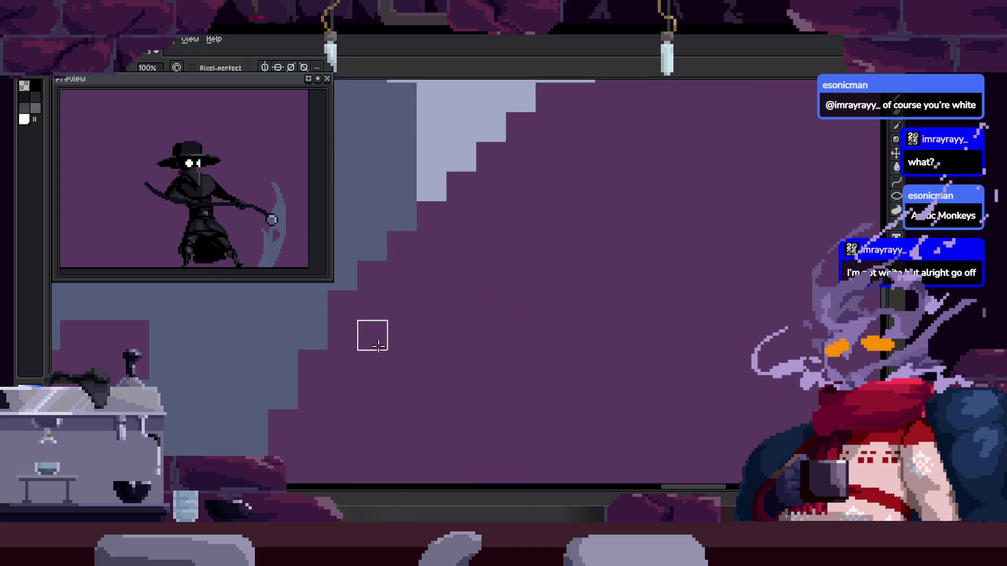
pyautogui.scroll(-2, 367, 336)
pyautogui.scroll(-1, 414, 297)
pyautogui.press('Tab')
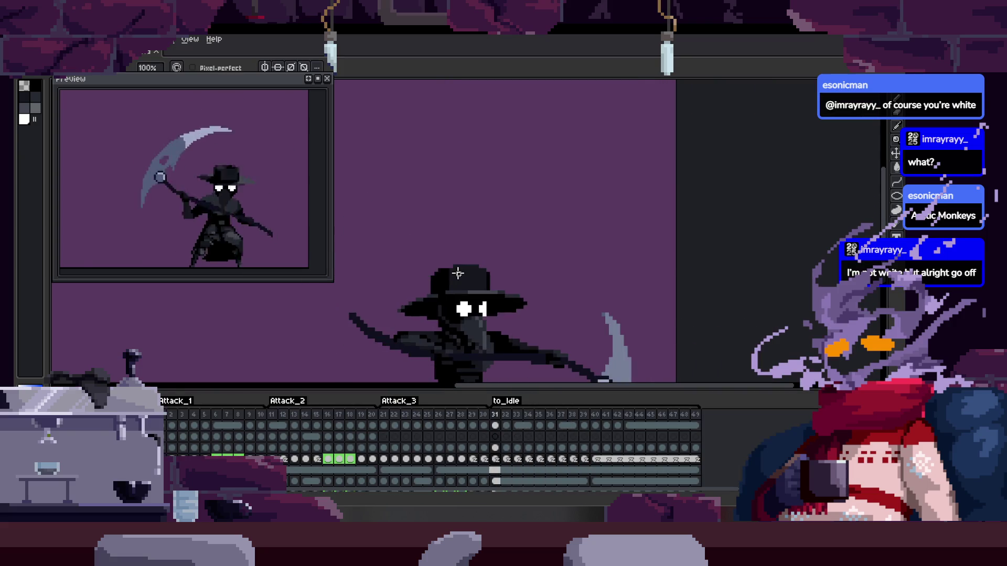
# Use the Hand tool to recentre the plague doctor, toggling the timeline
pyautogui.press('h')
pyautogui.press('Tab')
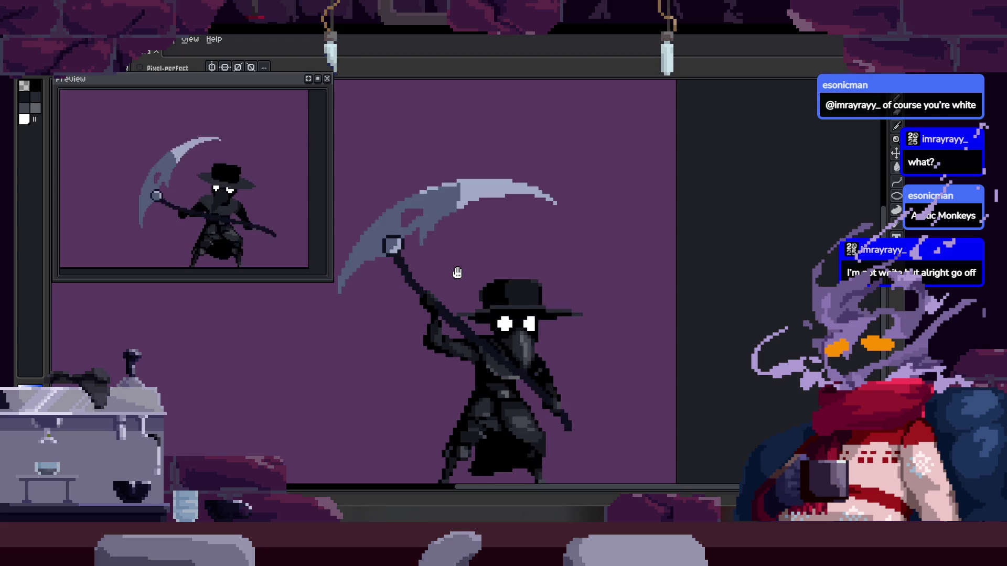
pyautogui.press('Tab')
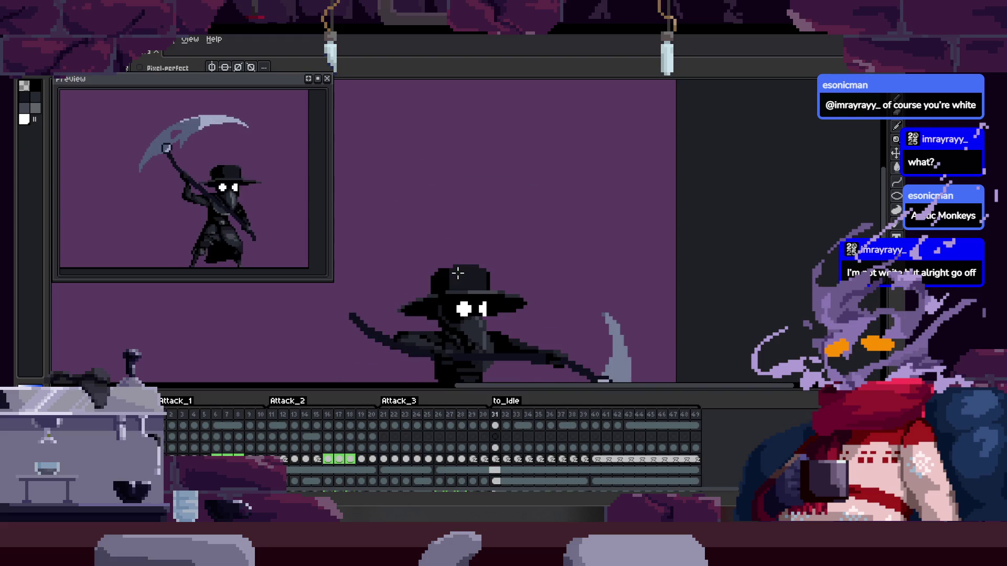
pyautogui.press('Tab')
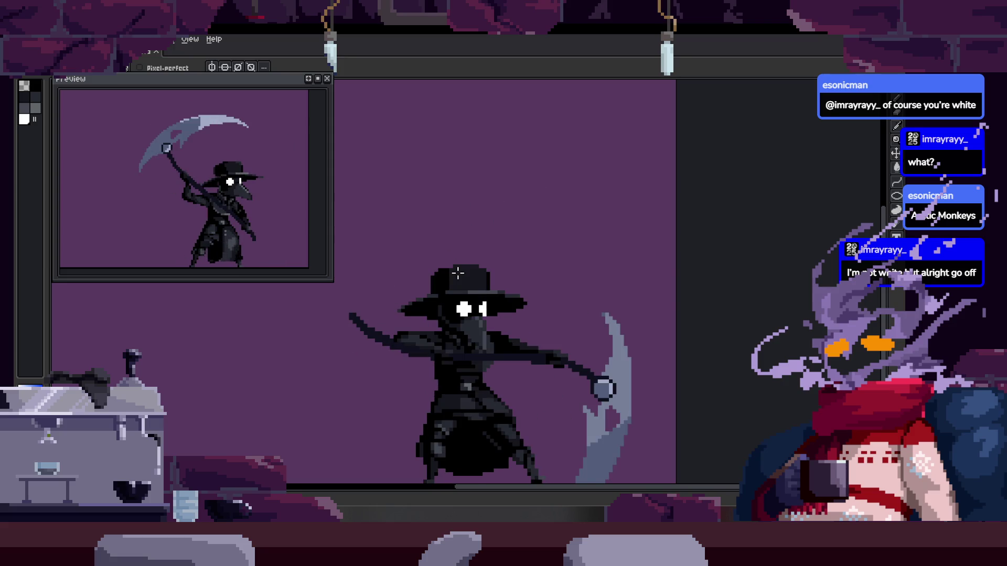
pyautogui.press('ctrl')
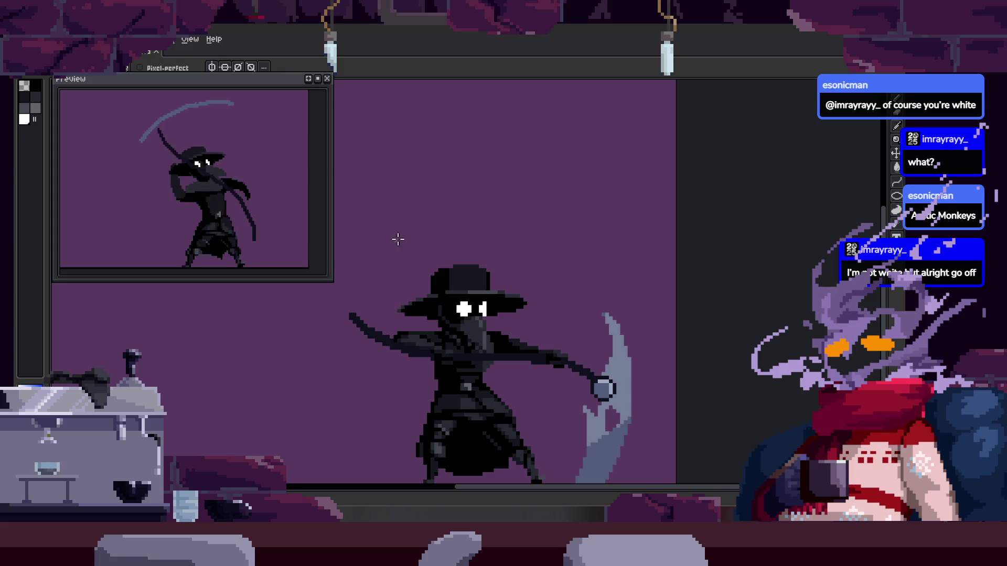
pyautogui.scroll(-2, 495, 258)
pyautogui.scroll(2, 495, 259)
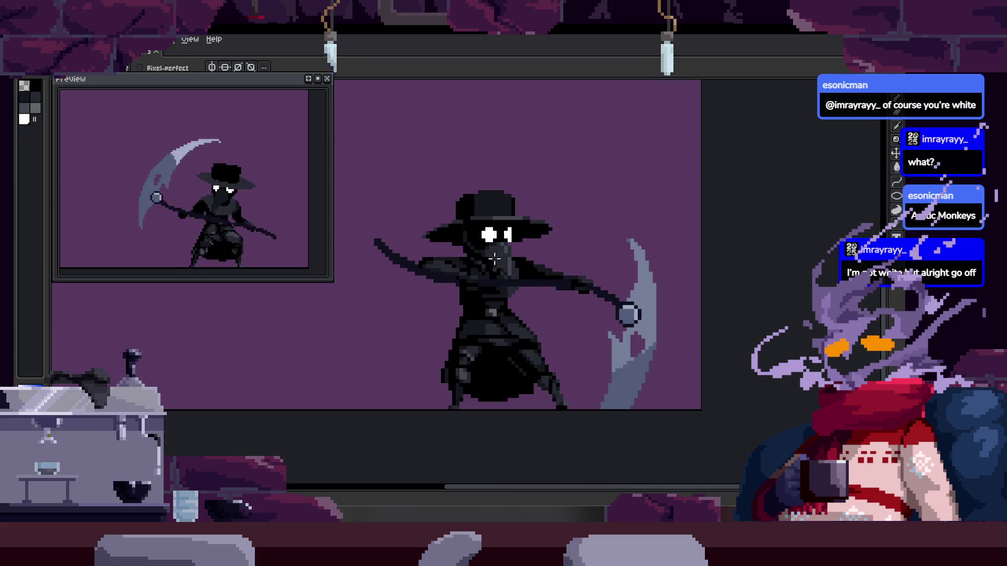
pyautogui.moveTo(494, 258); pyautogui.dragTo(482, 276)
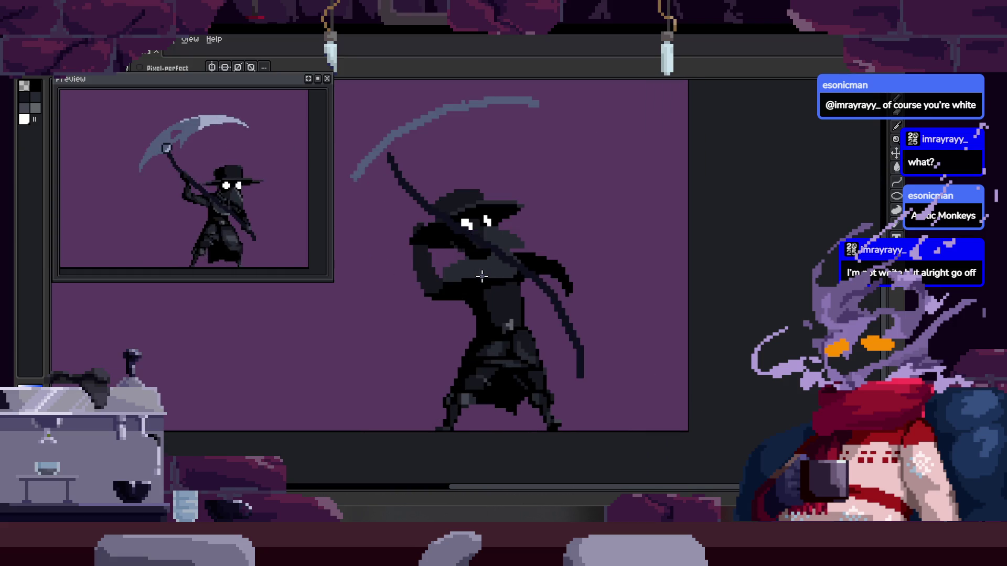
# Take the Pencil, stop playback on the scythe-thrust frame and zoom on the blade
pyautogui.press('b')
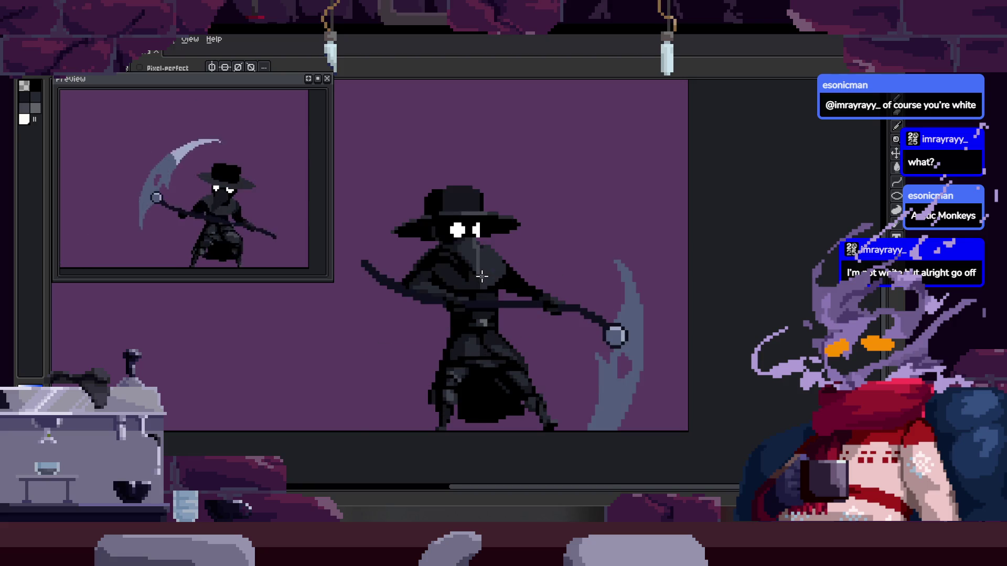
pyautogui.rightClick(482, 276)
pyautogui.press('Escape')
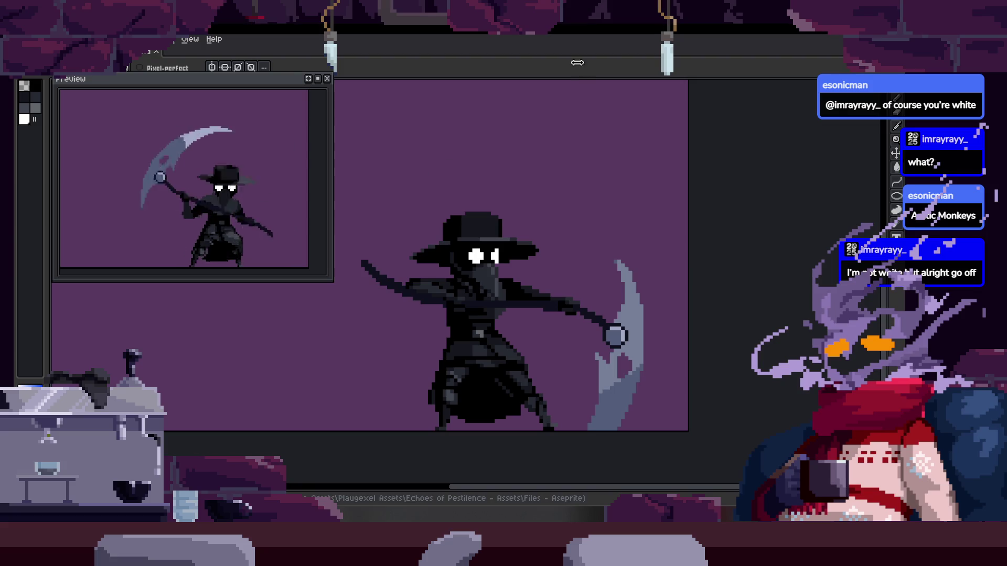
pyautogui.scroll(2, 610, 287)
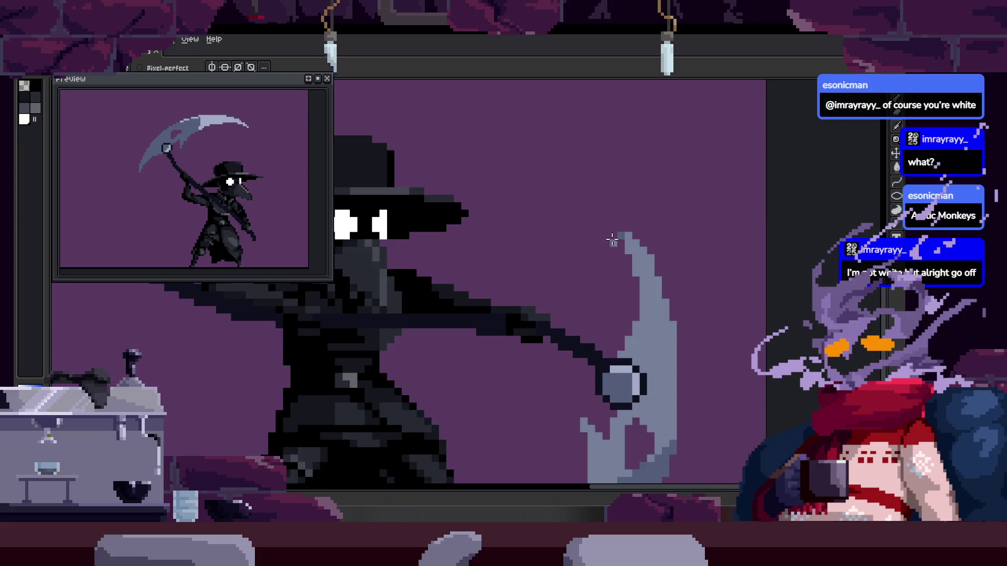
pyautogui.scroll(2, 616, 248)
pyautogui.scroll(-2, 624, 268)
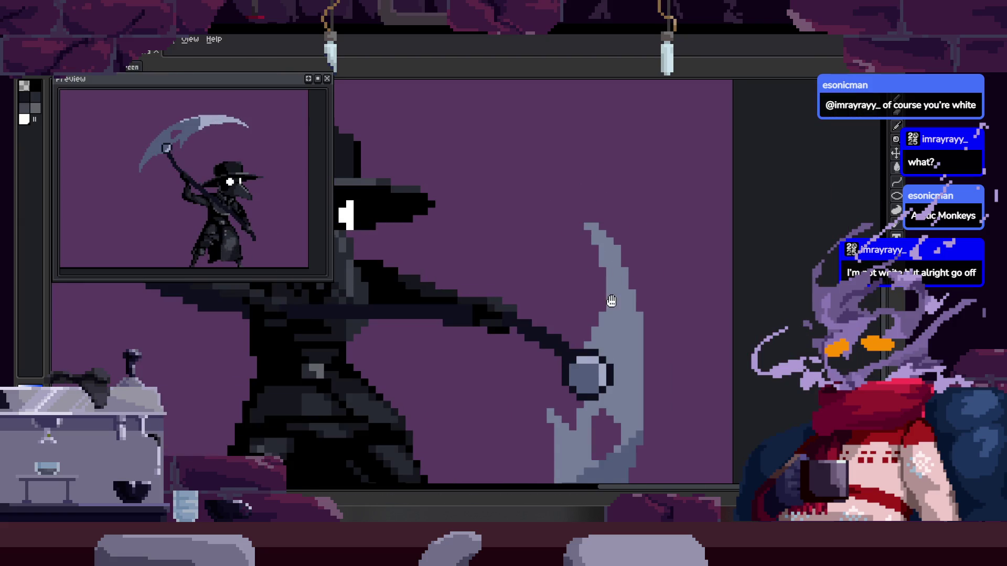
pyautogui.scroll(3, 608, 229)
pyautogui.scroll(-5, 609, 274)
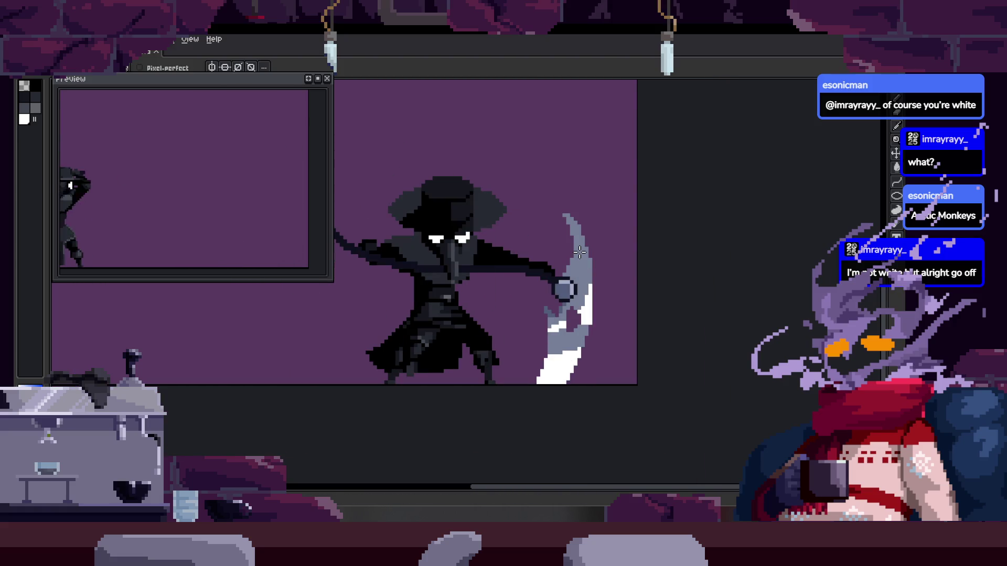
# Stop playback on frame 23 and toggle the timeline off and on
pyautogui.press('Tab')
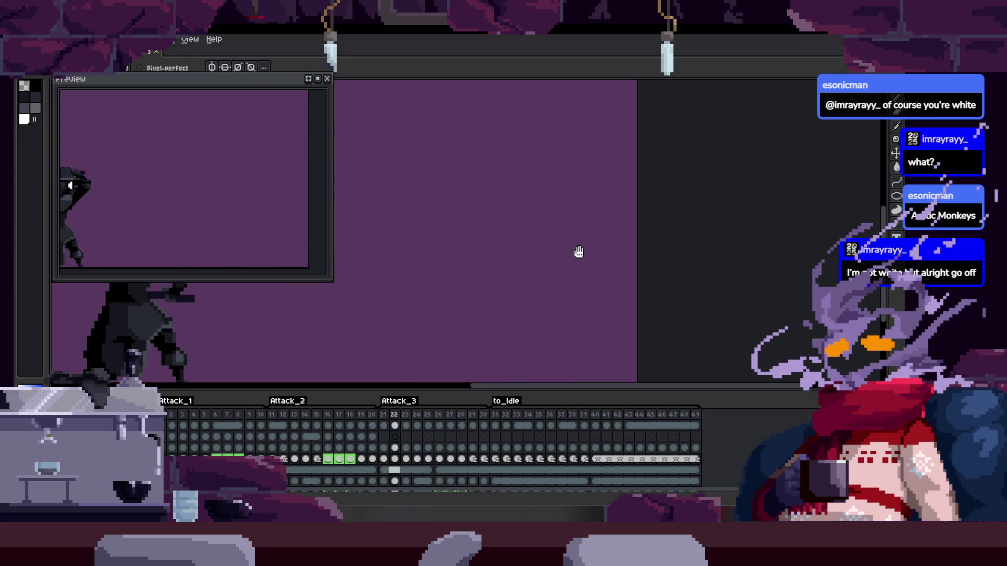
pyautogui.press('Return')
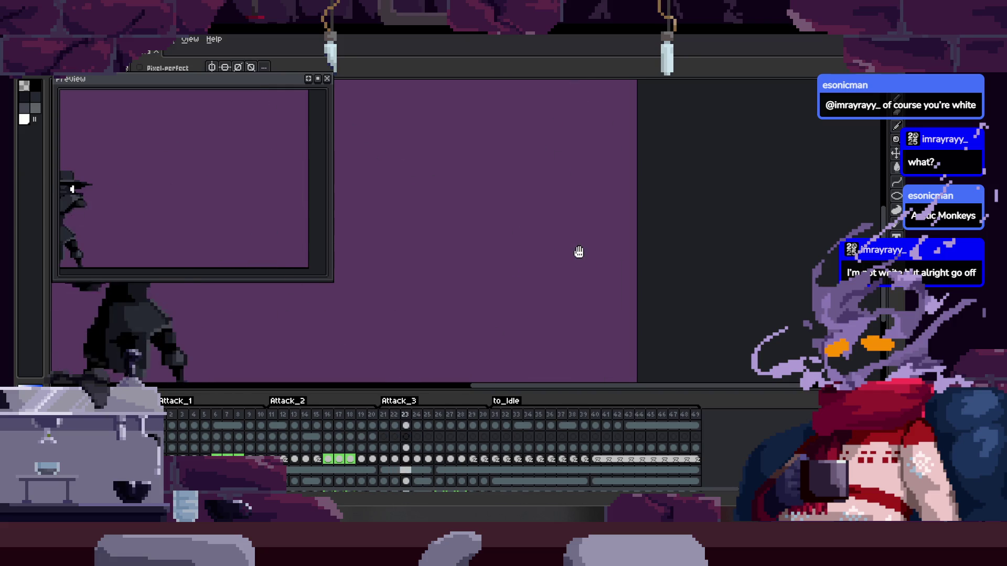
pyautogui.press('Return')
pyautogui.press('Tab')
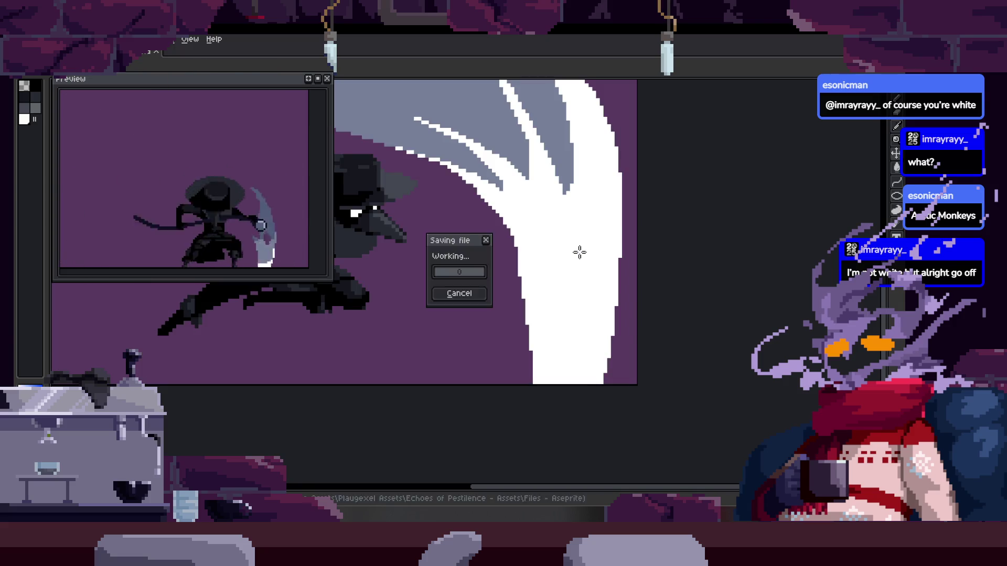
pyautogui.press('Tab')
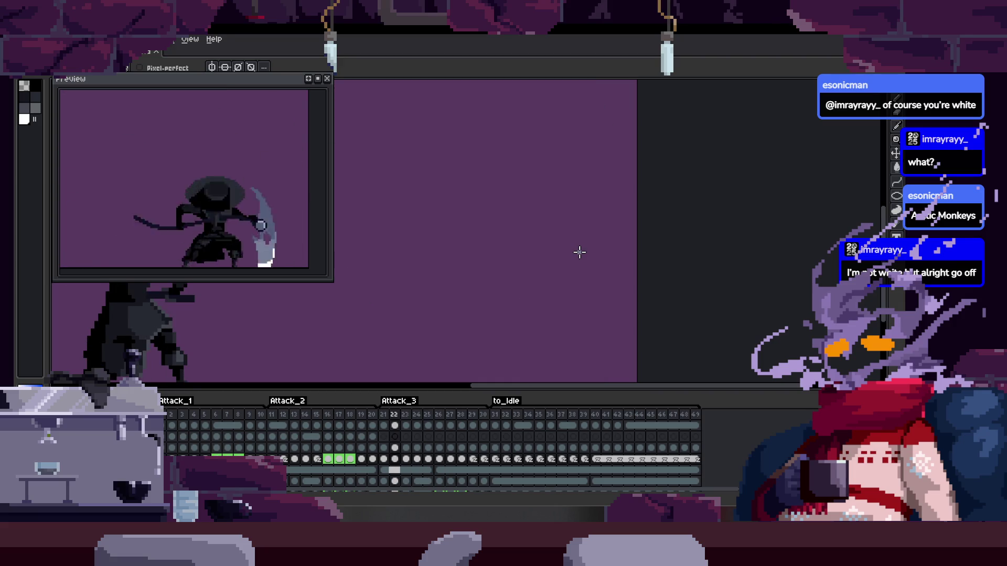
# Jump to frame 26 with Go to Frame, then settle on frame 27
pyautogui.hotkey('ctrl', 'g')
pyautogui.write('26')
pyautogui.press('Return')
pyautogui.press('Right')
pyautogui.press('Right')
pyautogui.press('Left')
pyautogui.press('Left')
pyautogui.press('Left')
pyautogui.press('Right')
pyautogui.press('Right')
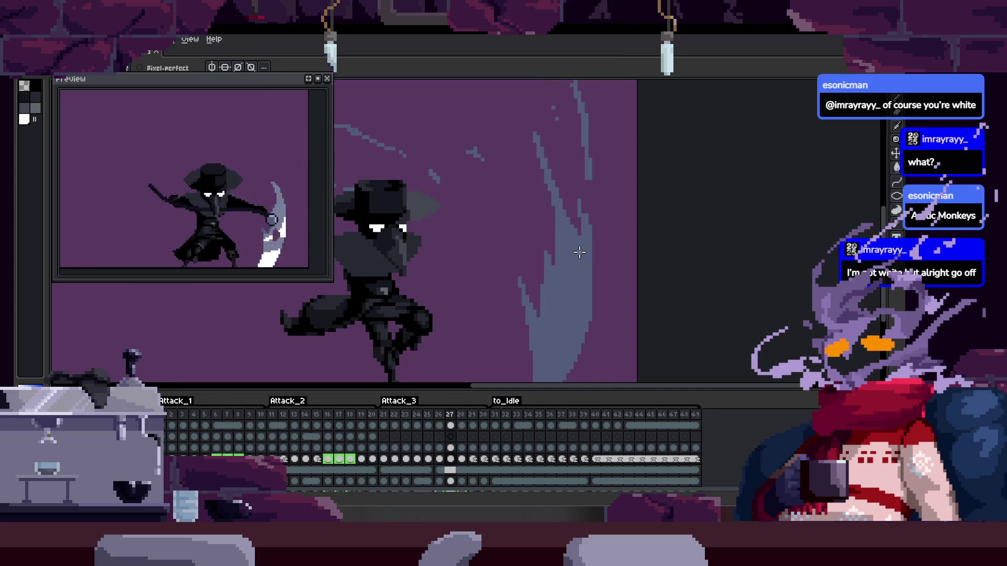
# Step between frames 29 and 30, then back through 27 to frame 20
pyautogui.press('Right')
pyautogui.press('Right')
pyautogui.press('Right')
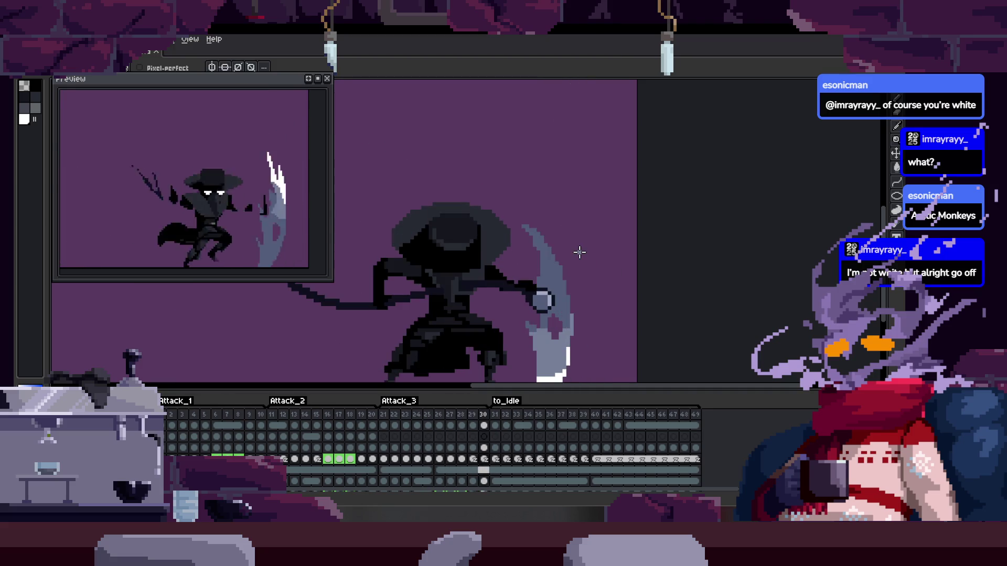
pyautogui.press('Left')
pyautogui.press('Right')
pyautogui.press('Left')
pyautogui.press('Left')
pyautogui.press('Left')
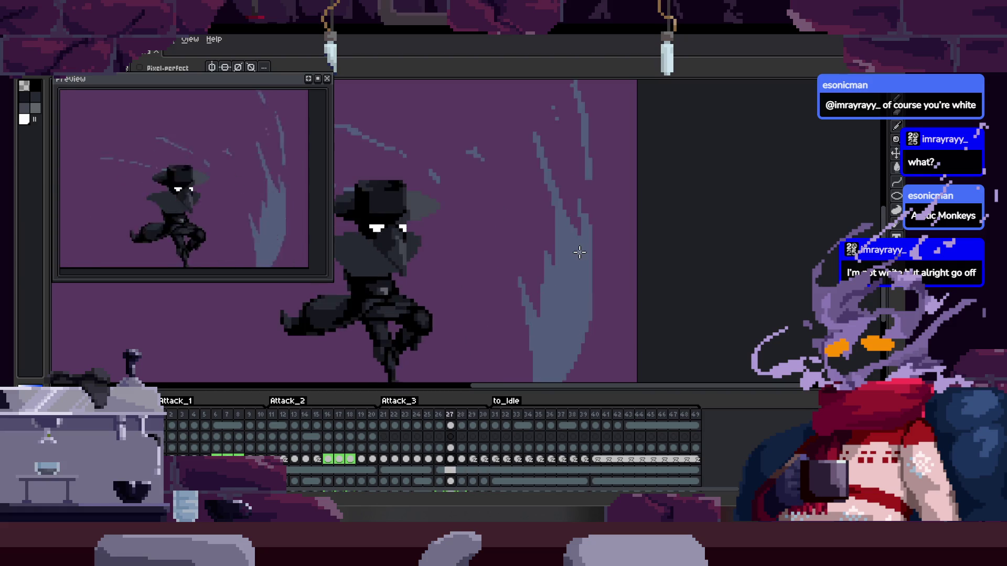
pyautogui.press('Left')
pyautogui.press('Left')
pyautogui.press('Left')
pyautogui.press('Left')
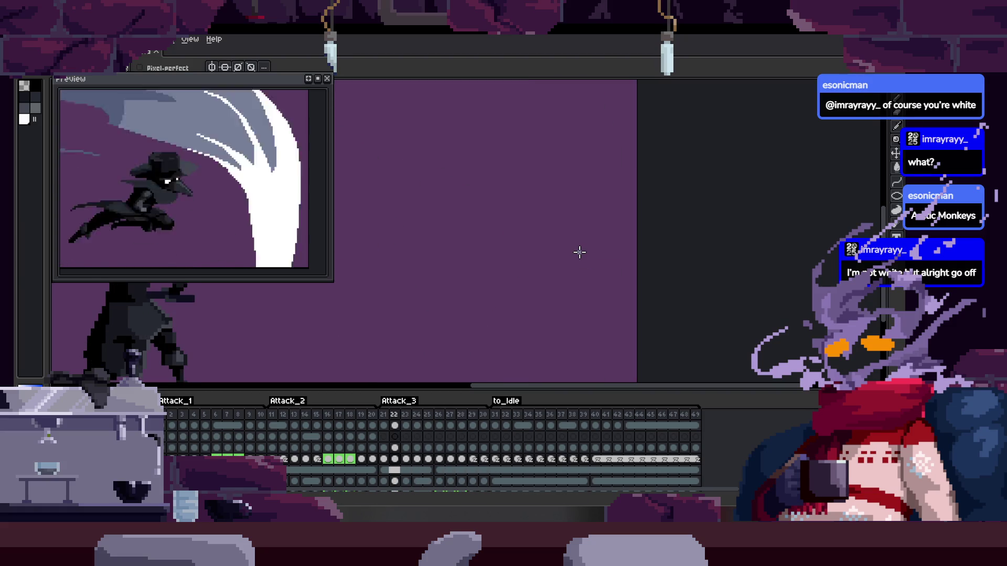
pyautogui.press('Left')
pyautogui.press('Left')
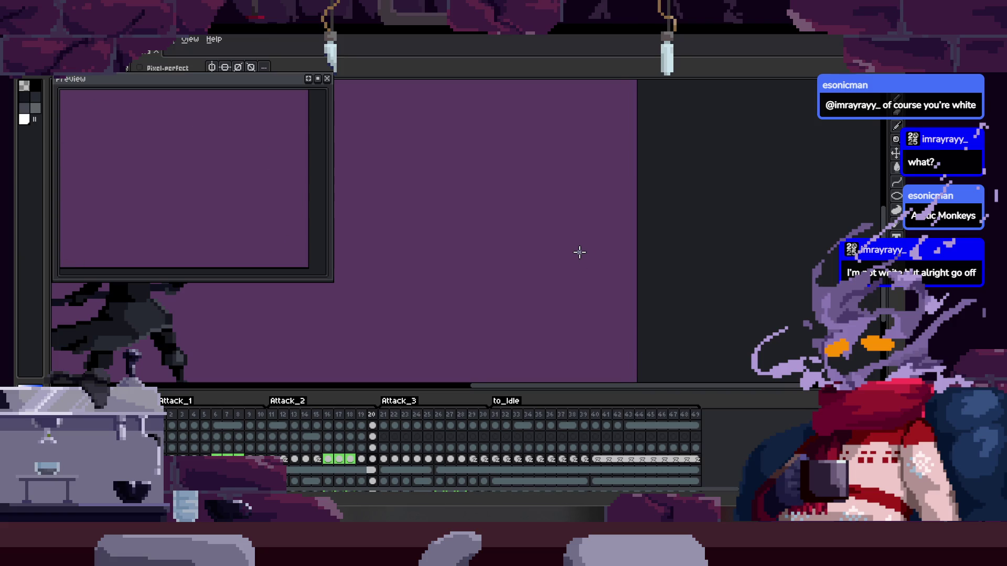
pyautogui.press('Left')
pyautogui.press('Left')
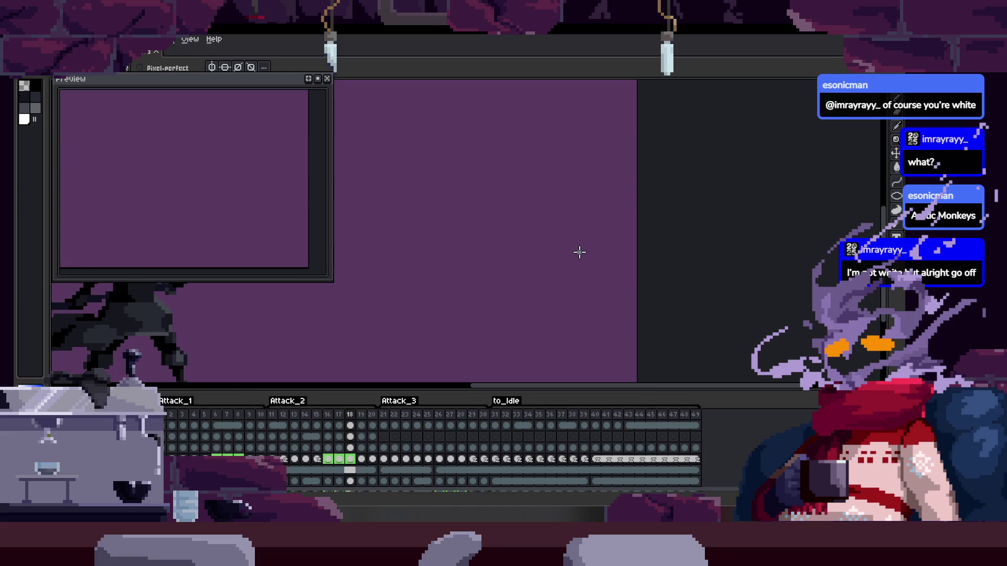
# Step from frame 23 through 31 and 39, settling on to_Idle frame 33
pyautogui.press('Right')
pyautogui.press('Right')
pyautogui.press('Right')
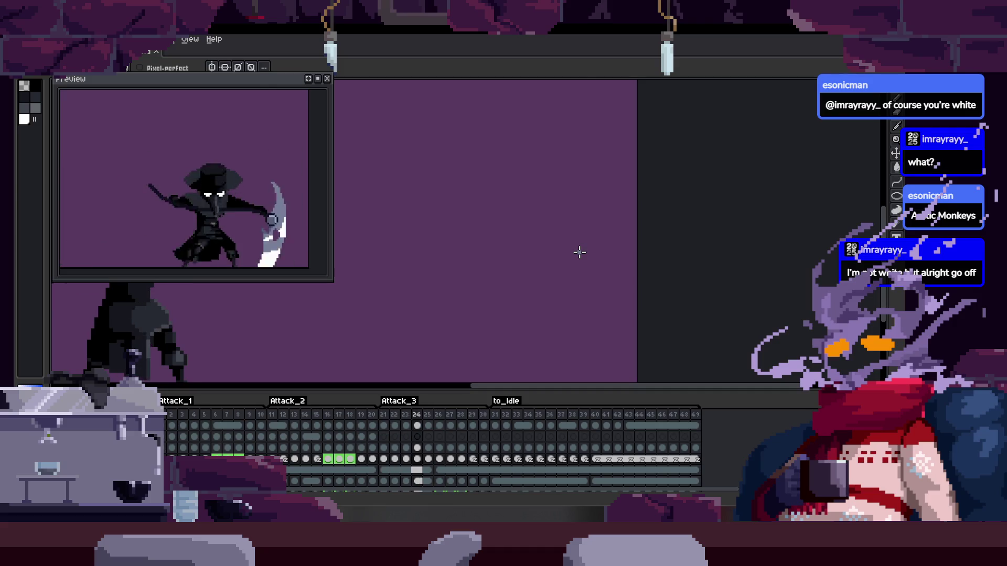
pyautogui.press('Right')
pyautogui.press('Right')
pyautogui.press('Right')
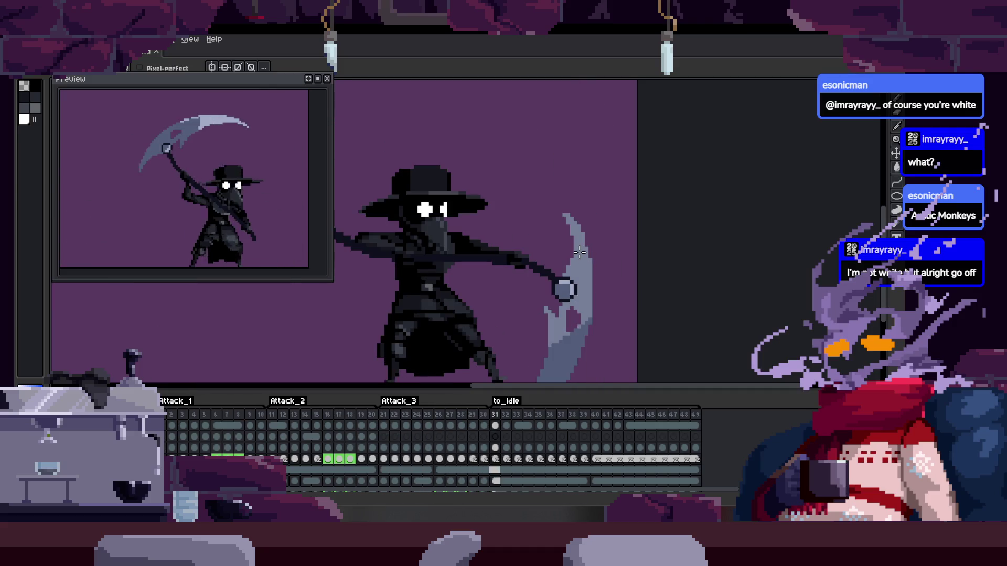
pyautogui.press('Right')
pyautogui.press('Right')
pyautogui.press('Right')
pyautogui.press('Left')
pyautogui.press('Left')
pyautogui.press('Left')
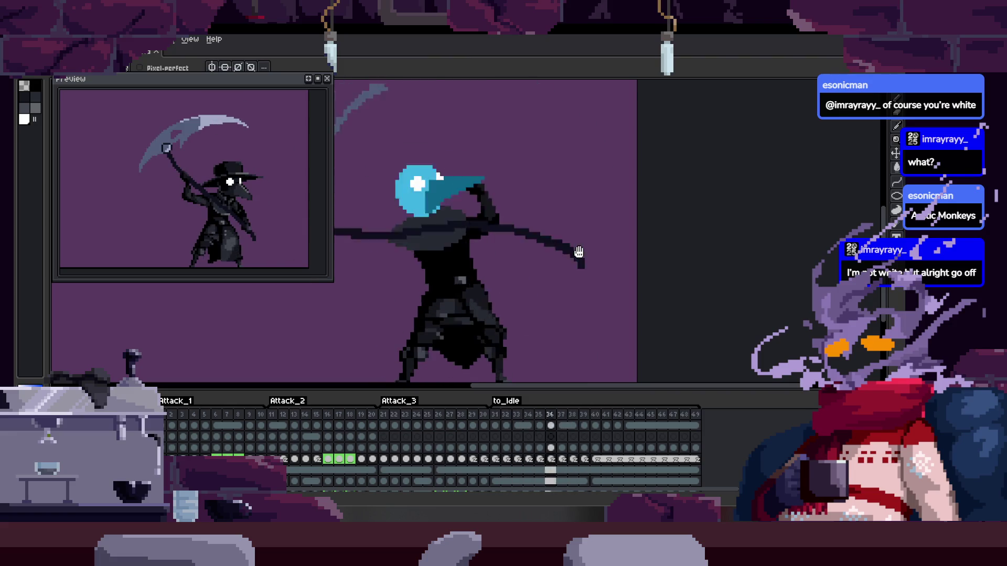
pyautogui.press('Left')
pyautogui.press('Left')
pyautogui.press('Right')
pyautogui.press('Left')
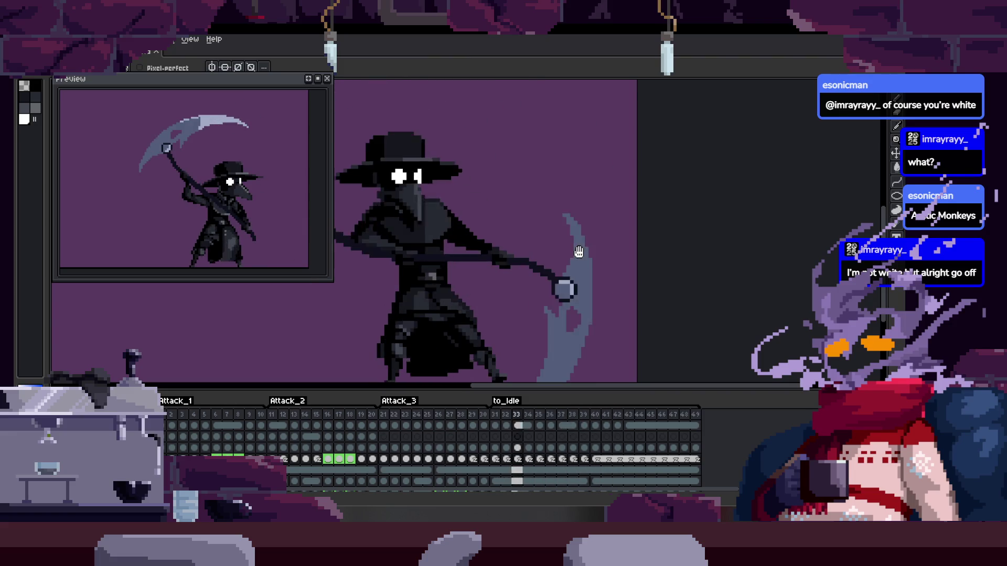
pyautogui.press('Left')
pyautogui.press('Left')
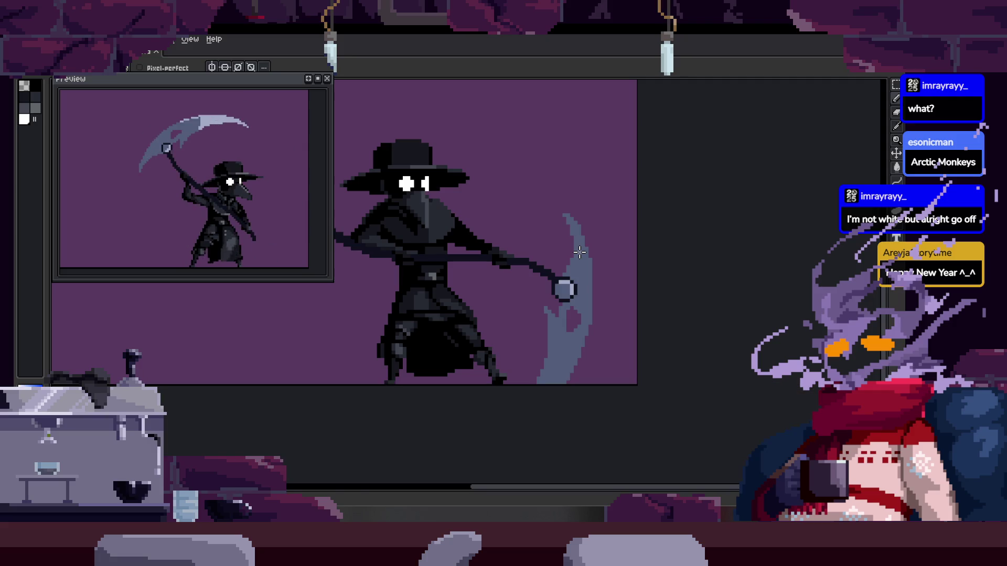
# Go back to frame 31, play the animation, and toggle the timeline before switching to panning
pyautogui.press('Left')
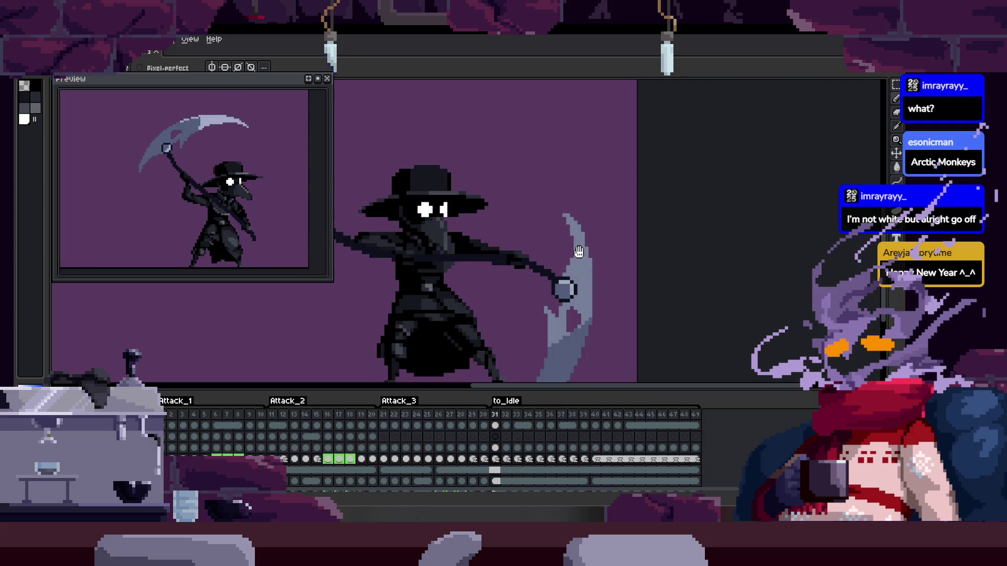
pyautogui.press('Return')
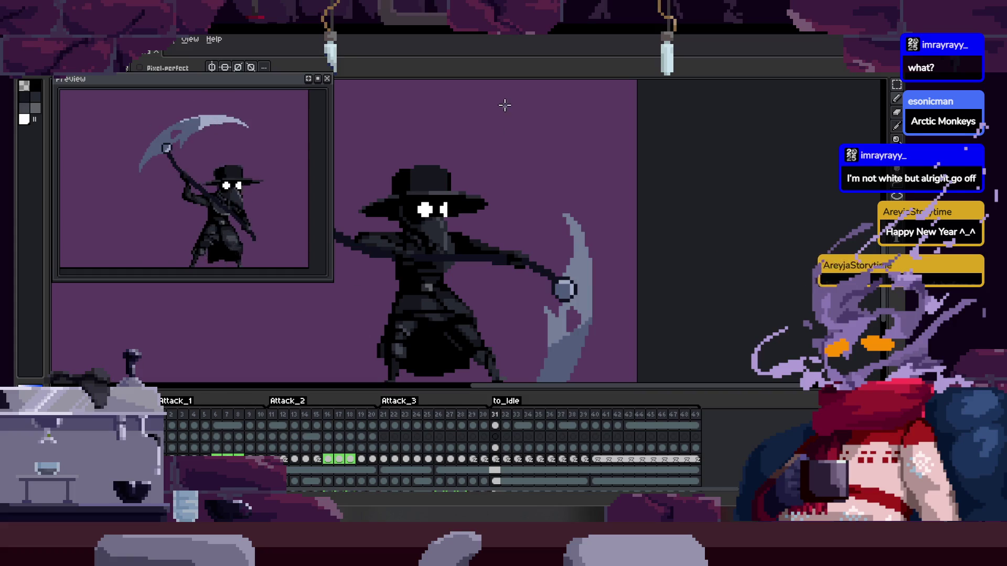
pyautogui.scroll(2, 569, 269)
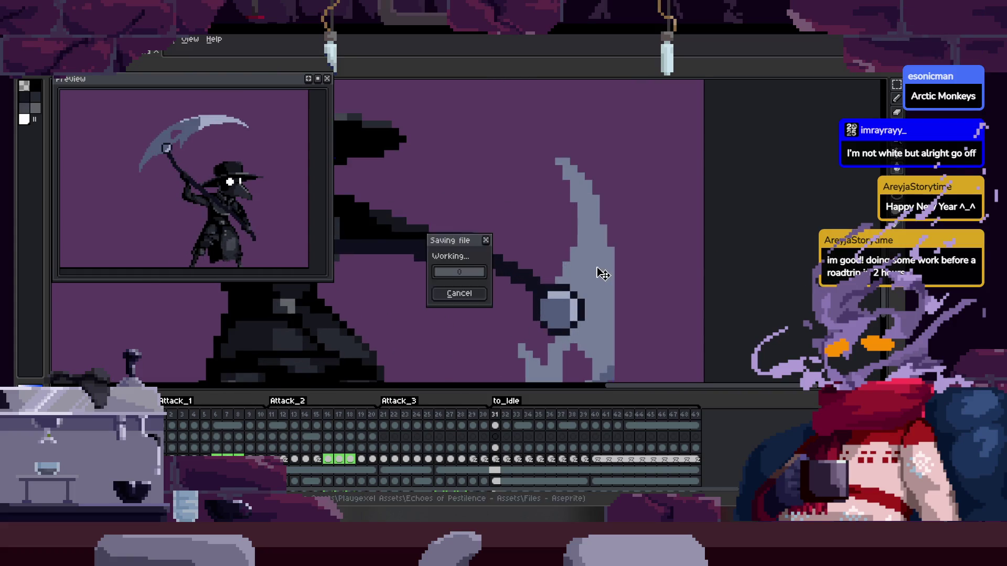
pyautogui.press('Tab')
pyautogui.scroll(-3, 602, 278)
pyautogui.scroll(-1, 602, 281)
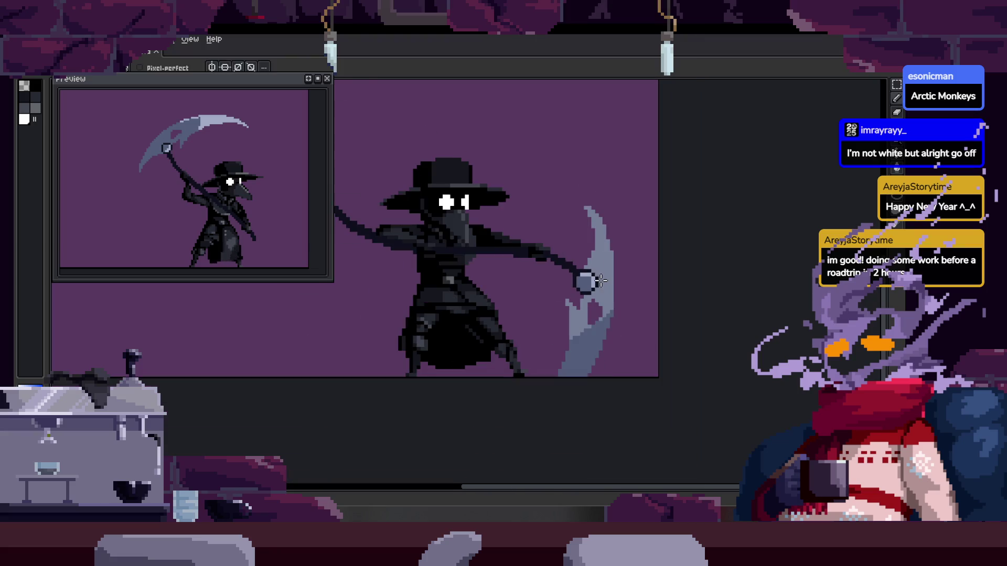
pyautogui.press('Tab')
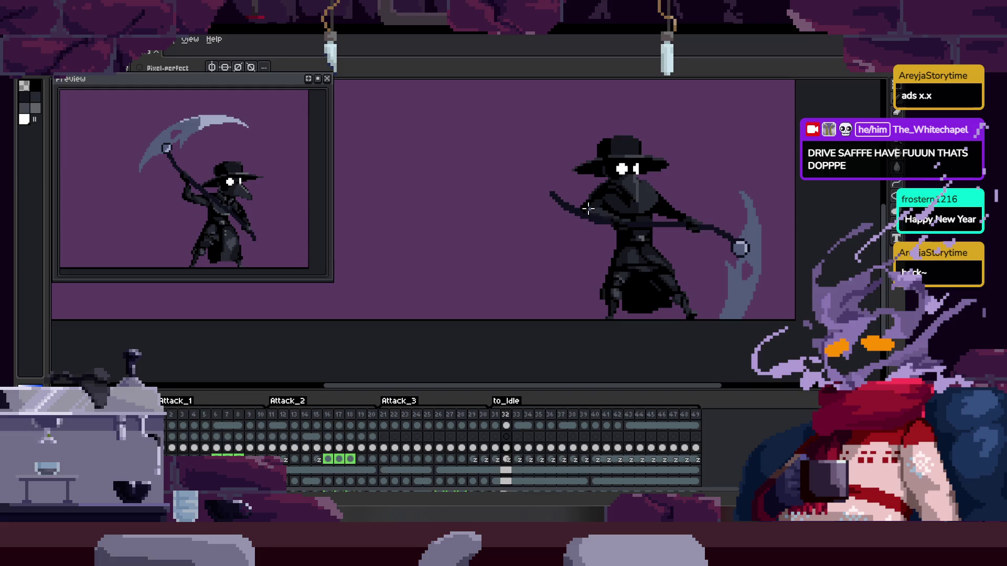
pyautogui.press('space')
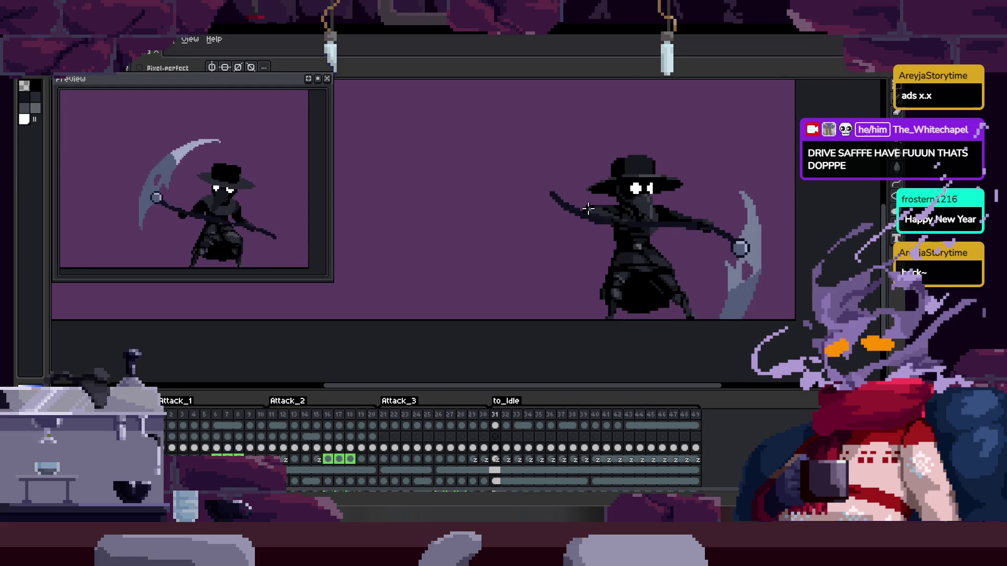
pyautogui.scroll(4, 634, 311)
# Flip between frames 29, 30 and 31 to compare the cloak
pyautogui.rightClick(427, 231)
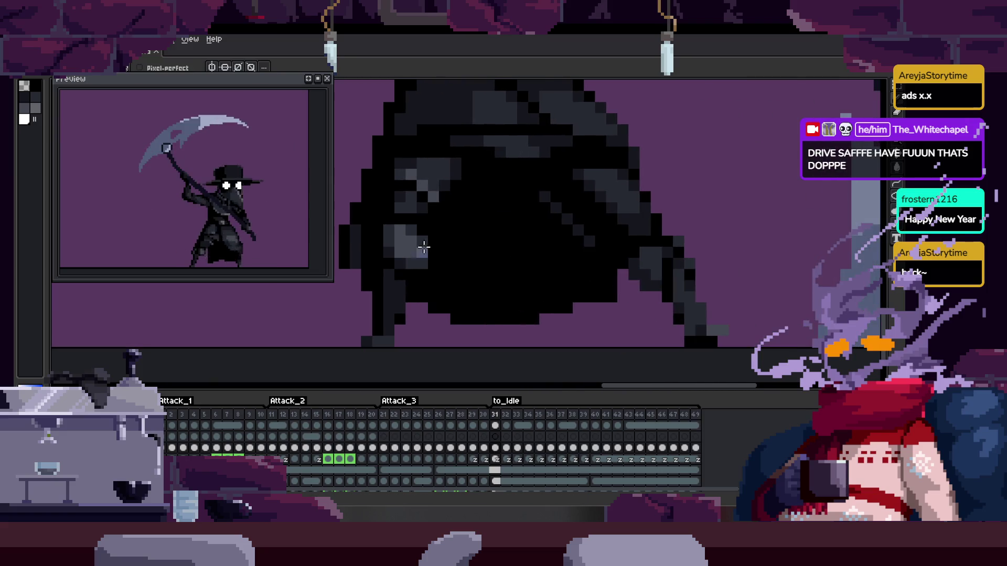
pyautogui.click(436, 251)
pyautogui.scroll(2, 436, 251)
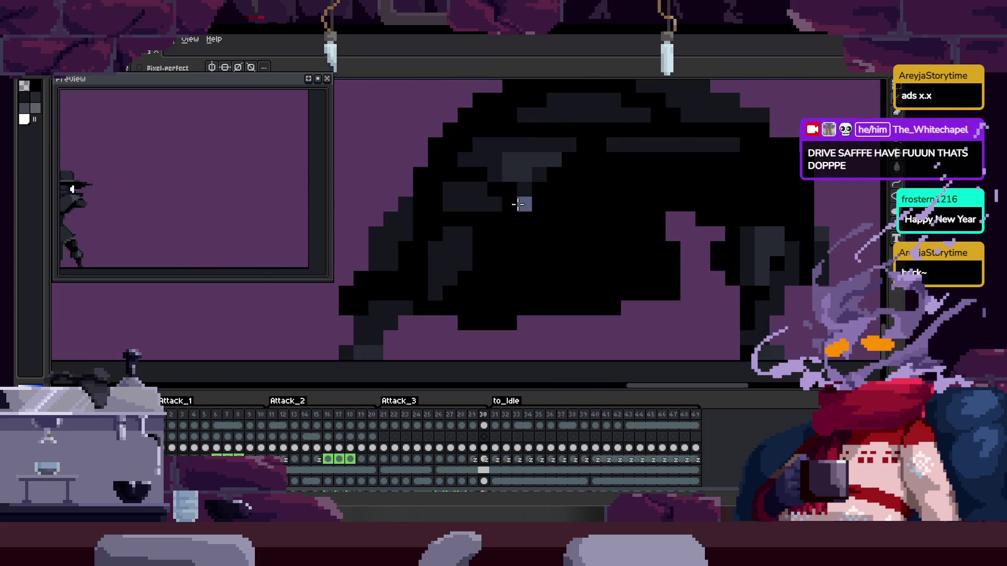
pyautogui.press('Right')
pyautogui.press('Left')
pyautogui.scroll(2, 447, 227)
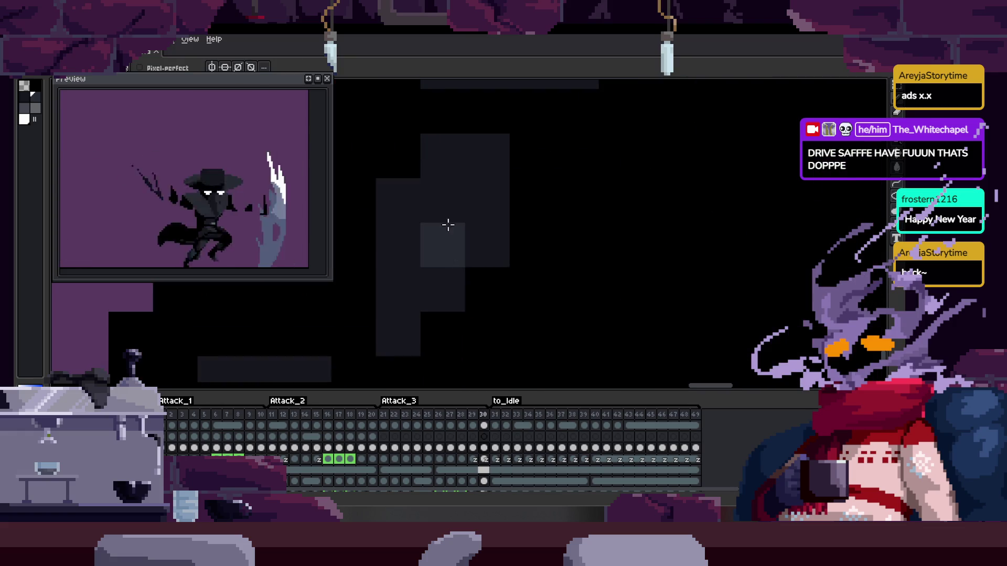
pyautogui.press('Left')
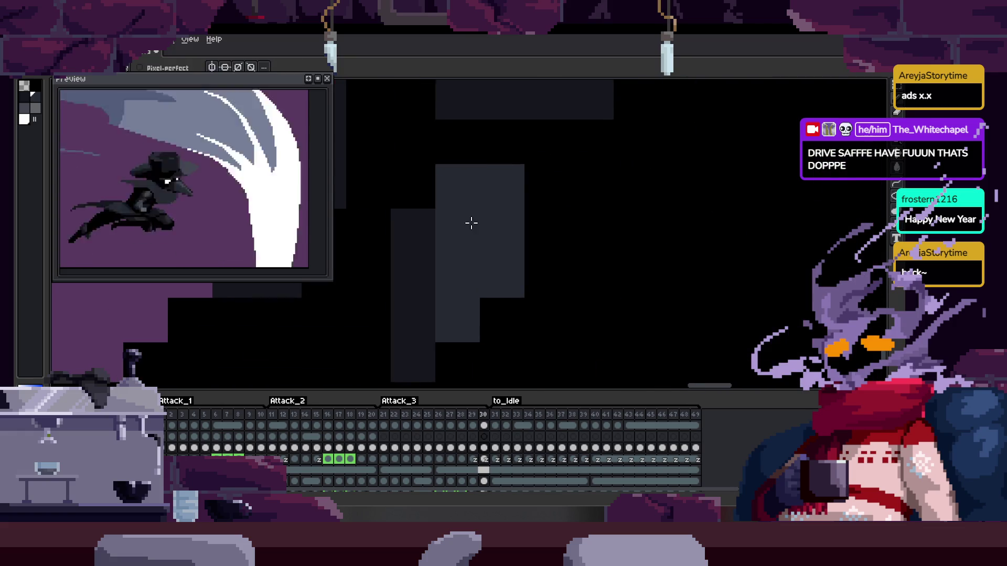
pyautogui.scroll(-2, 475, 238)
pyautogui.press('Right')
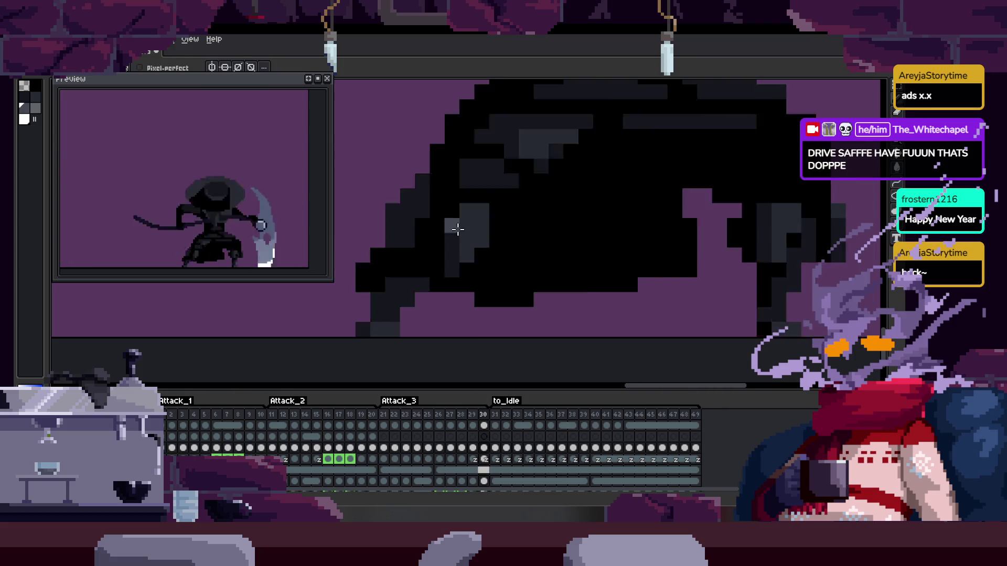
pyautogui.scroll(2, 512, 231)
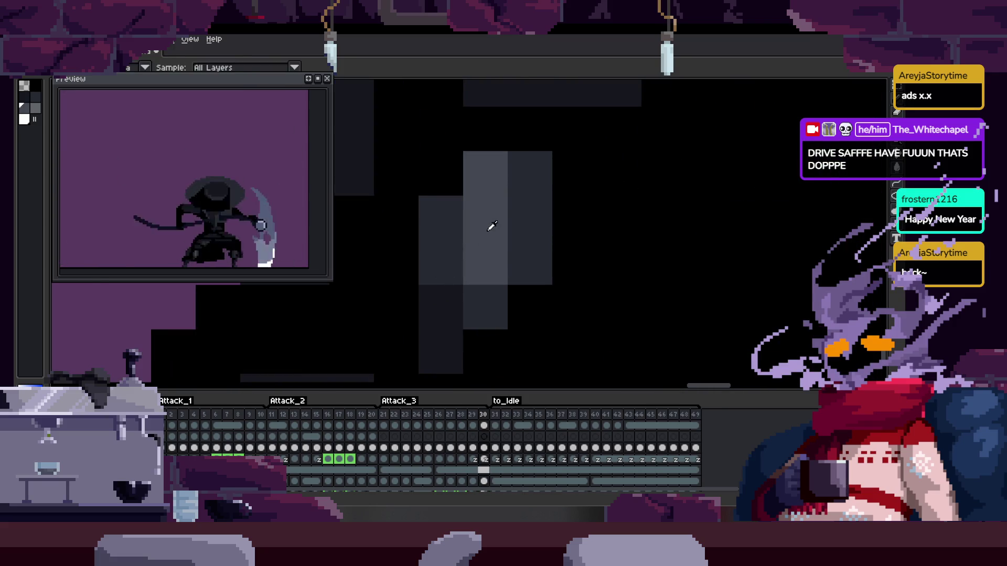
pyautogui.scroll(-2, 554, 267)
pyautogui.scroll(-2, 554, 267)
# Sample a cloak grey and paint a lighter grey highlight on frame 30's cloak
pyautogui.press('i')
pyautogui.scroll(3, 472, 252)
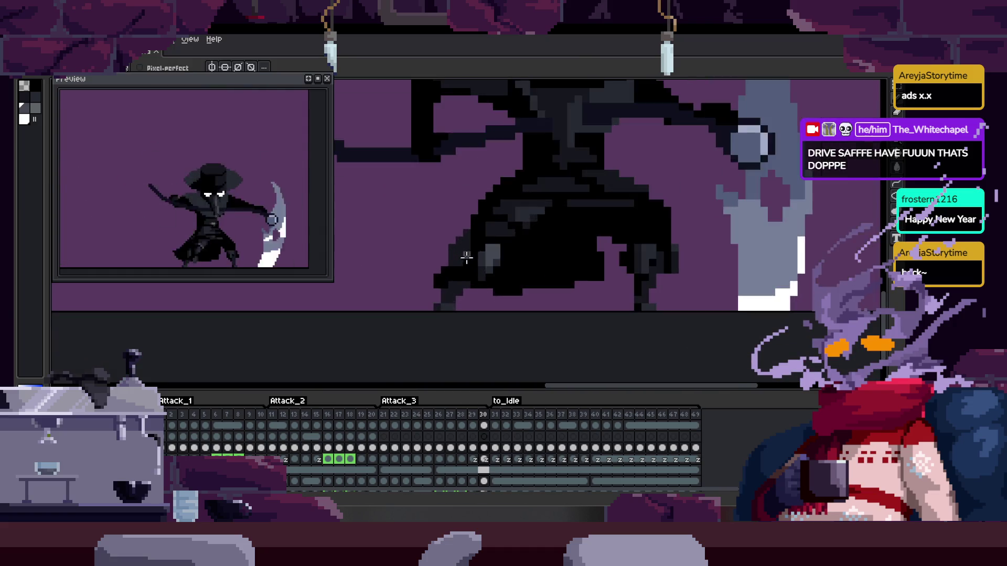
pyautogui.click(554, 274)
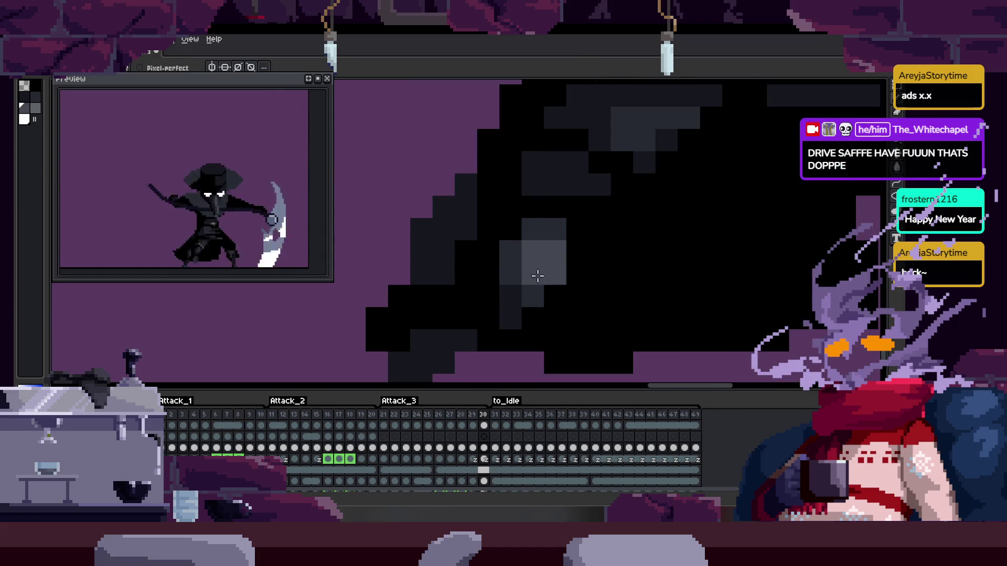
pyautogui.scroll(-3, 529, 283)
pyautogui.scroll(3, 440, 269)
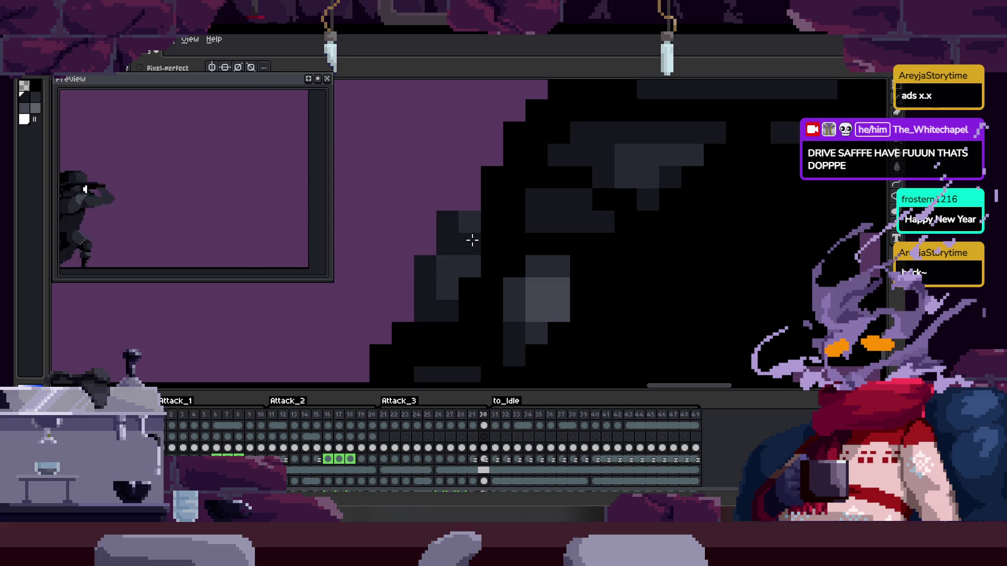
pyautogui.scroll(-3, 468, 226)
pyautogui.scroll(3, 513, 263)
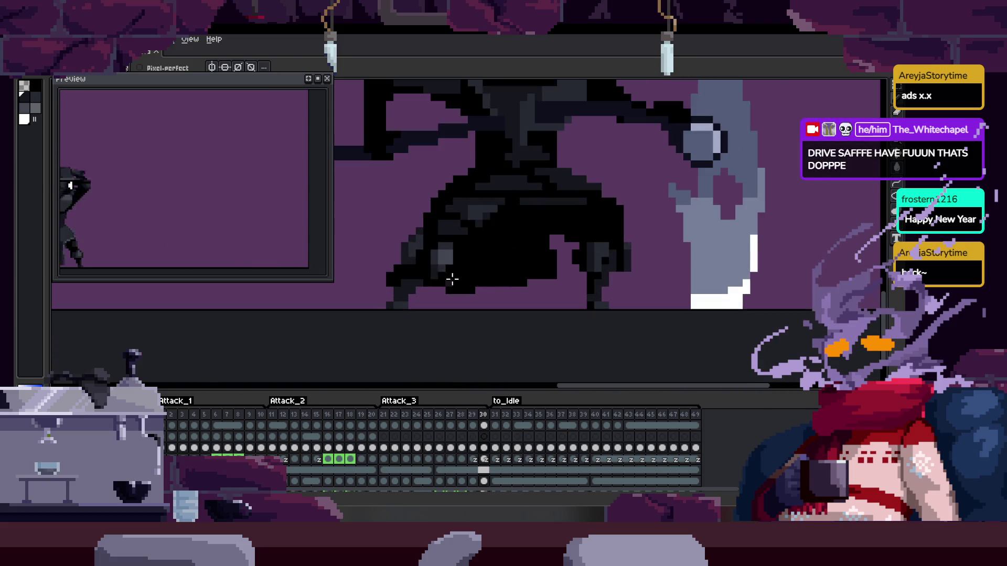
# Flip between frames 29 and 30 to compare the cloak shading
pyautogui.press('Left')
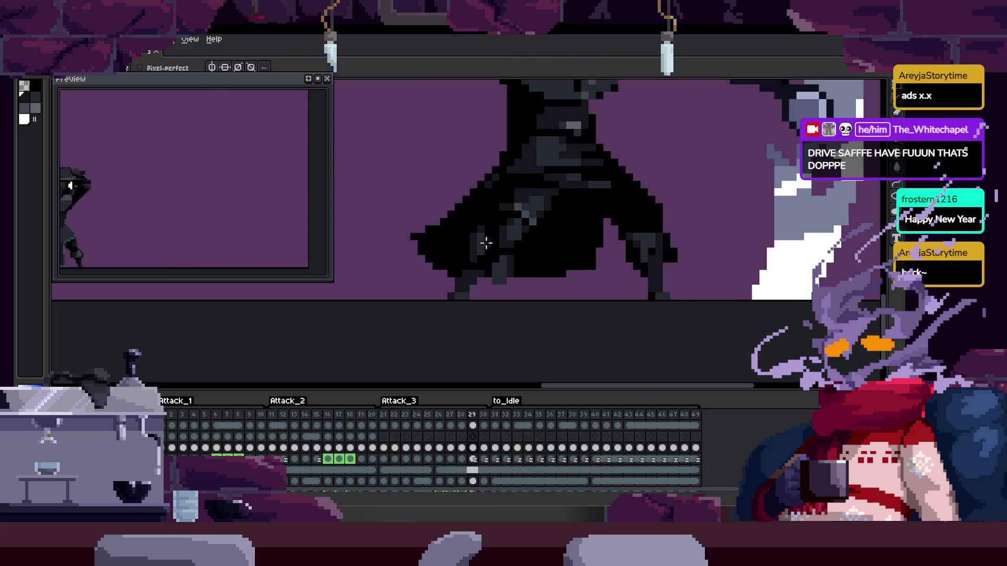
pyautogui.scroll(3, 496, 226)
pyautogui.scroll(-3, 496, 227)
pyautogui.scroll(2, 589, 261)
pyautogui.press('Right')
pyautogui.press('Left')
pyautogui.scroll(2, 613, 260)
pyautogui.press('Right')
# Sample another cloak grey and return to the Pencil on frame 29
pyautogui.press('Left')
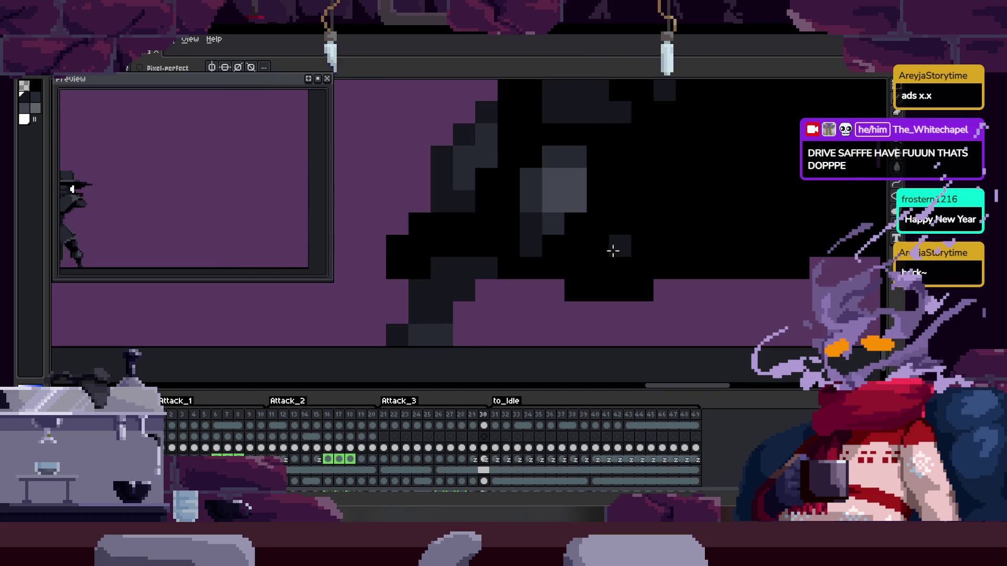
pyautogui.press('Right')
pyautogui.press('i')
pyautogui.press('Left')
pyautogui.scroll(3, 567, 220)
pyautogui.press('b')
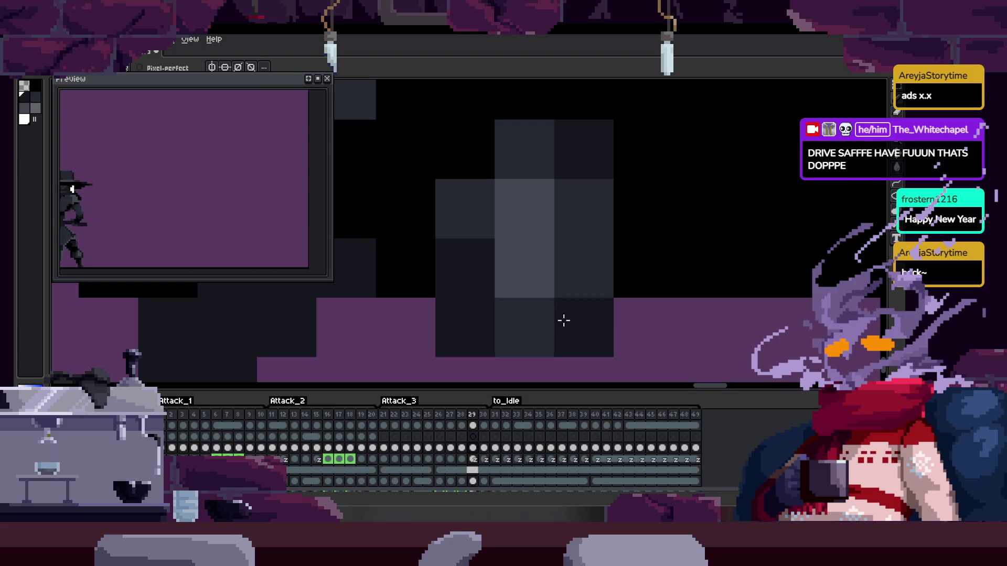
pyautogui.scroll(-4, 576, 319)
pyautogui.scroll(5, 551, 299)
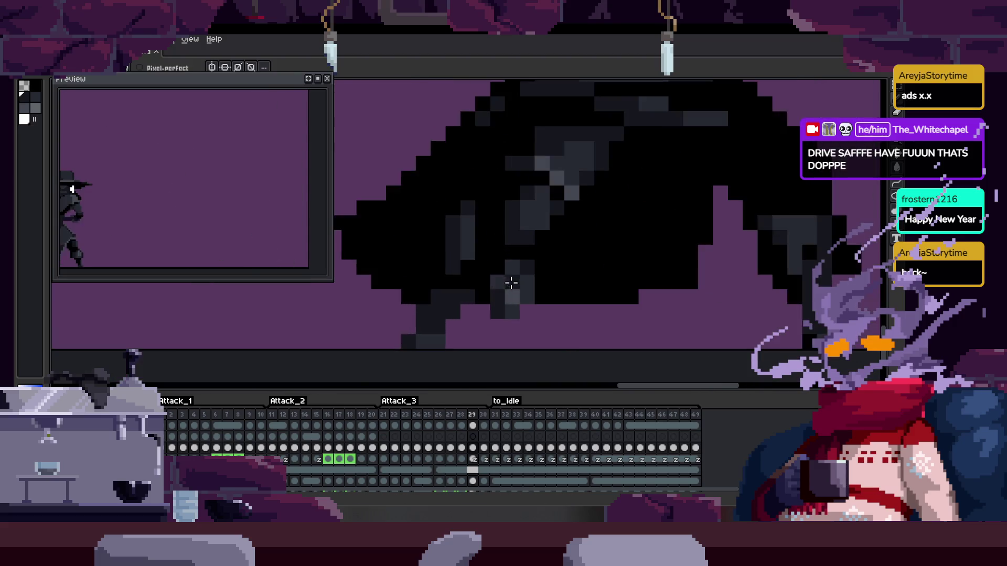
pyautogui.scroll(-5, 486, 208)
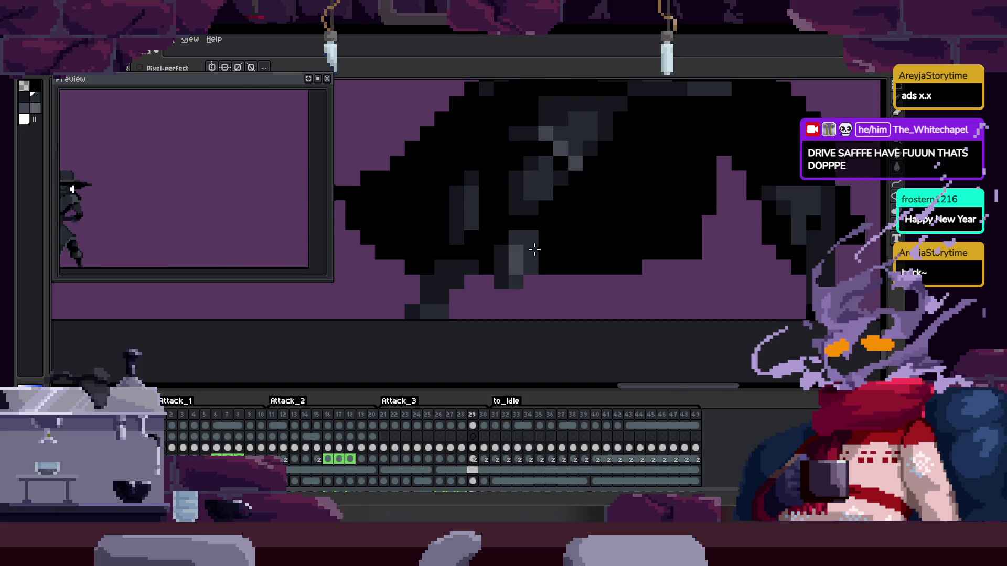
# Flip back and forth between frames 28–30 to compare the shaded cloak
pyautogui.press('Left')
pyautogui.press('Right')
pyautogui.press('Right')
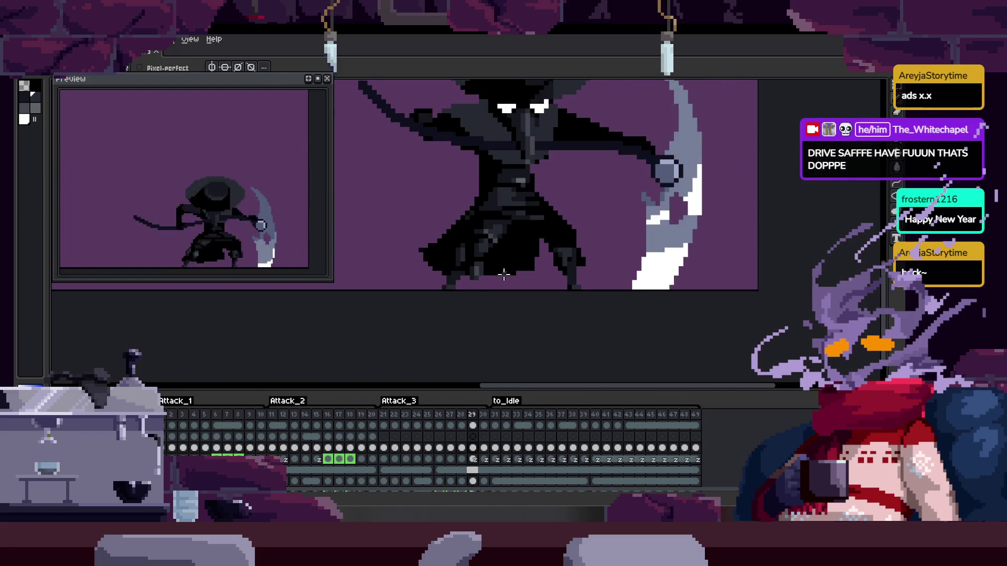
pyautogui.press('Left')
pyautogui.press('Right')
pyautogui.rightClick(504, 274)
pyautogui.press('Escape')
pyautogui.press('Left')
pyautogui.press('Left')
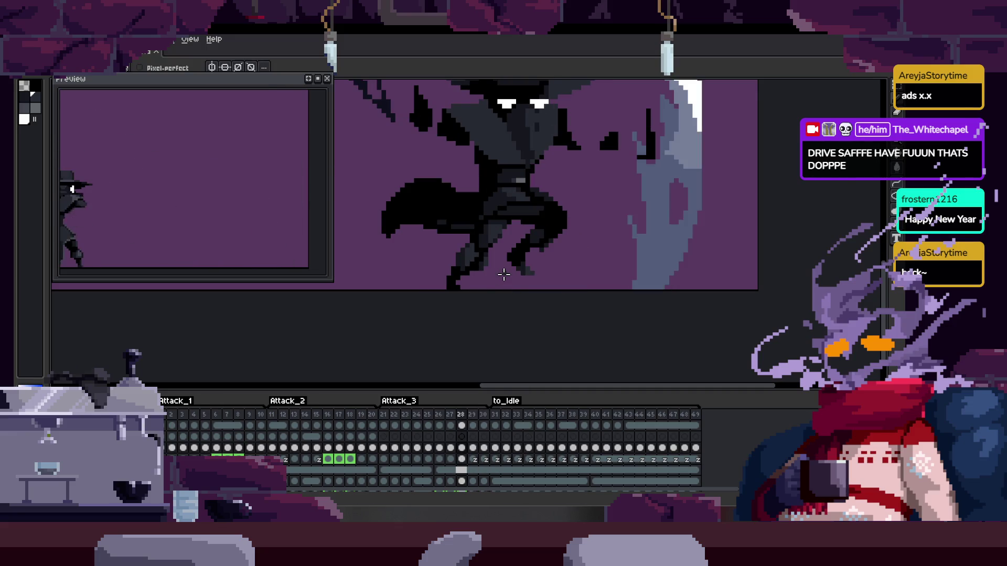
pyautogui.press('Right')
pyautogui.scroll(4, 611, 279)
pyautogui.rightClick(591, 292)
pyautogui.press('Escape')
pyautogui.press('Tab')
pyautogui.press('Tab')
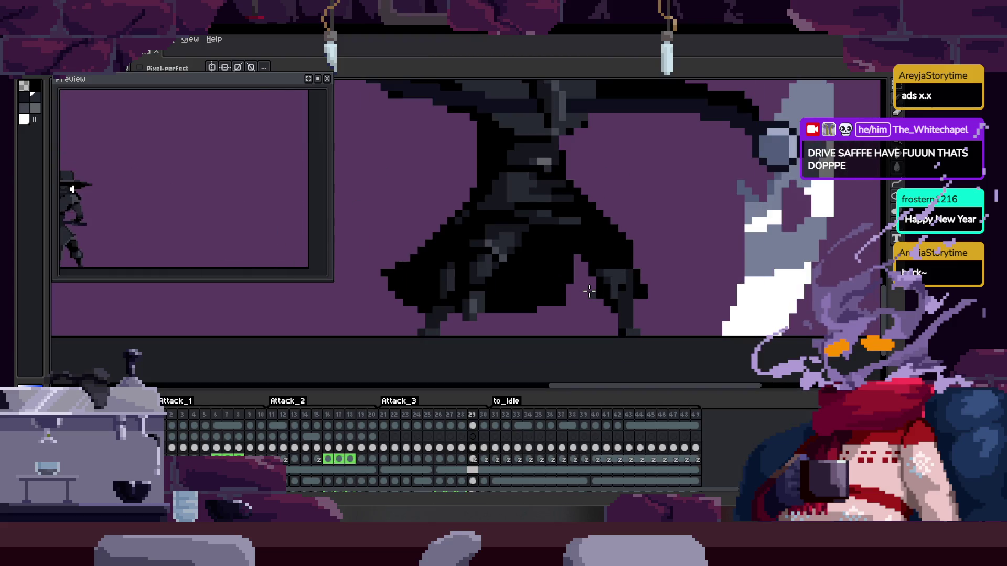
# Compare frames 28–31, then play the attack animation with the timeline hidden
pyautogui.press('Left')
pyautogui.press('Right')
pyautogui.press('Left')
pyautogui.press('Right')
pyautogui.press('Right')
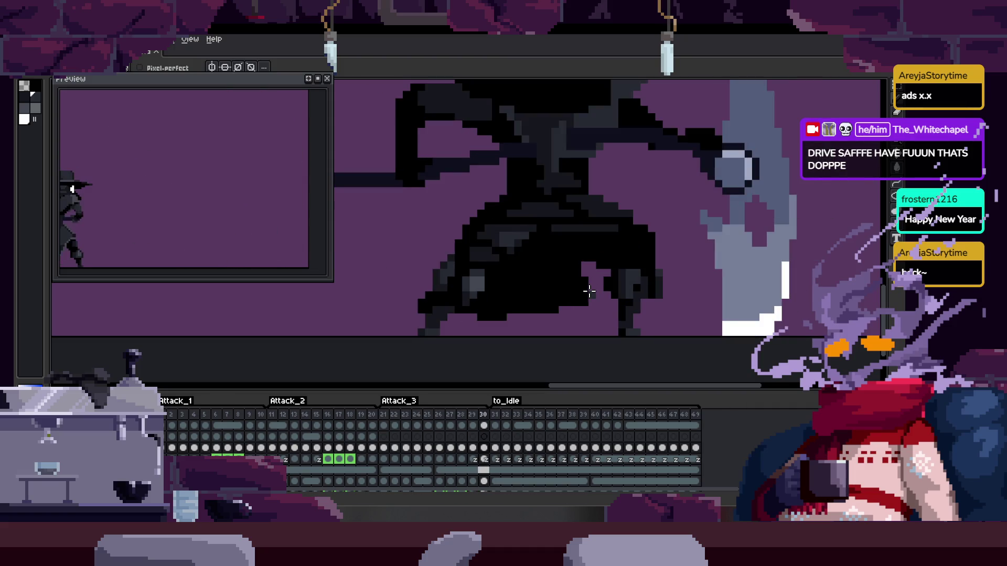
pyautogui.press('Left')
pyautogui.press('Right')
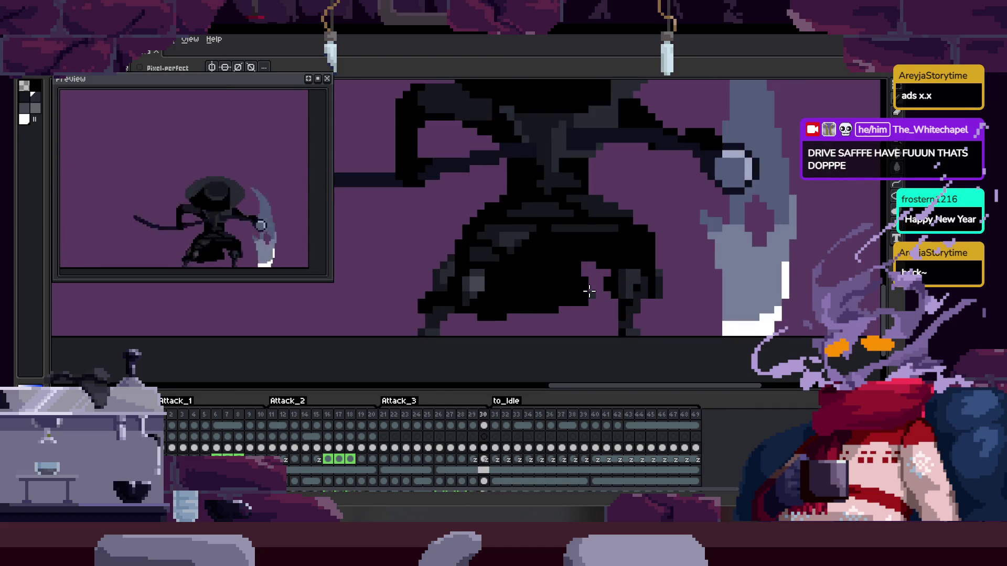
pyautogui.press('Left')
pyautogui.press('Right')
pyautogui.press('Right')
pyautogui.press('Left')
pyautogui.press('Right')
pyautogui.press('Right')
pyautogui.press('Left')
pyautogui.press('Left')
pyautogui.press('Right')
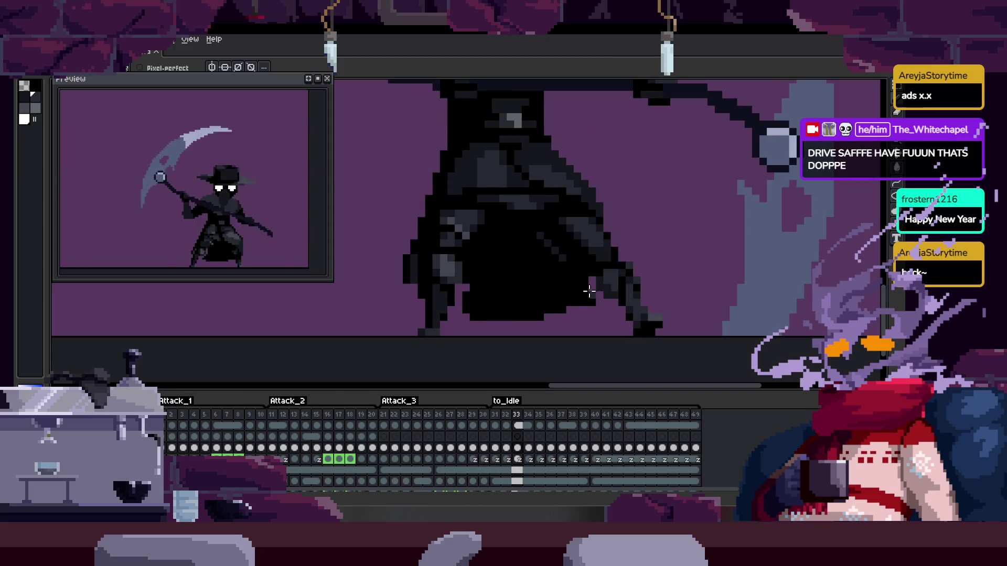
pyautogui.press('Left')
pyautogui.press('Return')
pyautogui.press('Tab')
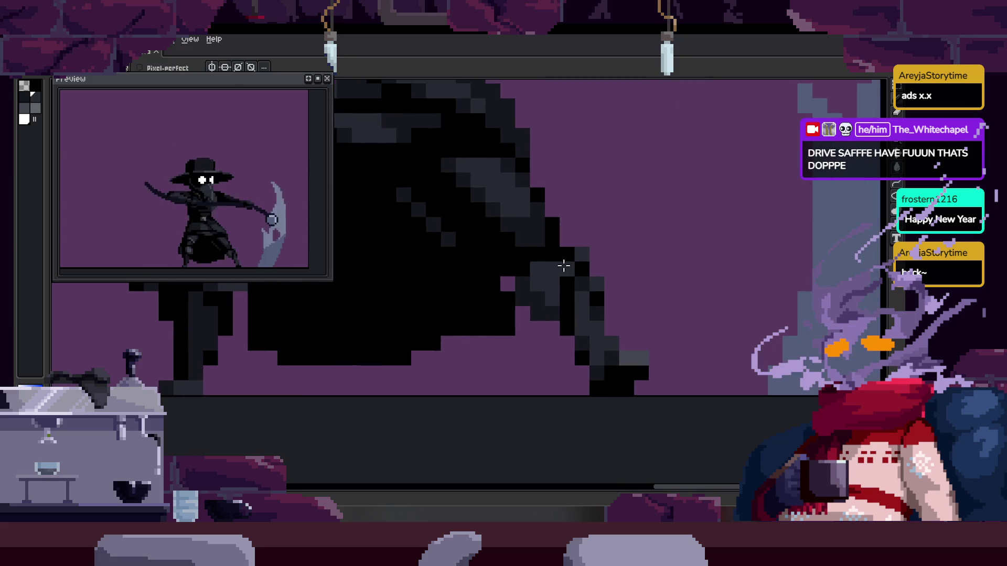
# Bring the cloak into view, clear the selection, sample a canvas colour, and return to the Pencil
pyautogui.moveTo(611, 251)
pyautogui.mouseDown()
pyautogui.moveTo(577, 279)
pyautogui.moveTo(613, 337)
pyautogui.mouseUp()
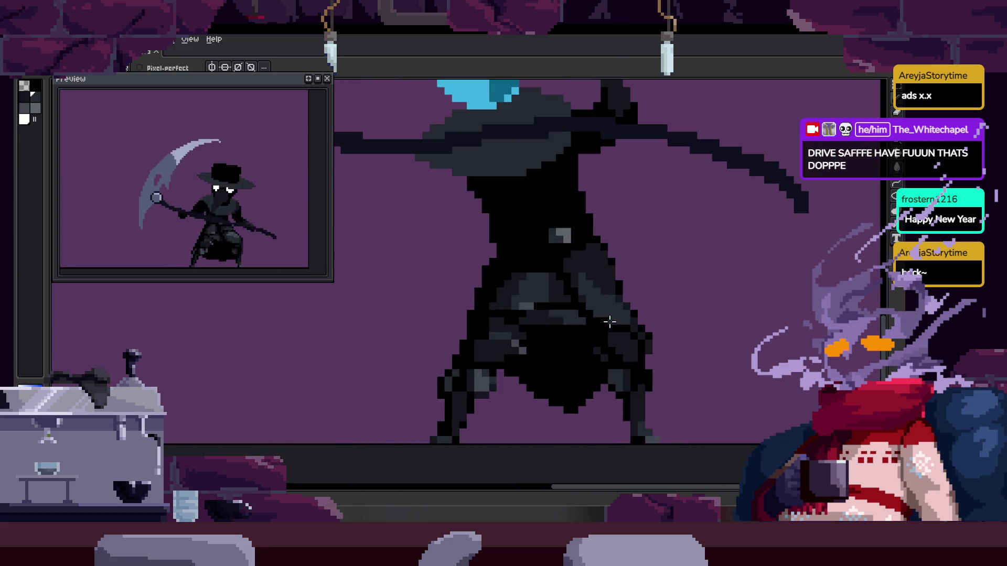
pyautogui.scroll(-1, 570, 273)
pyautogui.scroll(4, 570, 273)
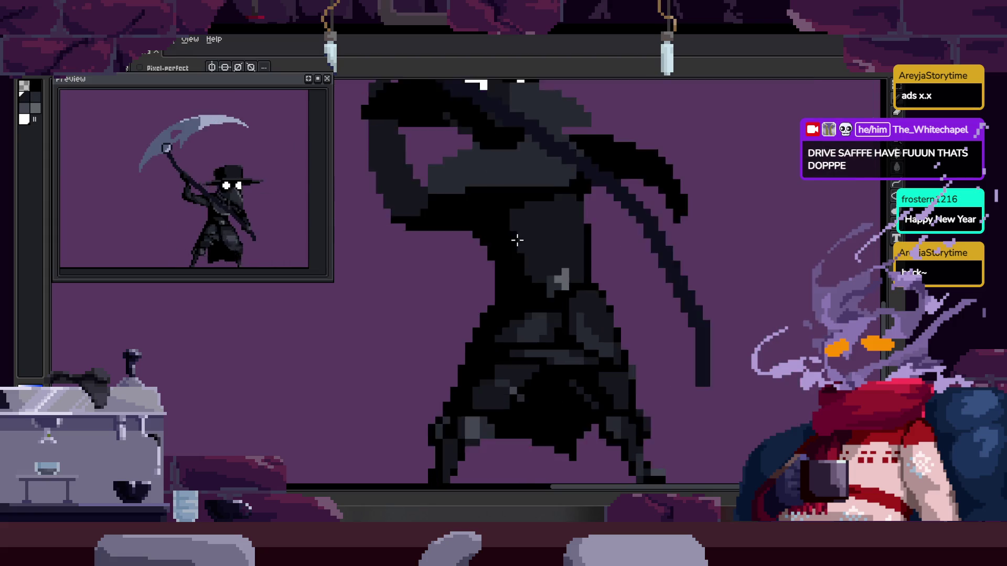
pyautogui.scroll(-2, 566, 257)
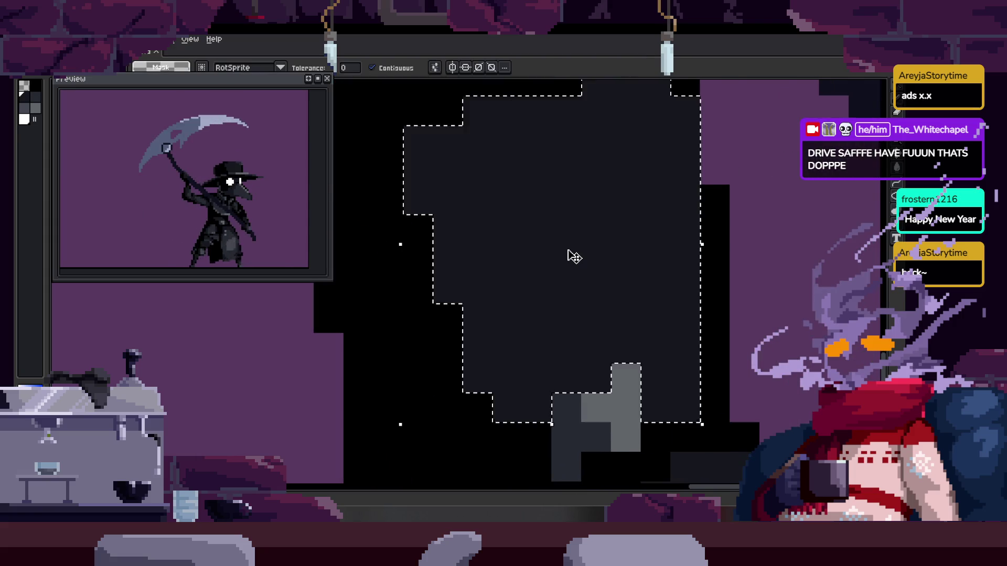
pyautogui.scroll(1, 562, 262)
pyautogui.hotkey('ctrl', 'd')
pyautogui.scroll(1, 611, 299)
pyautogui.scroll(-1, 629, 299)
pyautogui.scroll(3, 632, 304)
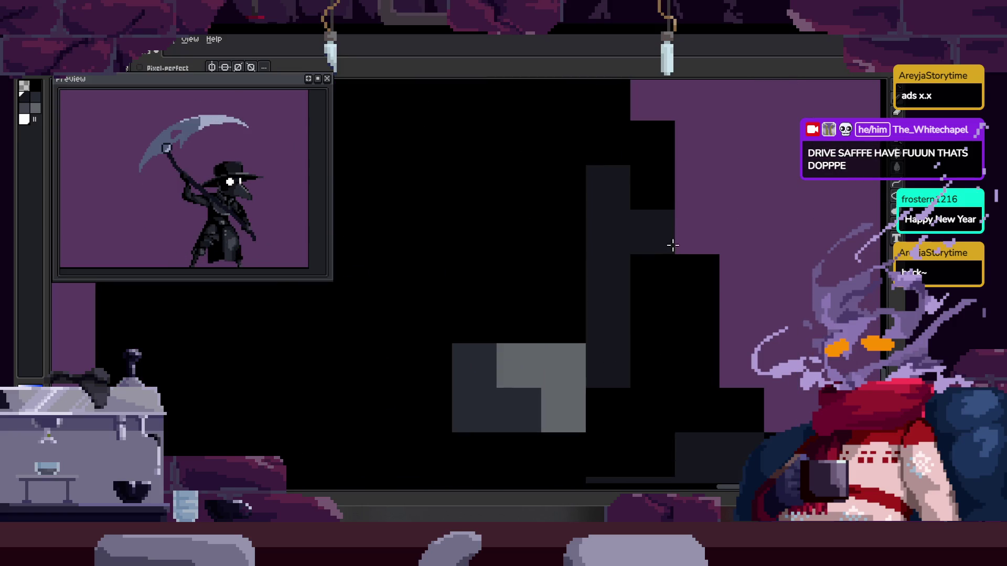
pyautogui.scroll(-2, 622, 143)
pyautogui.scroll(1, 600, 236)
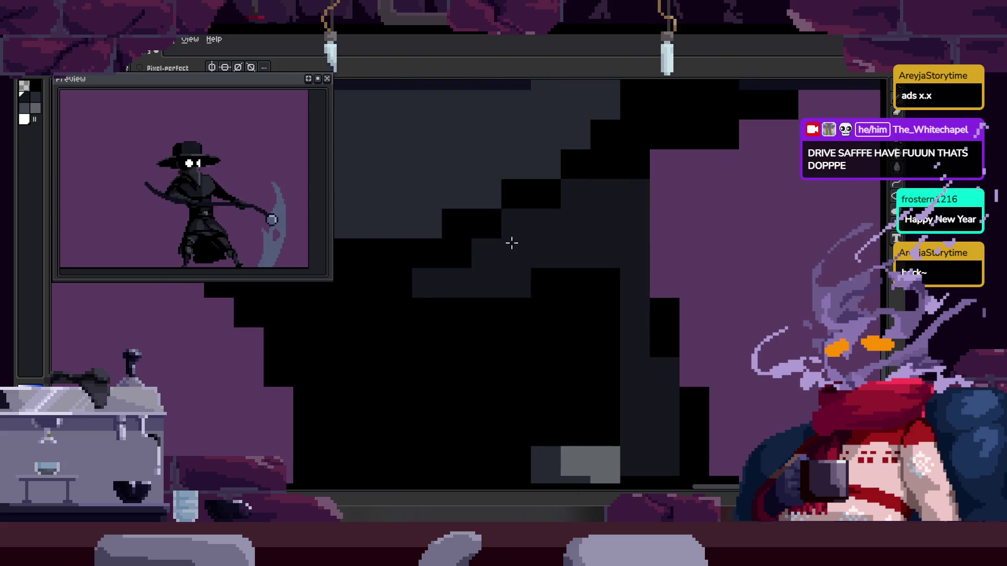
pyautogui.press('g')
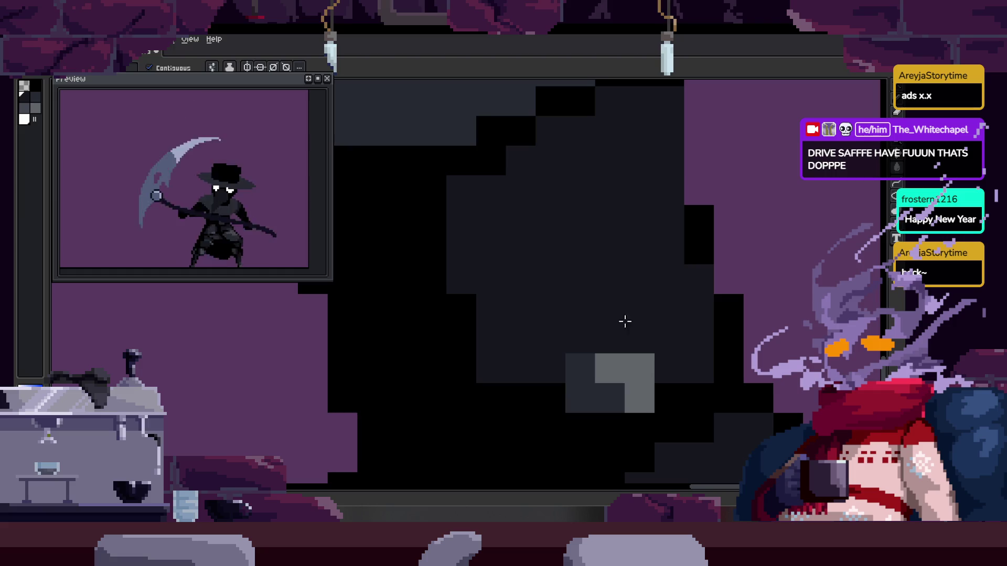
pyautogui.scroll(-3, 577, 309)
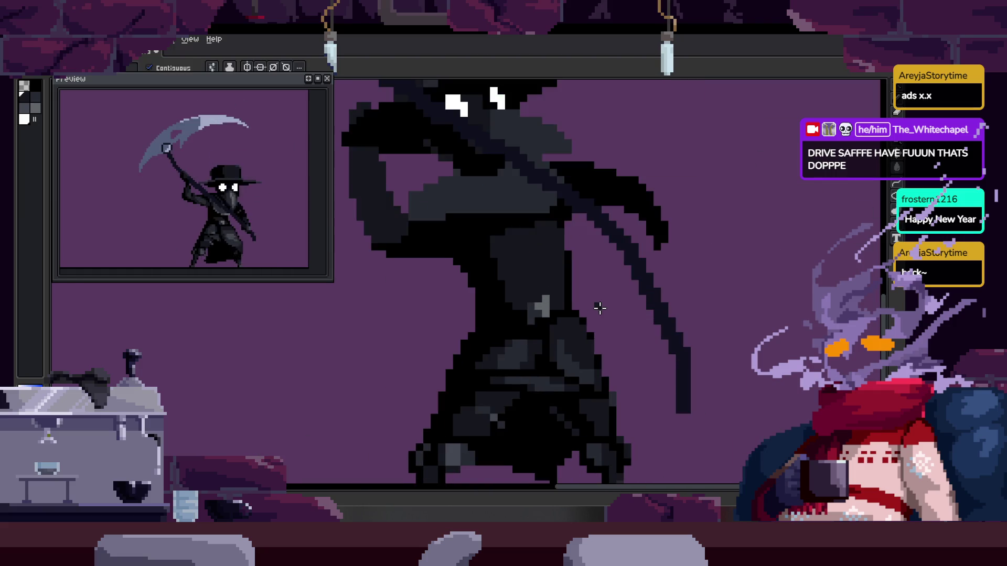
pyautogui.scroll(2, 550, 321)
pyautogui.scroll(2, 511, 344)
pyautogui.press('i')
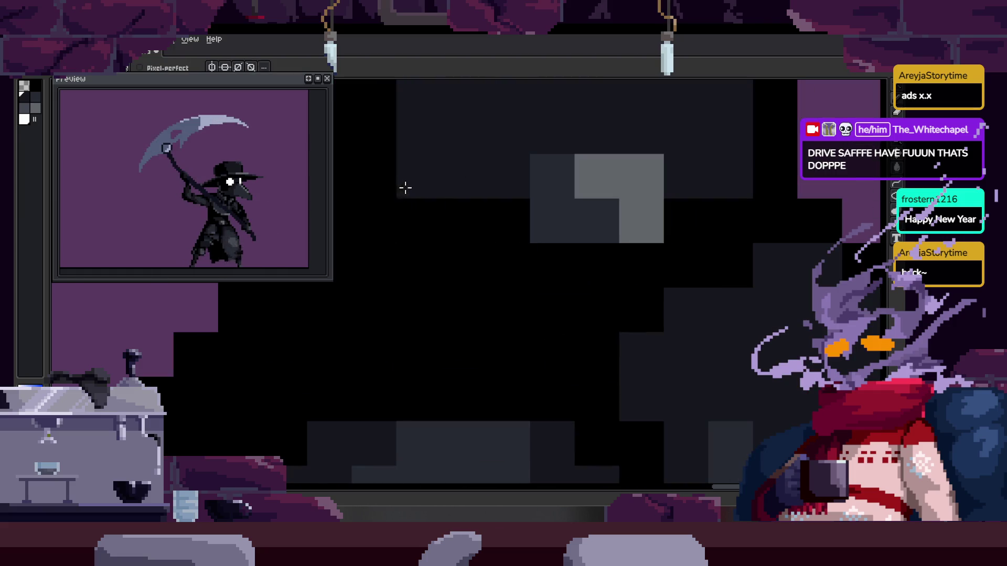
pyautogui.press('b')
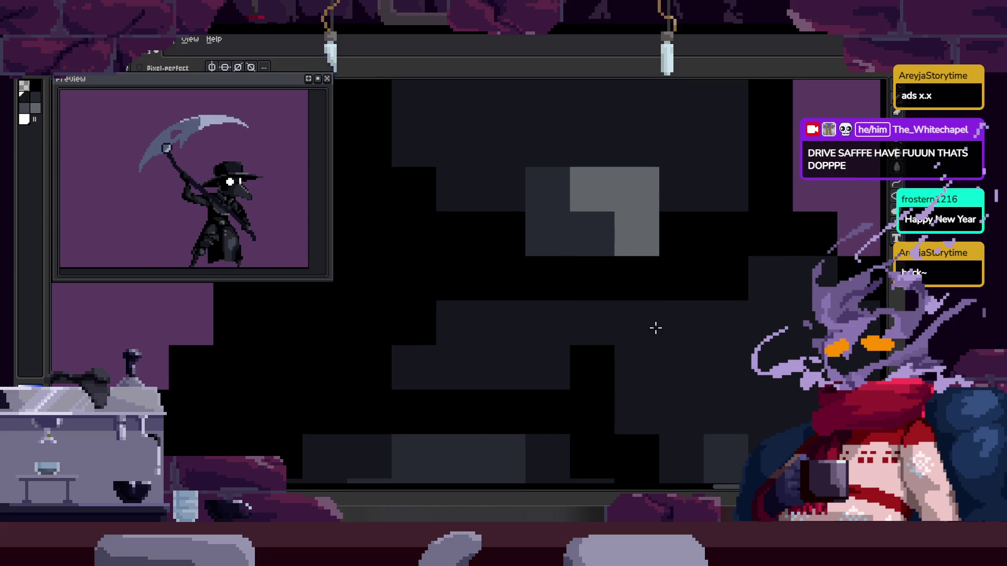
pyautogui.scroll(-4, 654, 329)
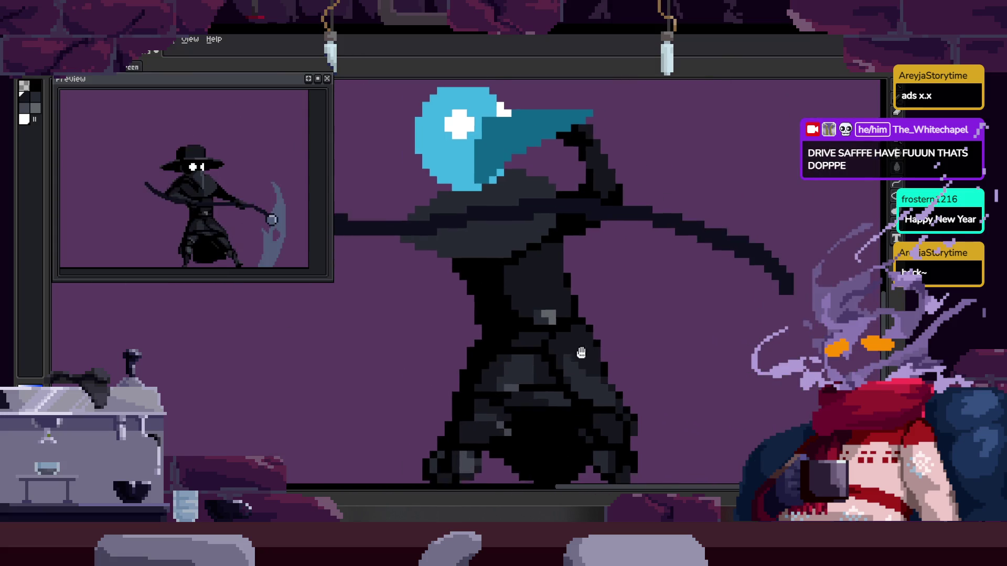
pyautogui.scroll(-1, 594, 378)
pyautogui.scroll(3, 455, 285)
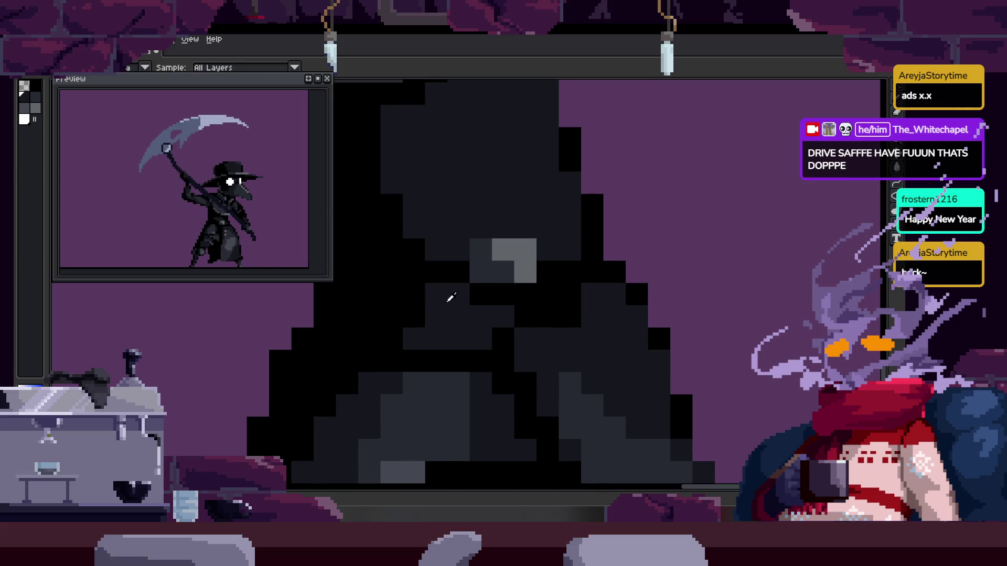
# Paint dark grey and black shading pixels onto the plague doctor's hood
pyautogui.moveTo(450, 298); pyautogui.dragTo(402, 312)
pyautogui.click(546, 305)
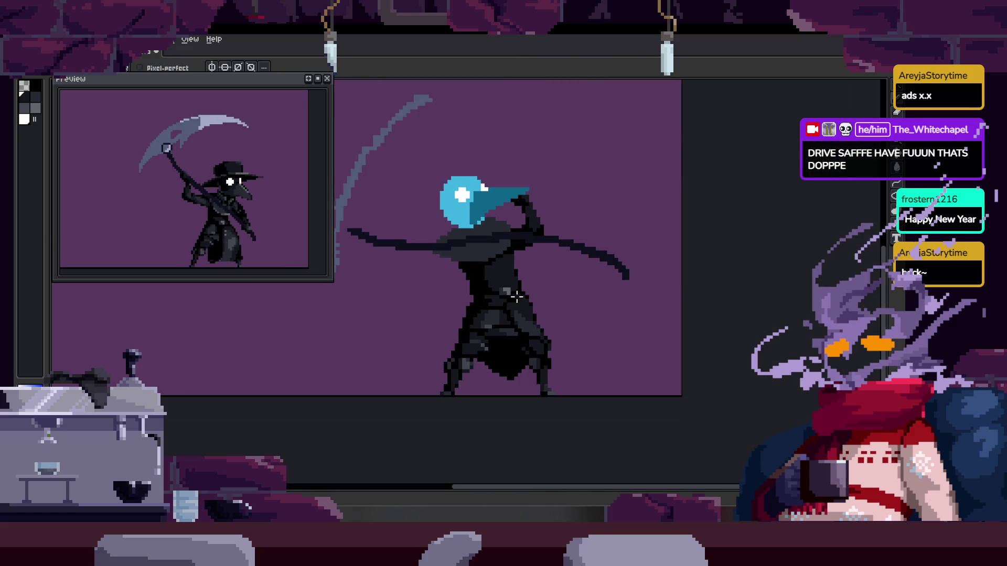
pyautogui.moveTo(463, 300); pyautogui.dragTo(434, 308)
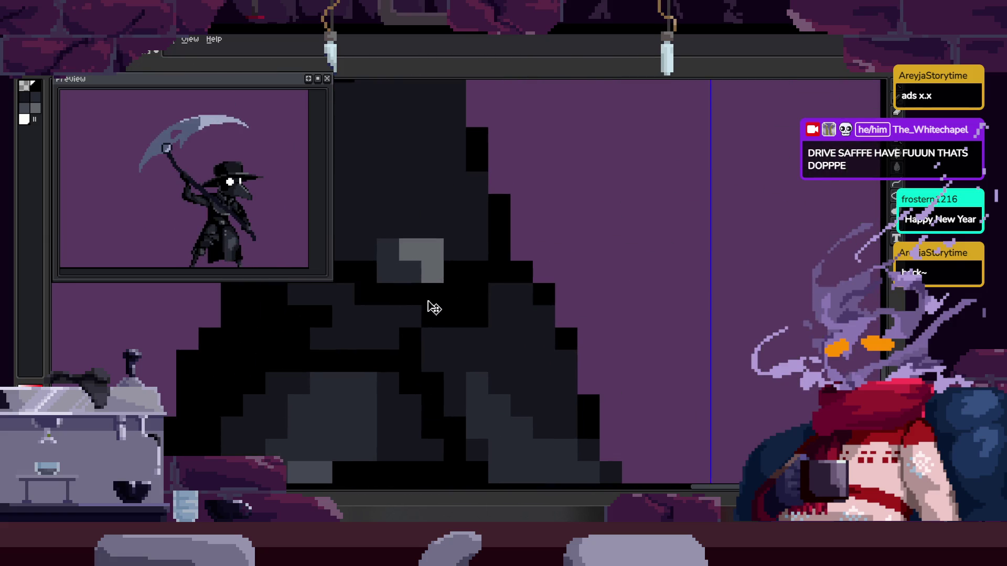
pyautogui.scroll(-3, 480, 310)
pyautogui.scroll(3, 478, 292)
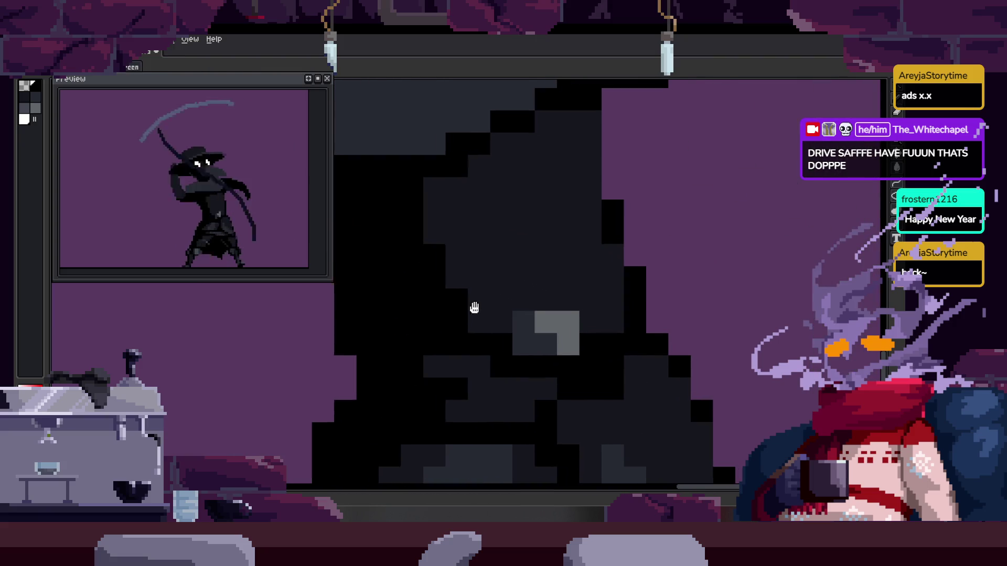
pyautogui.scroll(-3, 467, 310)
pyautogui.scroll(2, 486, 284)
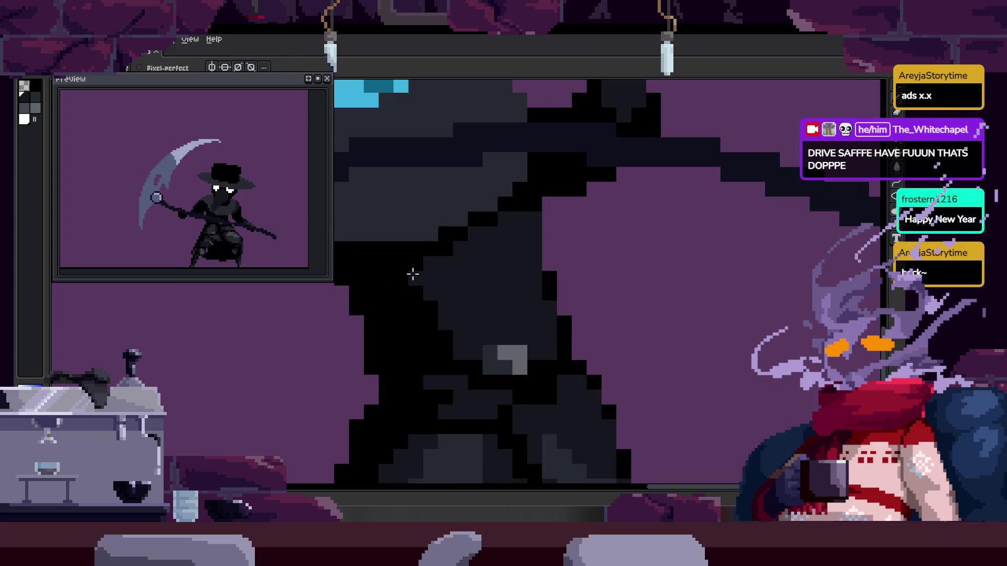
pyautogui.scroll(-2, 474, 274)
pyautogui.scroll(3, 516, 284)
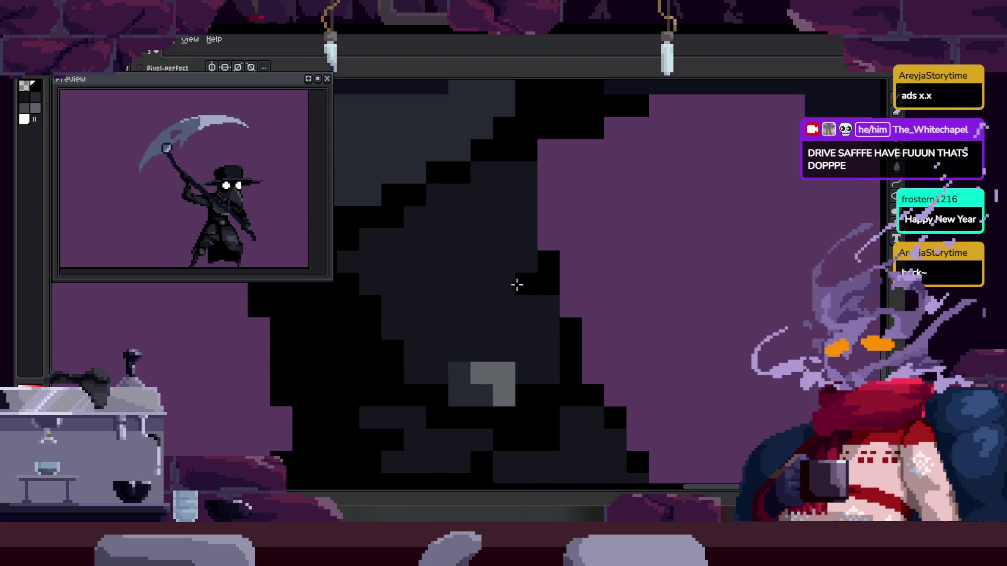
# Pan across the hood, show the timeline again, and step forward to frame 36
pyautogui.moveTo(547, 309); pyautogui.dragTo(600, 292)
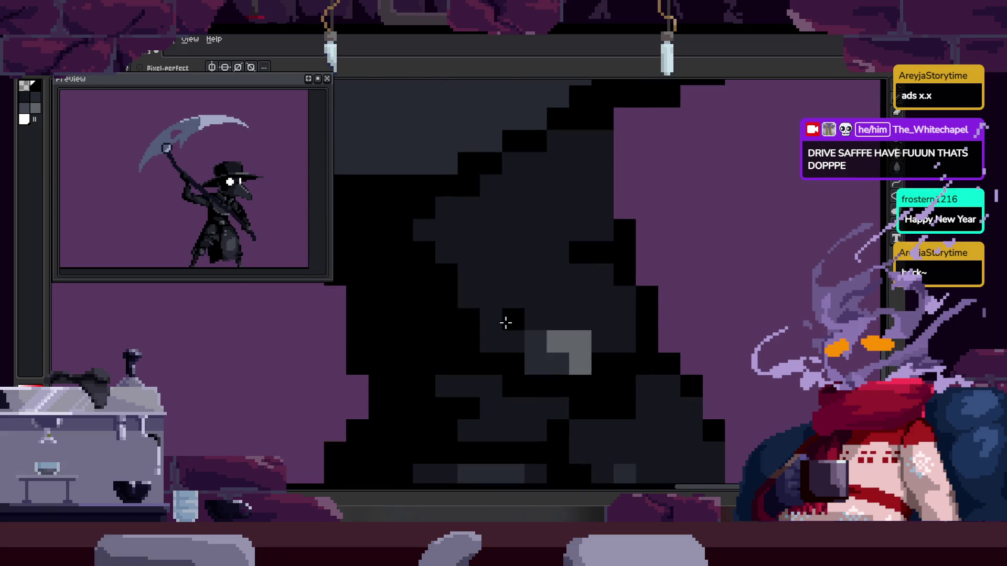
pyautogui.scroll(-3, 505, 322)
pyautogui.press('Tab')
pyautogui.scroll(4, 554, 315)
pyautogui.press('Right')
pyautogui.press('Right')
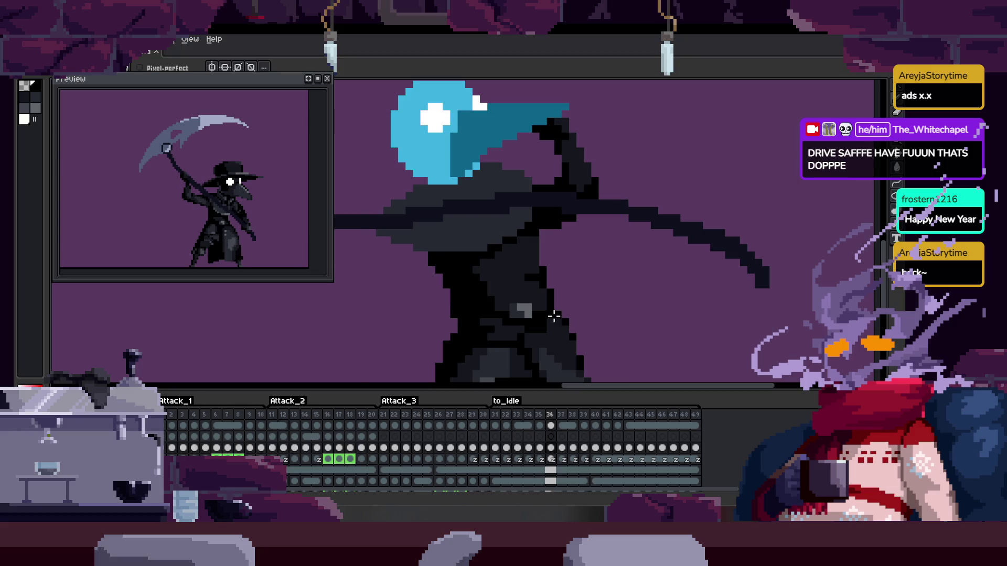
# Pan over the cloak and step back to frame 35
pyautogui.scroll(2, 554, 316)
pyautogui.moveTo(503, 260); pyautogui.dragTo(563, 306)
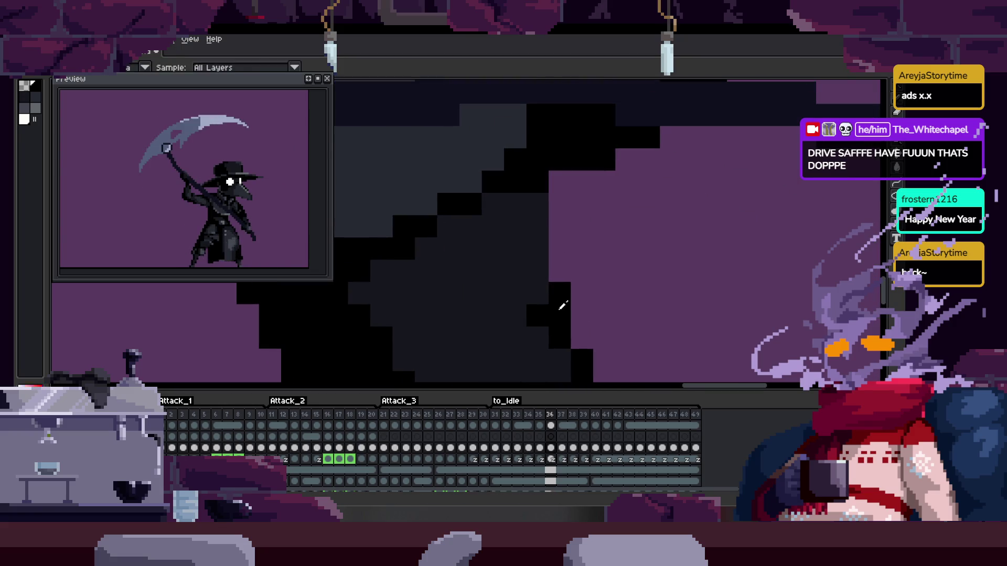
pyautogui.scroll(-3, 496, 268)
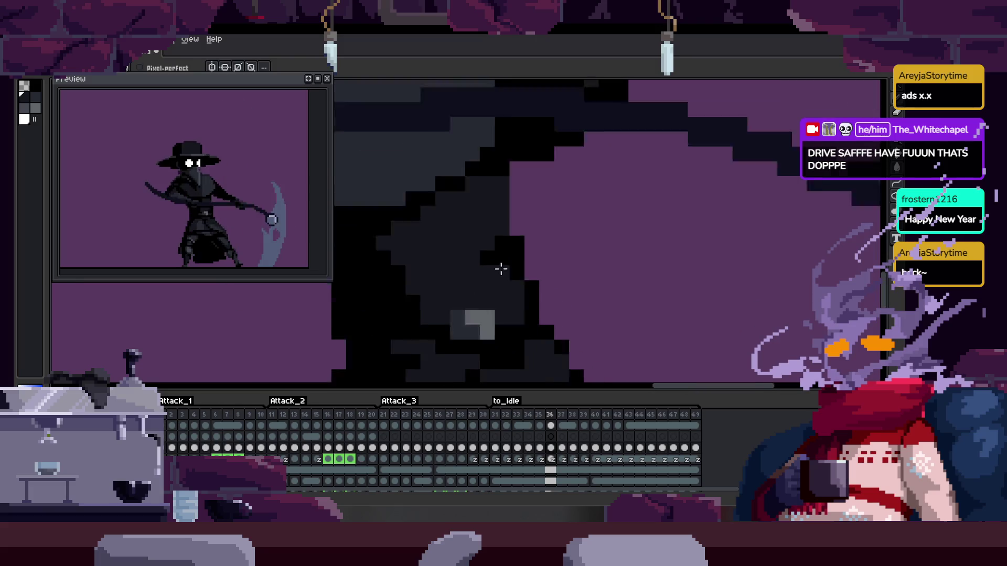
pyautogui.scroll(4, 513, 267)
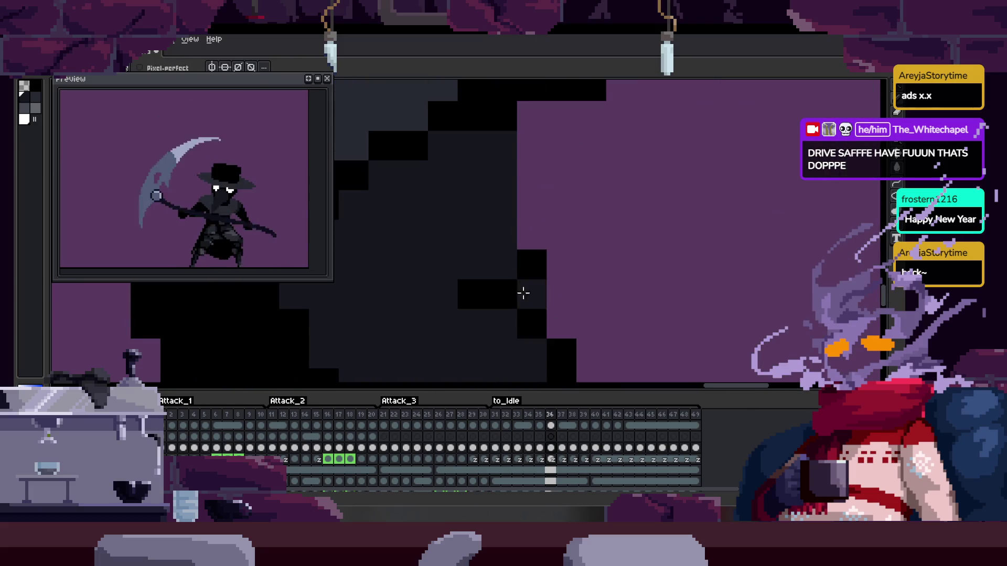
pyautogui.scroll(-2, 550, 274)
pyautogui.press('Left')
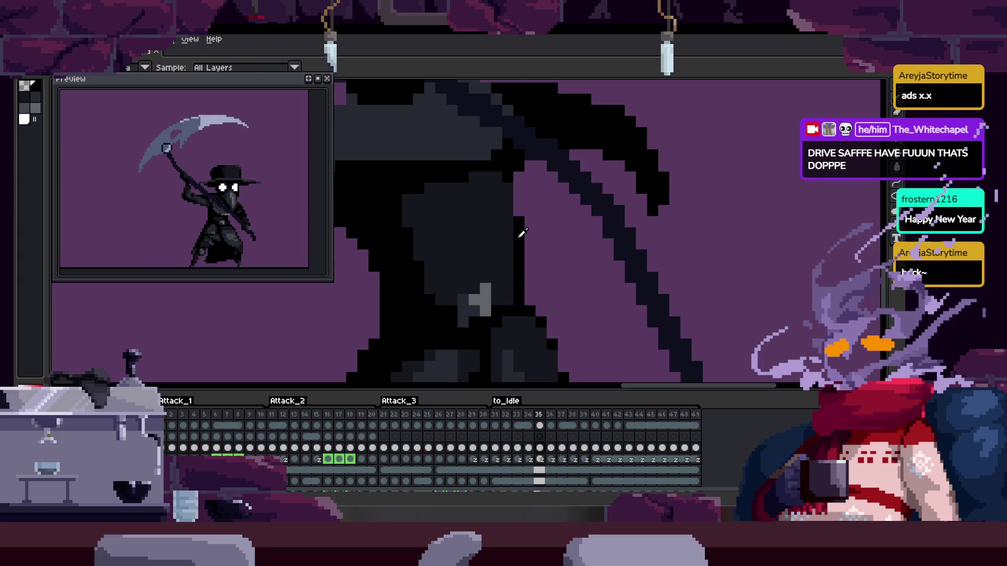
pyautogui.scroll(2, 498, 254)
pyautogui.scroll(-4, 477, 263)
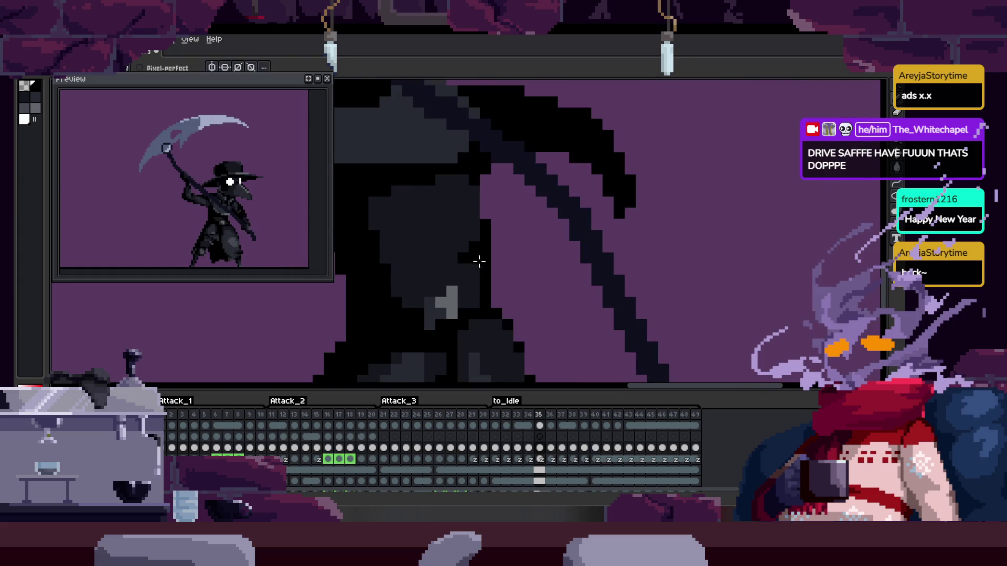
# Play the attack animation with the timeline hidden, then show the timeline again
pyautogui.press('Tab')
pyautogui.press('Tab')
pyautogui.press('Left')
pyautogui.press('Left')
pyautogui.press('Left')
pyautogui.press('Tab')
pyautogui.press('Return')
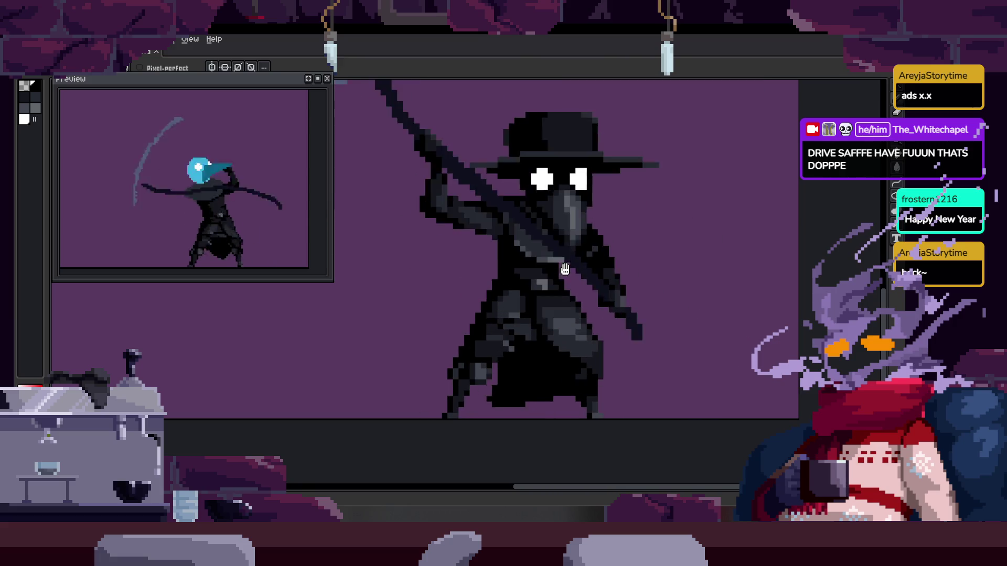
pyautogui.press('Tab')
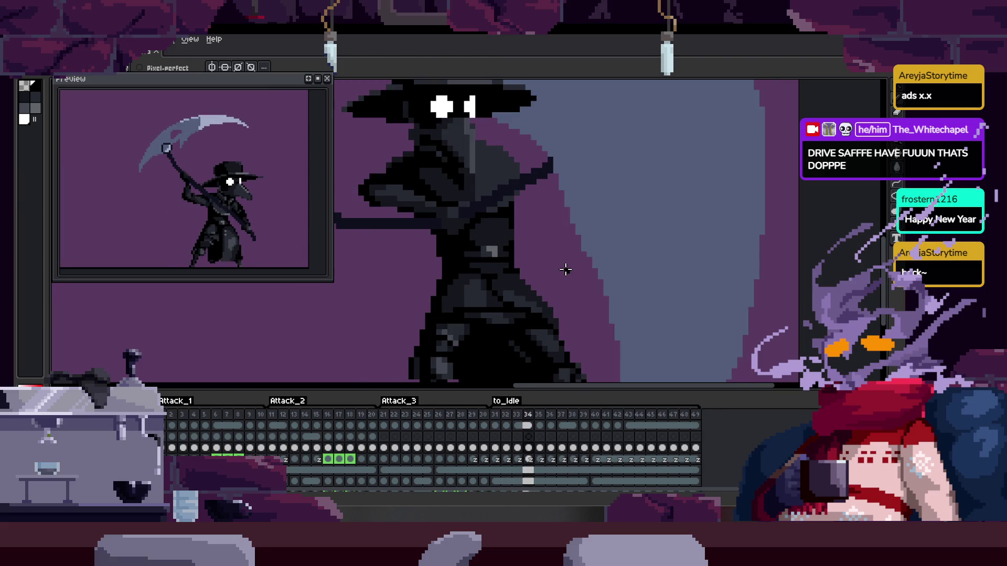
# Zoom in and out on frame 35 to inspect the cloak, dismissing a canvas popup
pyautogui.scroll(3, 472, 225)
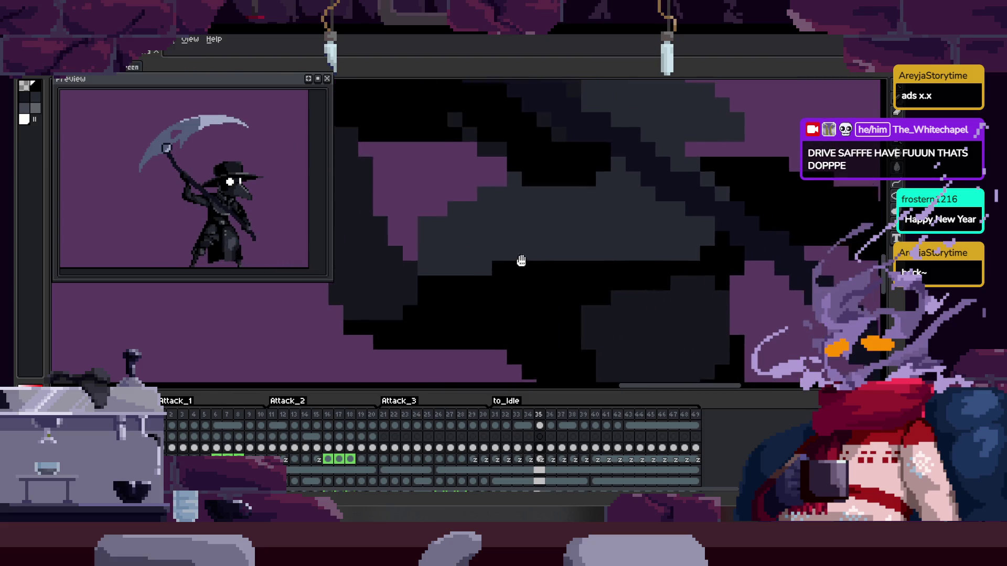
pyautogui.scroll(-3, 524, 262)
pyautogui.scroll(5, 535, 260)
pyautogui.scroll(2, 434, 241)
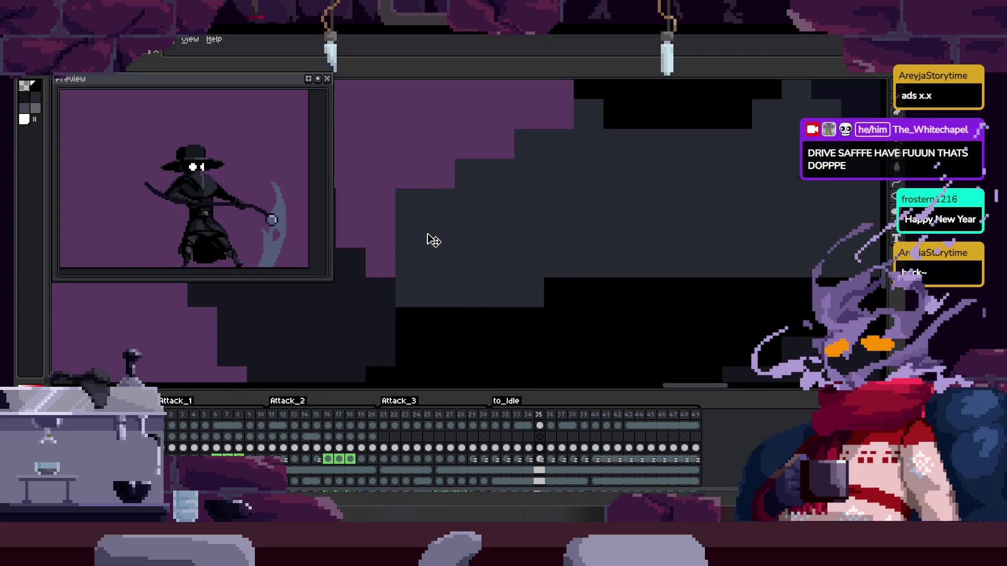
pyautogui.rightClick(435, 230)
pyautogui.press('Escape')
pyautogui.scroll(-1, 498, 259)
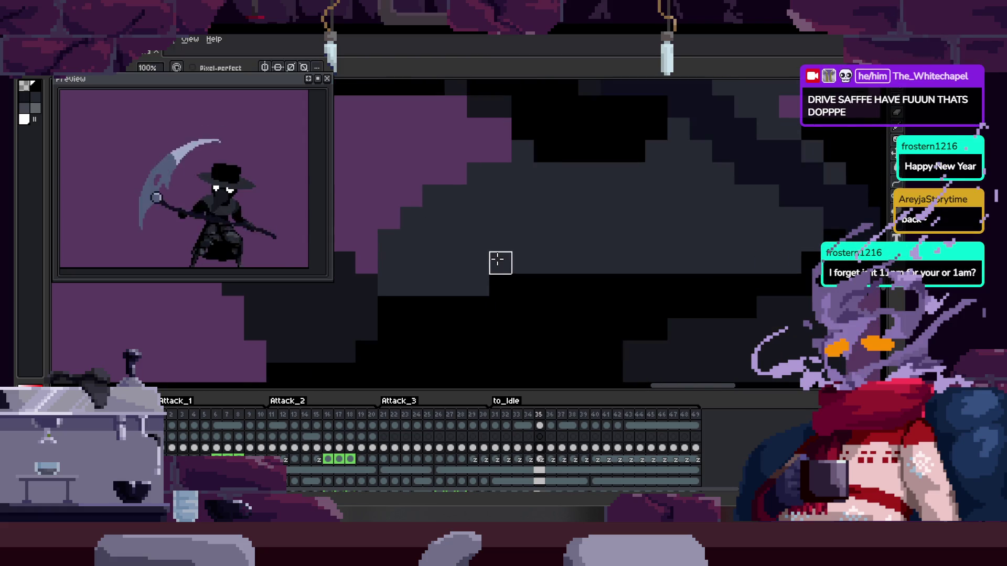
pyautogui.scroll(-1, 500, 261)
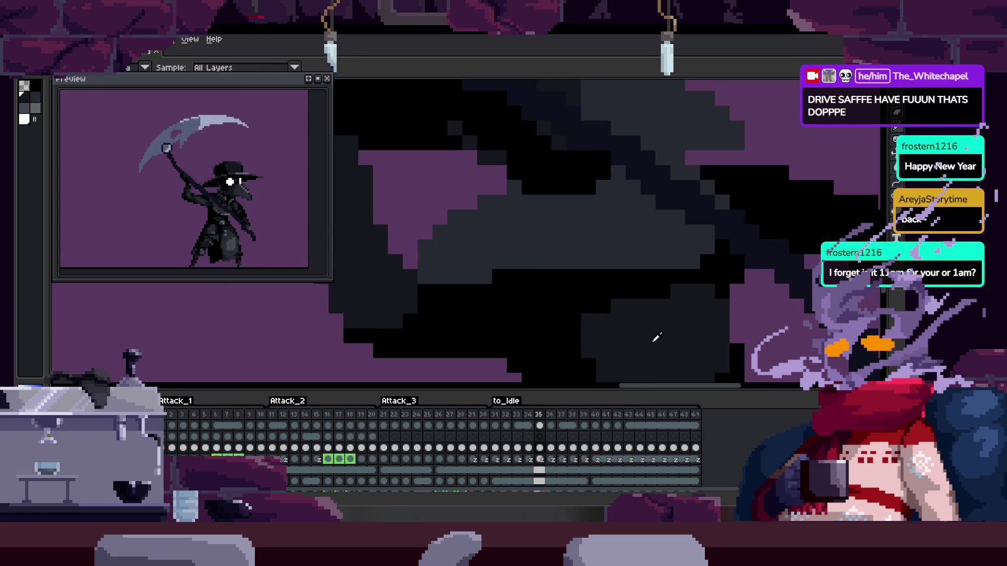
pyautogui.scroll(-1, 432, 263)
pyautogui.scroll(1, 540, 292)
pyautogui.scroll(2, 467, 280)
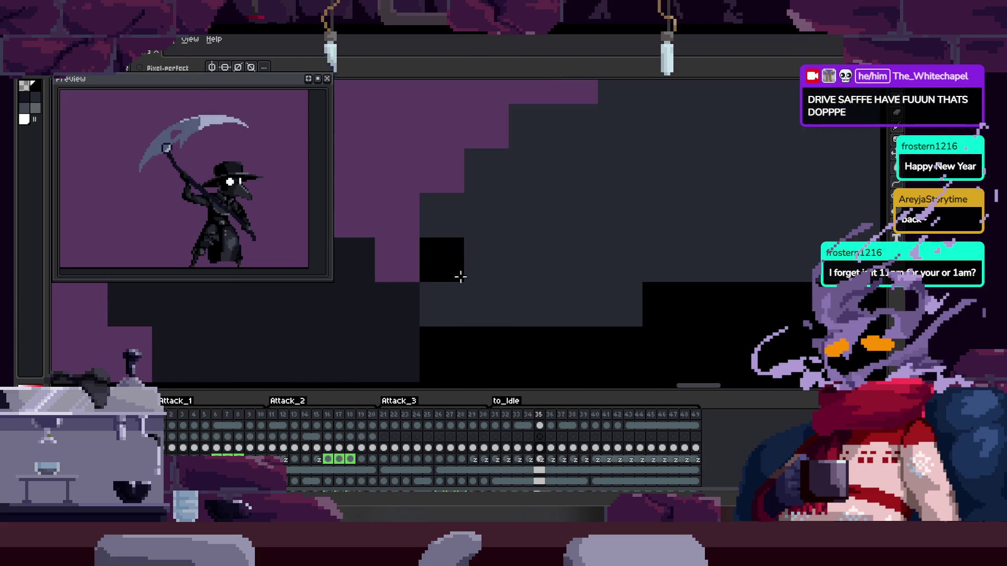
pyautogui.scroll(-2, 482, 276)
pyautogui.scroll(2, 524, 241)
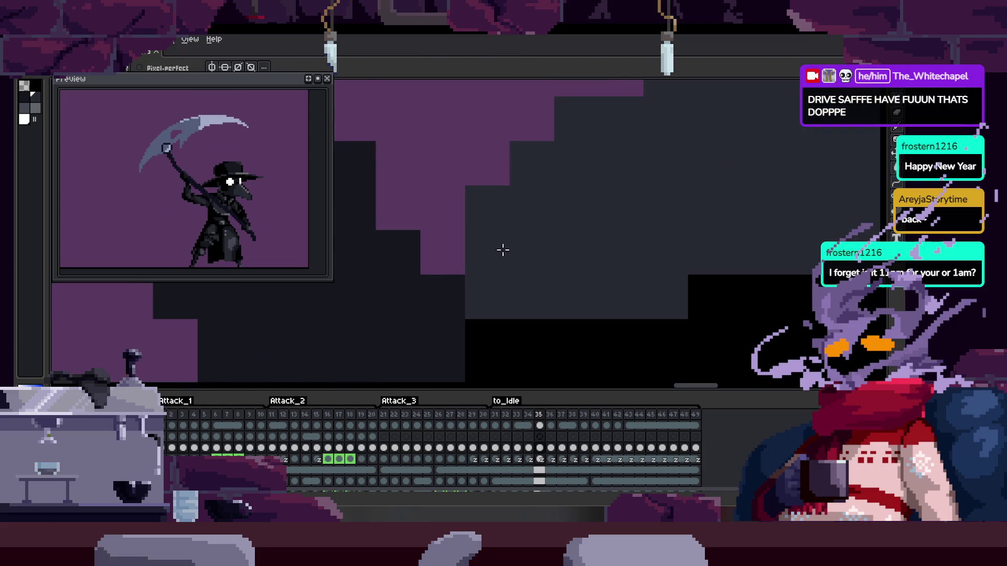
pyautogui.scroll(-2, 477, 239)
pyautogui.scroll(2, 446, 241)
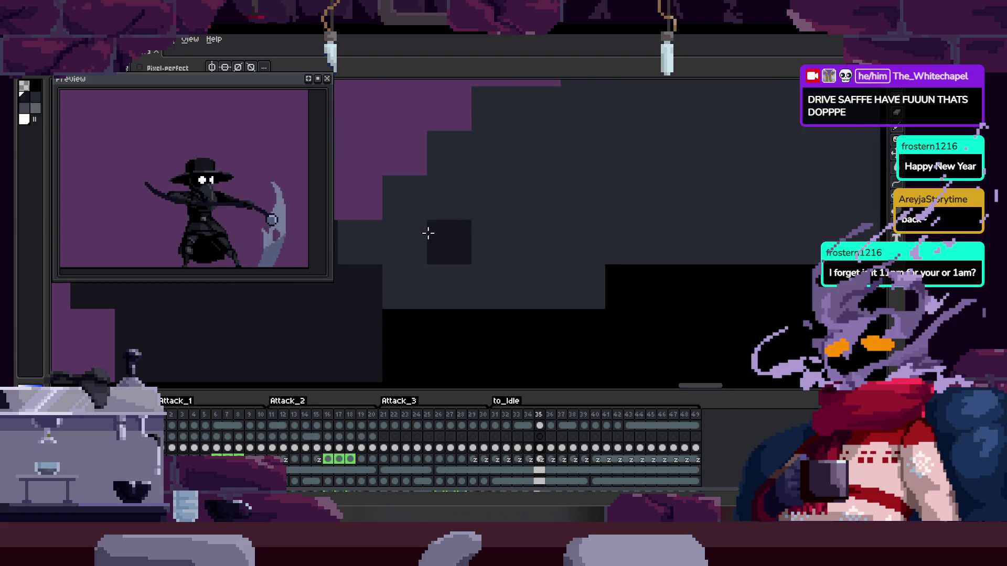
pyautogui.scroll(-2, 451, 241)
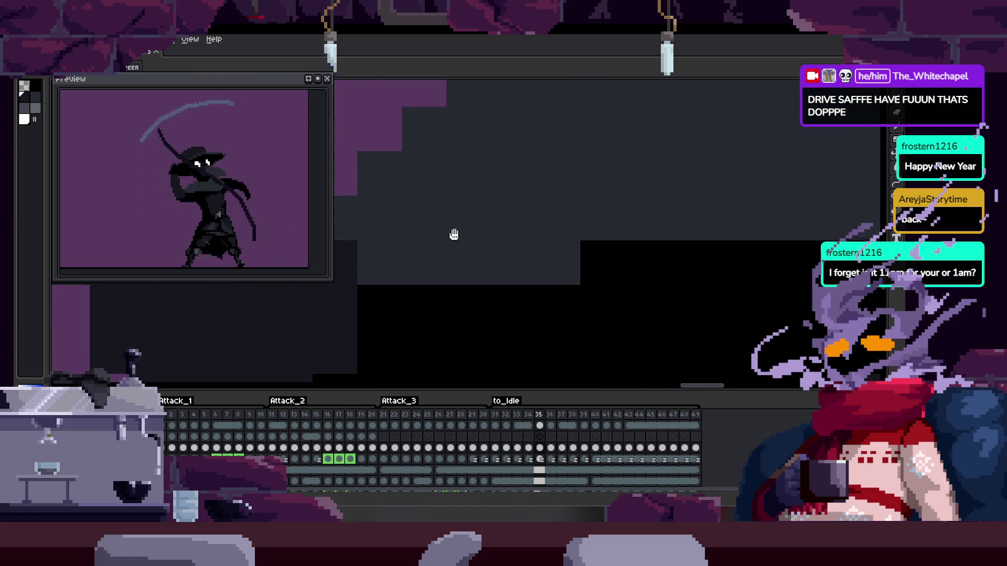
pyautogui.scroll(2, 454, 232)
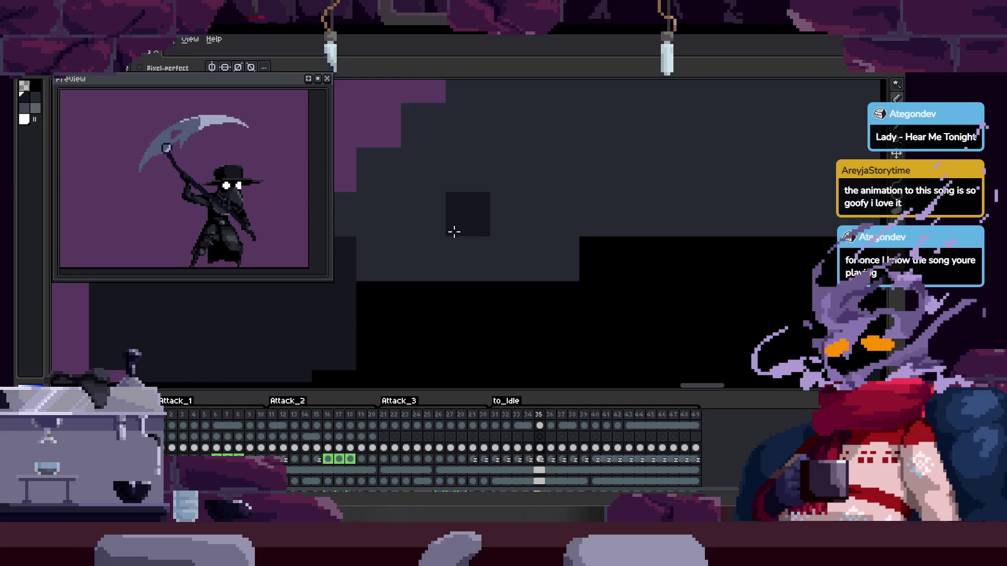
# Check frames 37 and 35, play the attack with the timeline hidden, and centre the sprite
pyautogui.scroll(-4, 502, 250)
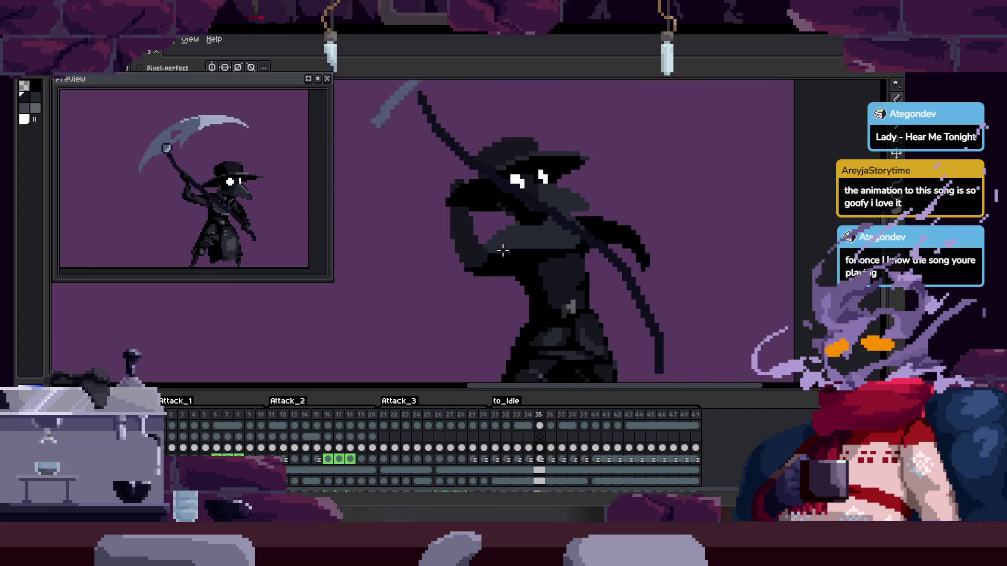
pyautogui.press('Right')
pyautogui.press('Right')
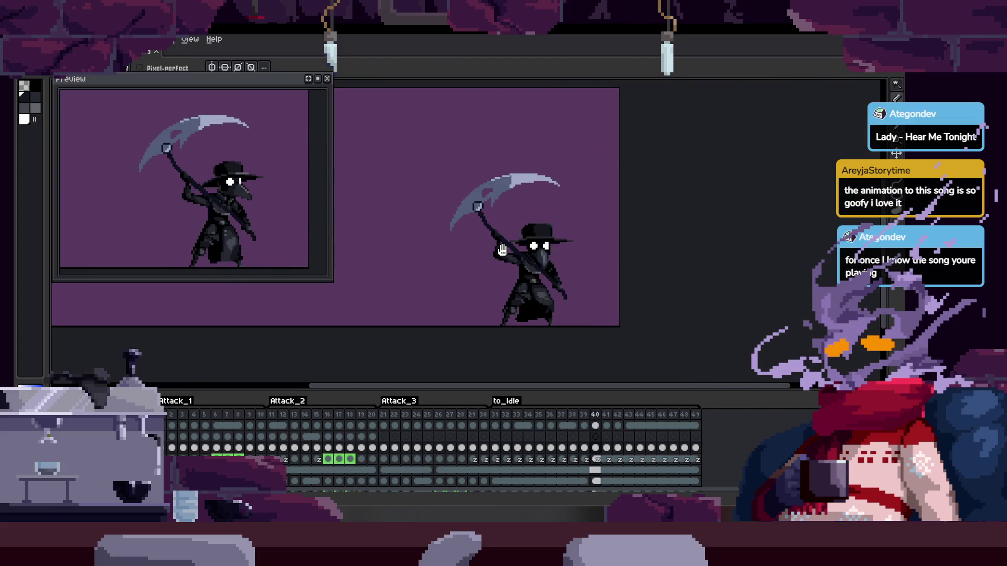
pyautogui.press('Left')
pyautogui.press('Left')
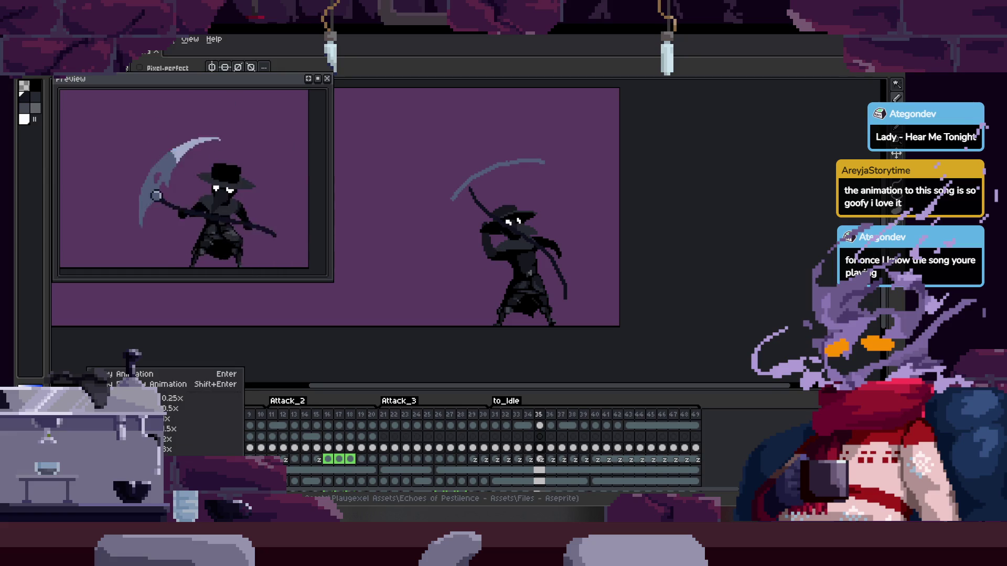
pyautogui.press('Tab')
pyautogui.press('Return')
pyautogui.press('h')
pyautogui.moveTo(311, 358); pyautogui.dragTo(423, 422)
# Close the Preview window, pan, and fit the whole plague doctor sprite on screen with Ctrl+0
pyautogui.press('b')
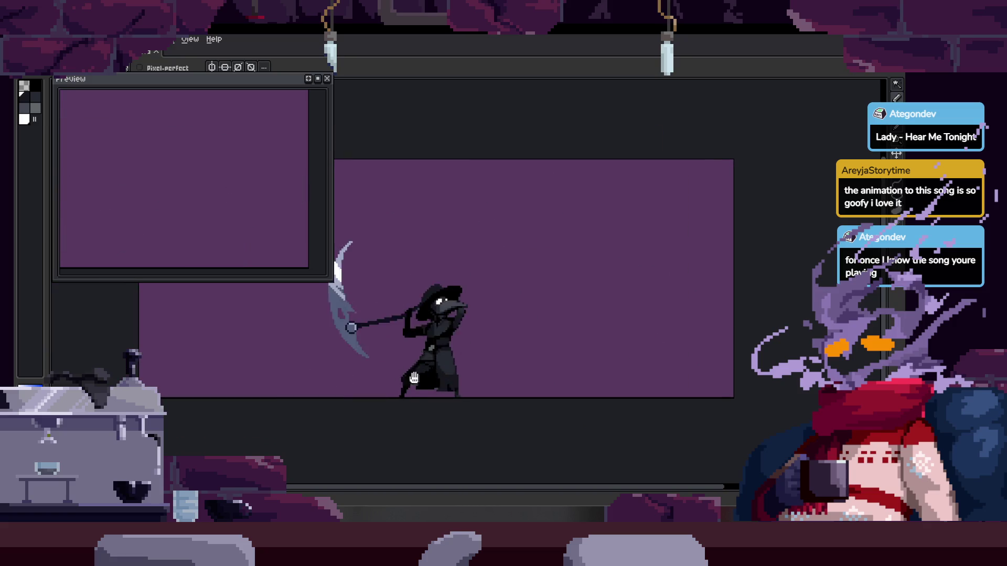
pyautogui.click(328, 79)
pyautogui.moveTo(450, 281); pyautogui.dragTo(481, 252)
pyautogui.scroll(2, 484, 254)
pyautogui.hotkey('ctrl', '0')
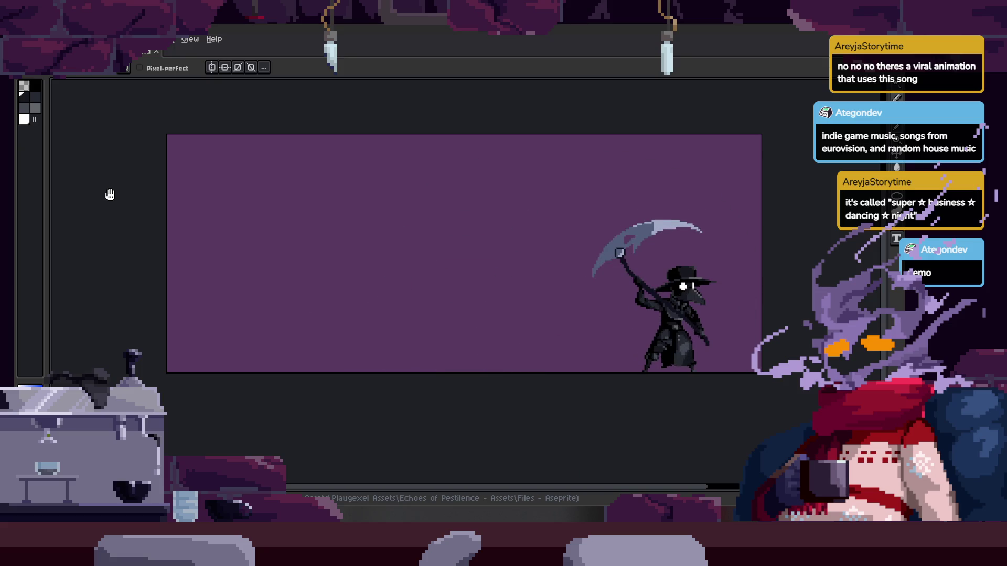
pyautogui.scroll(1, 474, 301)
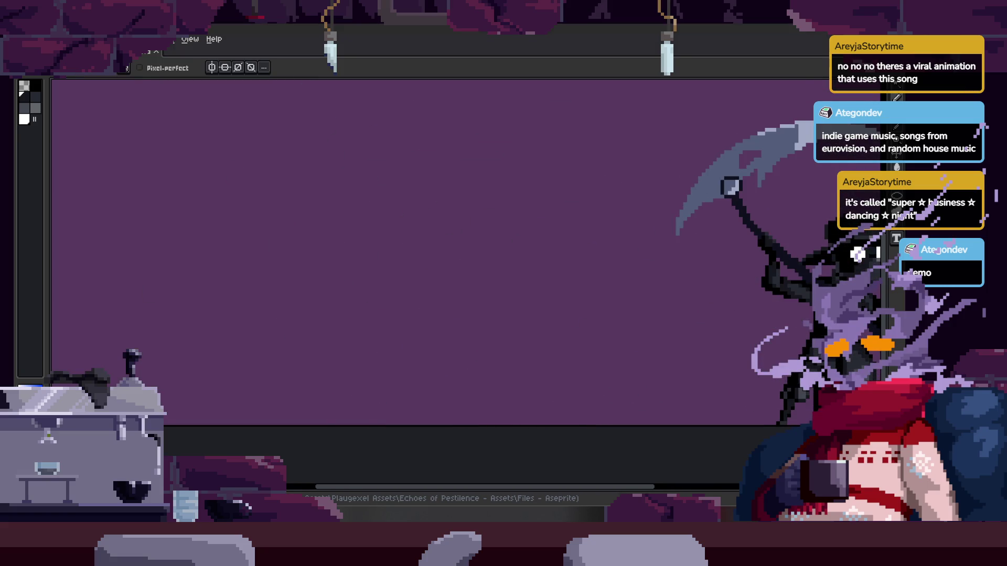
# Zoom the canvas in and out, then show the timeline with the Attack_1–3 and to_Idle tags
pyautogui.scroll(-1, 537, 234)
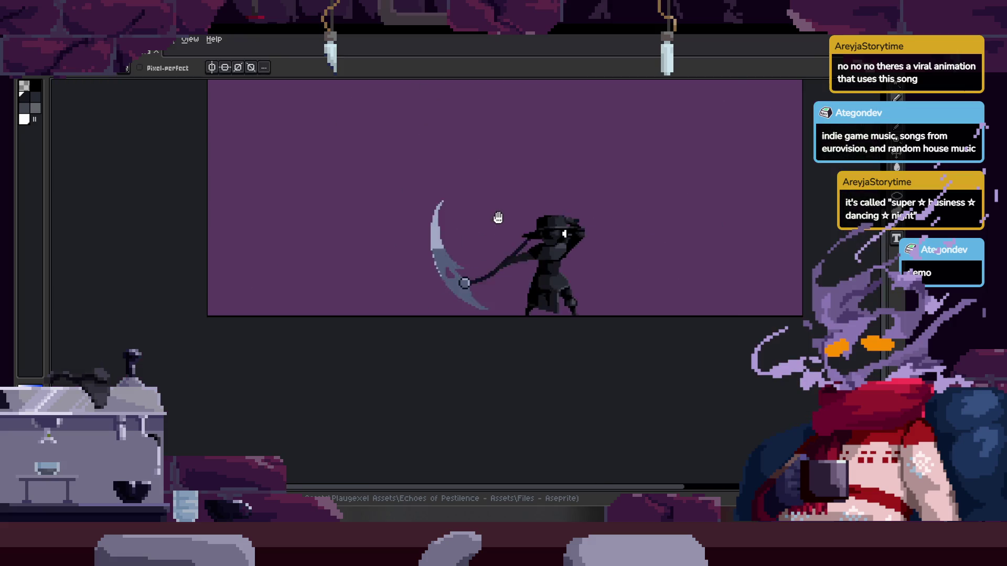
pyautogui.scroll(2, 507, 283)
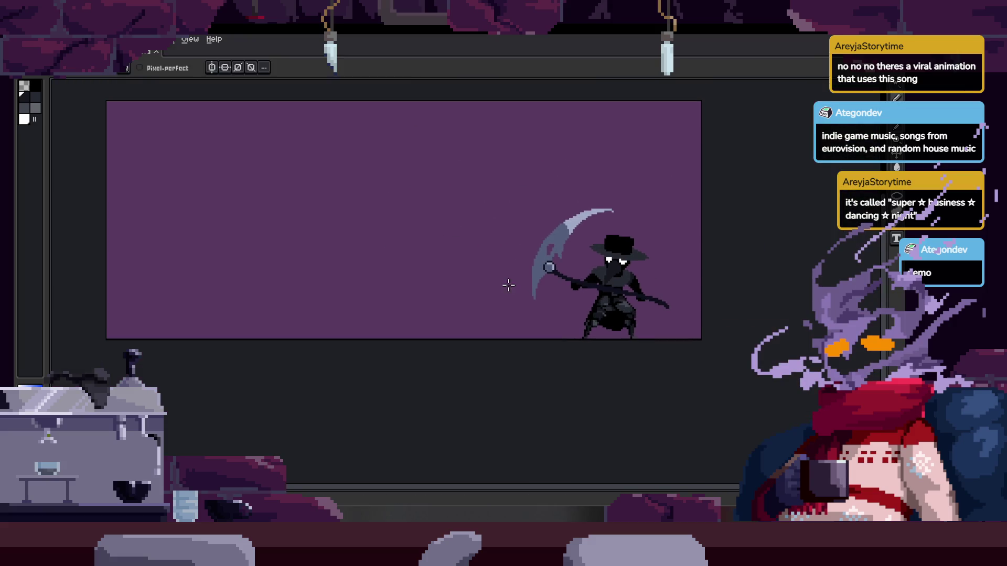
pyautogui.press('Tab')
pyautogui.press('Tab')
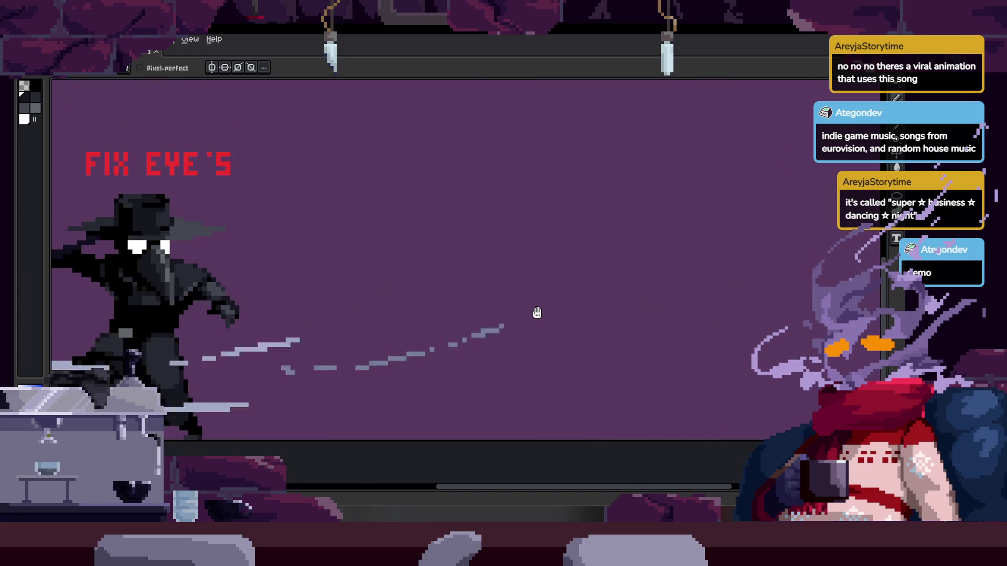
pyautogui.scroll(-1, 537, 313)
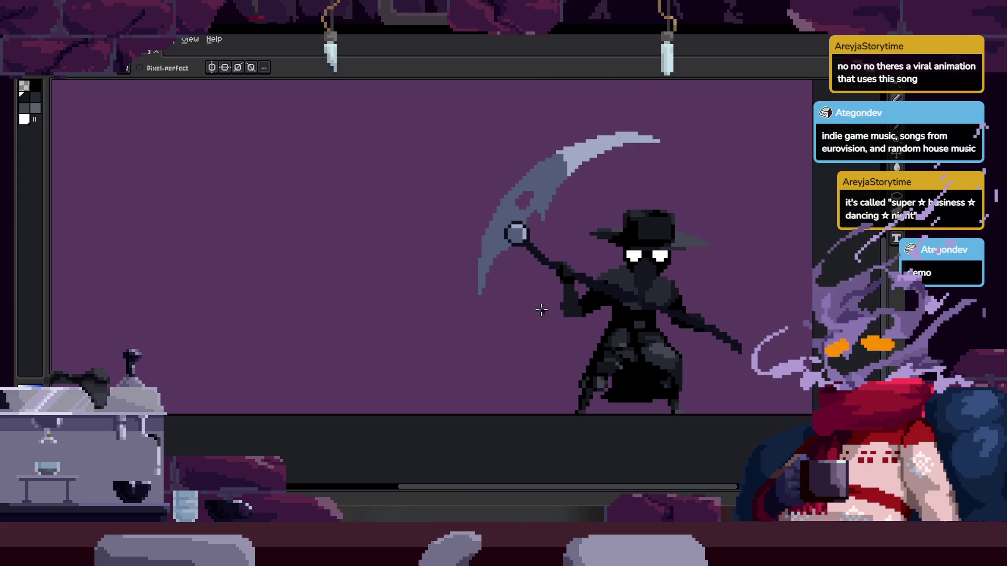
pyautogui.scroll(-1, 516, 329)
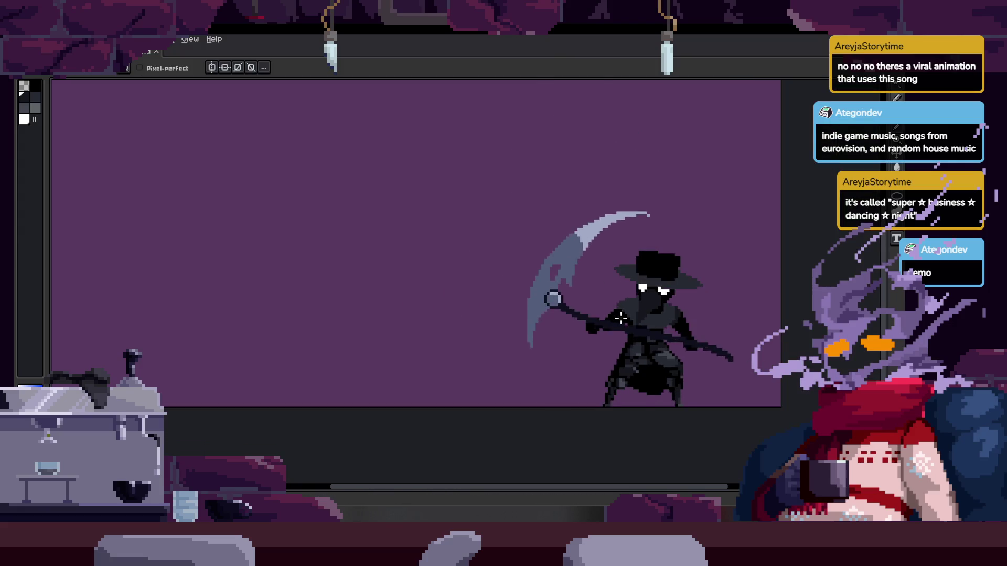
pyautogui.press('Tab')
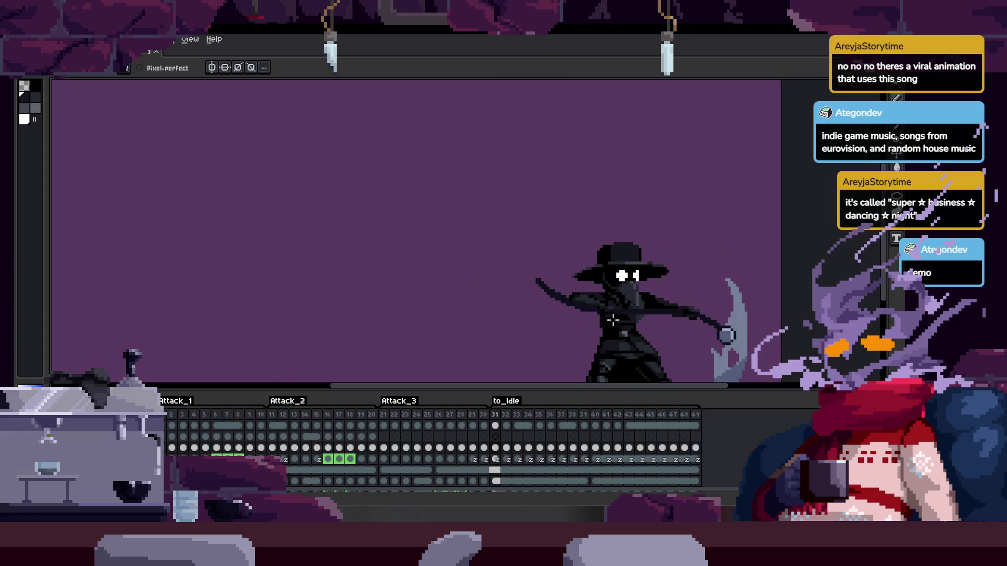
# Hide the timeline, keep the Pencil active, and zoom and pan onto the scythe's swing arc
pyautogui.press('b')
pyautogui.scroll(1, 620, 321)
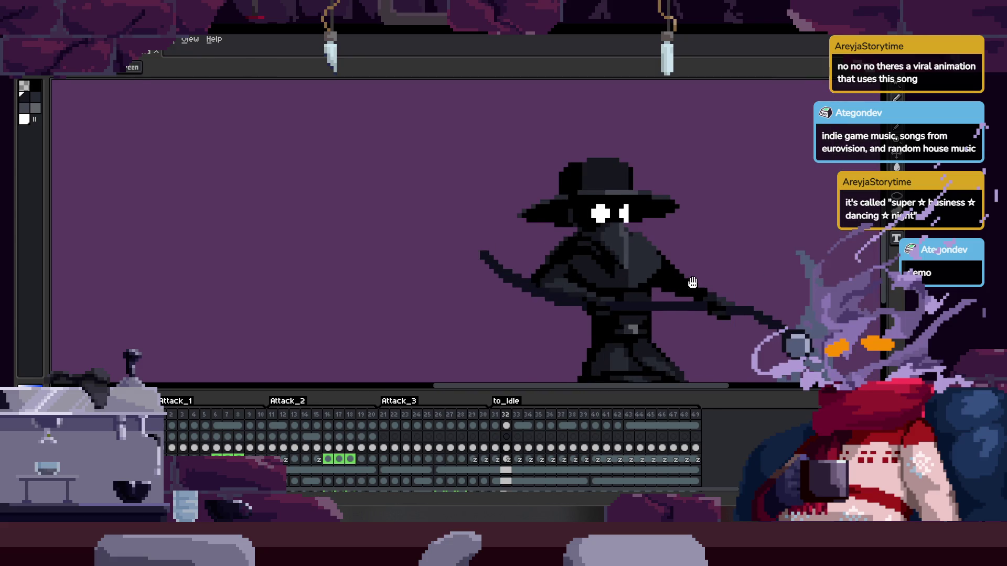
pyautogui.press('b')
pyautogui.press('Tab')
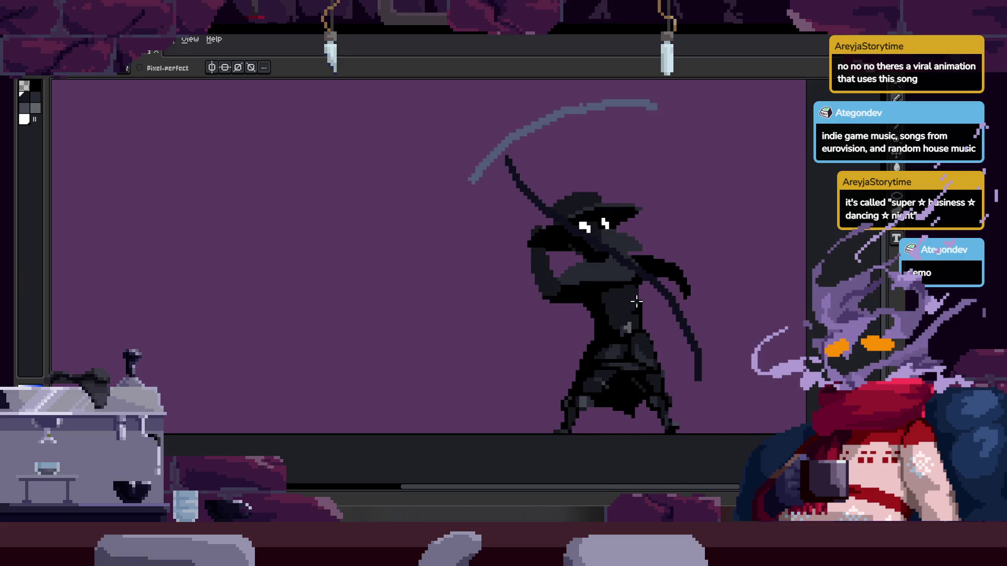
pyautogui.scroll(2, 429, 250)
pyautogui.press('v')
pyautogui.press('b')
pyautogui.scroll(2, 390, 284)
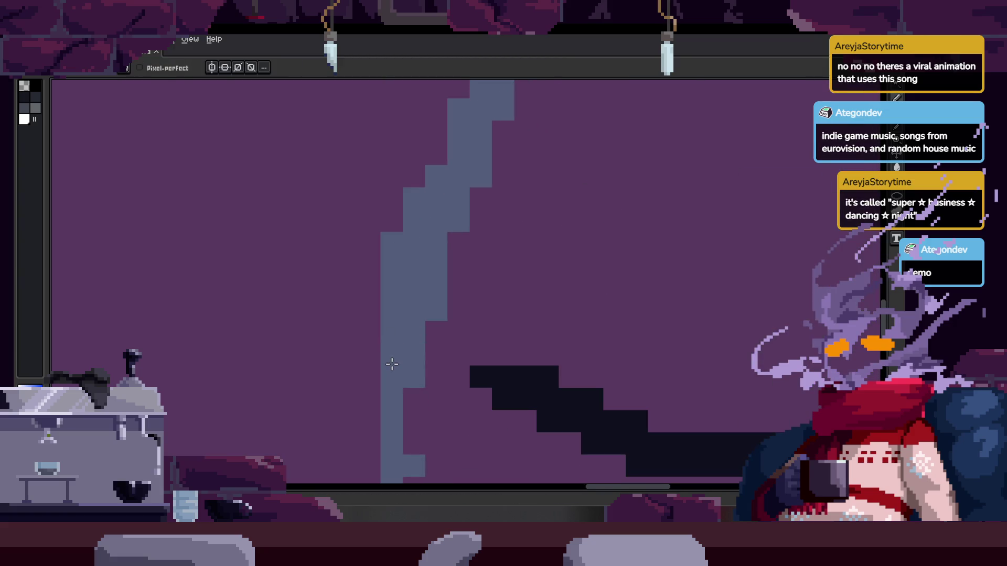
pyautogui.scroll(-2, 427, 277)
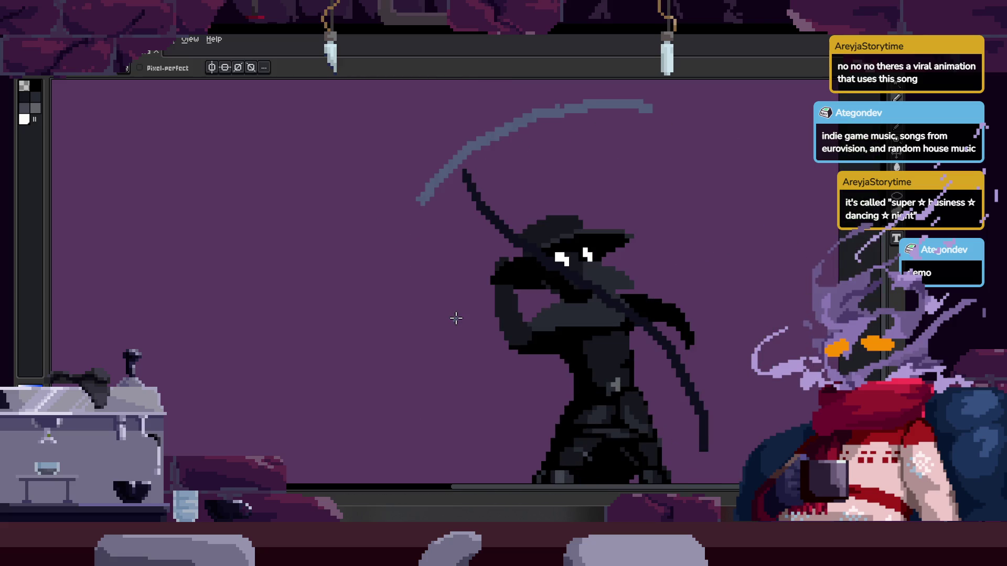
pyautogui.scroll(1, 459, 200)
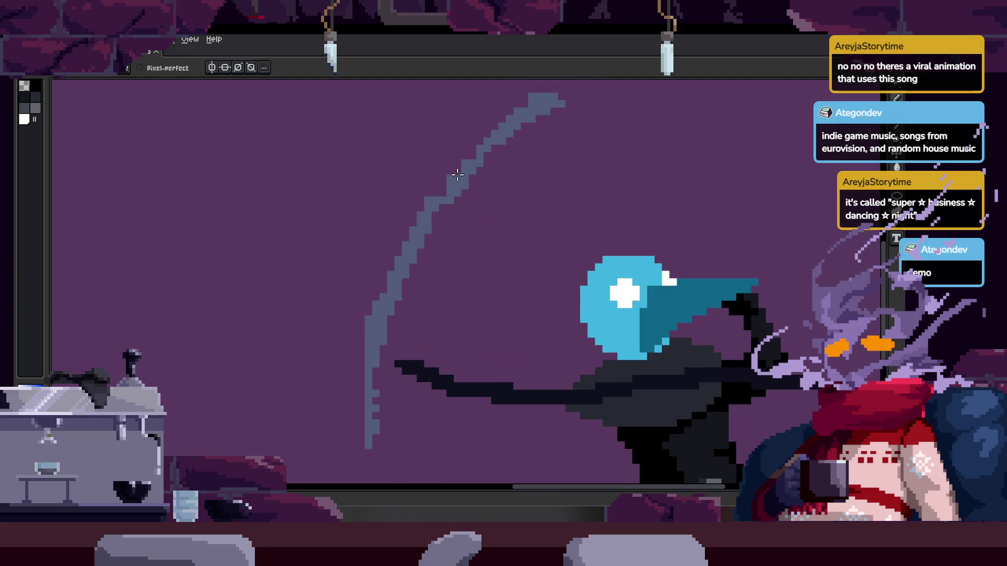
pyautogui.scroll(1, 458, 178)
pyautogui.moveTo(476, 153); pyautogui.dragTo(421, 233)
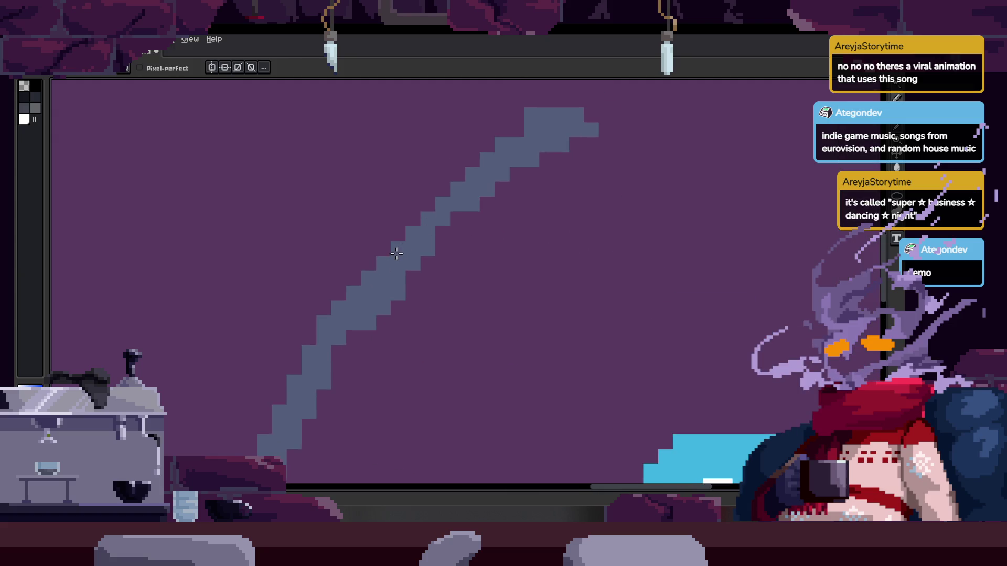
pyautogui.scroll(-1, 427, 247)
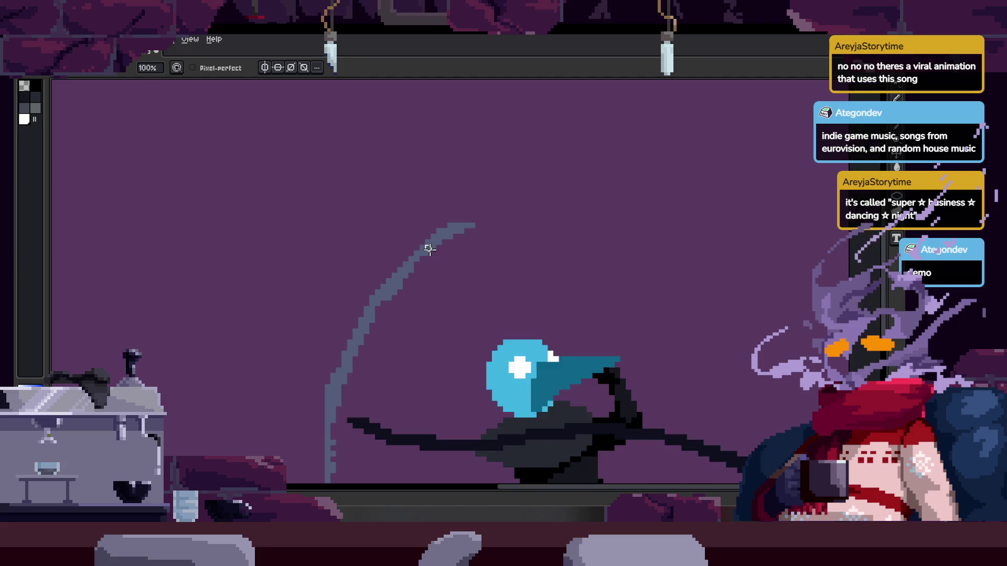
pyautogui.scroll(-1, 503, 250)
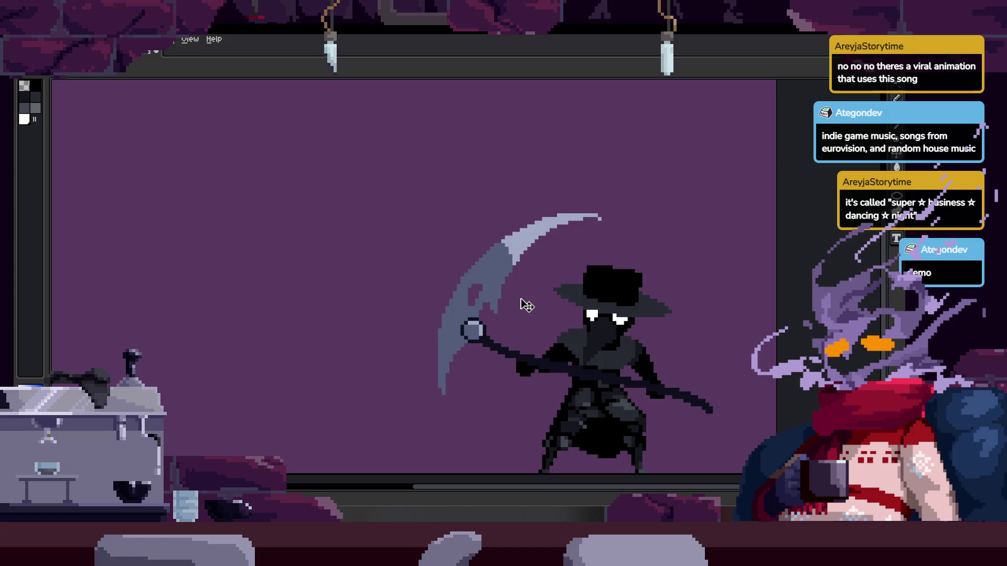
# Lasso-select the scythe smear, rotate it 26.6°, move it further left, and commit
pyautogui.scroll(-1, 517, 277)
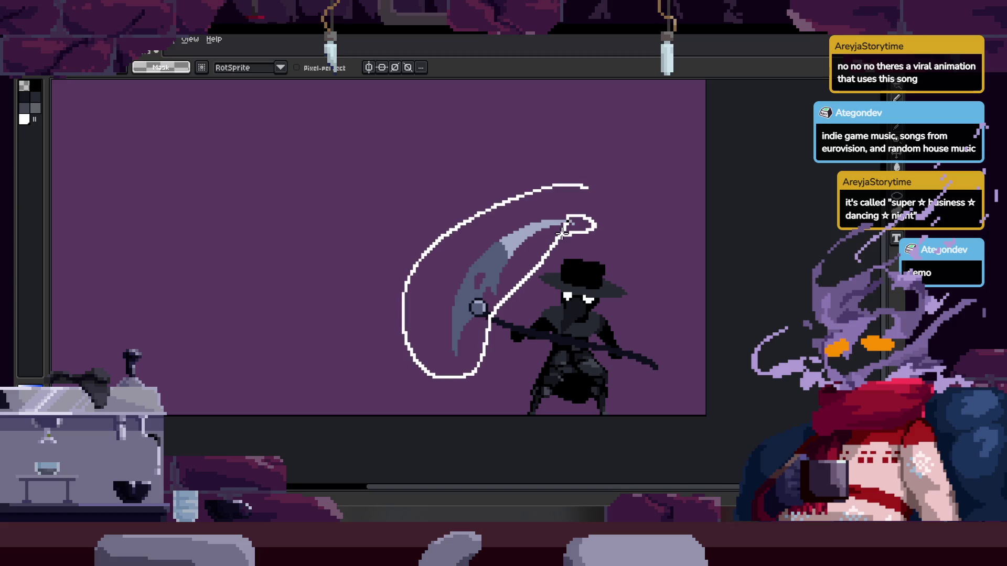
pyautogui.moveTo(598, 162); pyautogui.dragTo(593, 159)
pyautogui.scroll(2, 544, 255)
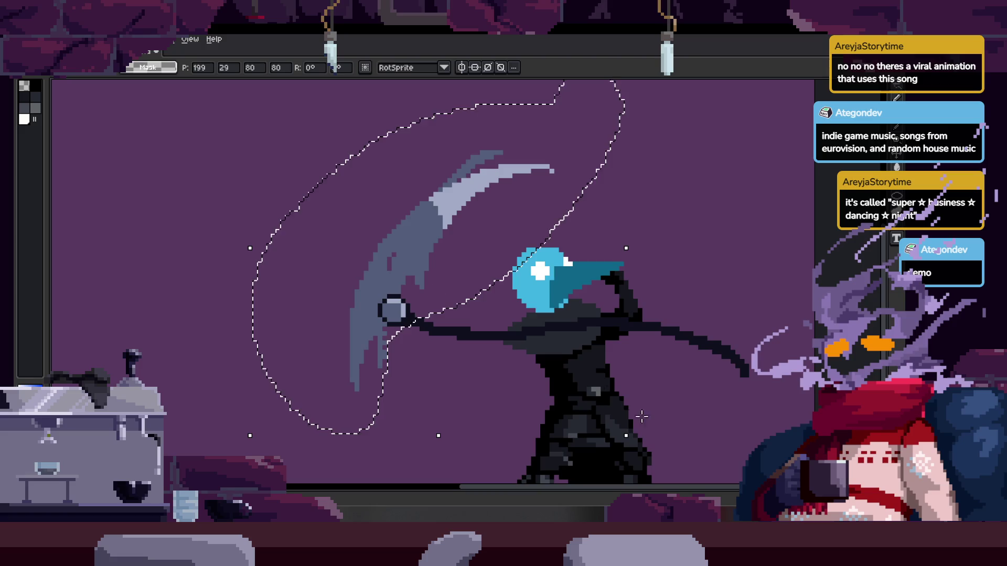
pyautogui.moveTo(629, 443)
pyautogui.mouseDown()
pyautogui.moveTo(659, 362)
pyautogui.moveTo(669, 384)
pyautogui.mouseUp()
pyautogui.moveTo(442, 392)
pyautogui.mouseDown()
pyautogui.moveTo(300, 355)
pyautogui.moveTo(310, 366)
pyautogui.mouseUp()
pyautogui.press('Return')
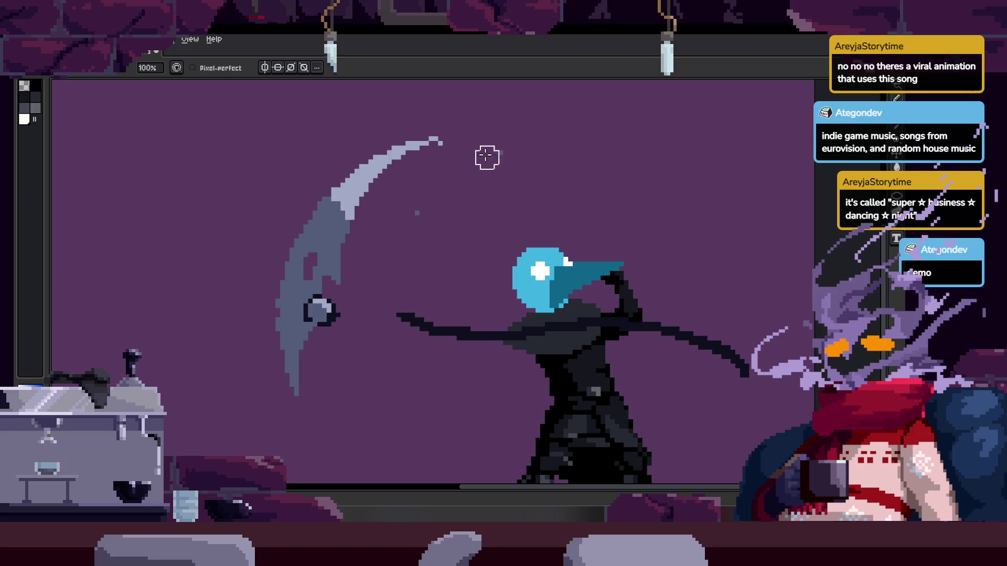
# Freehand-select the scythe blade again and briefly play the animation
pyautogui.scroll(2, 478, 162)
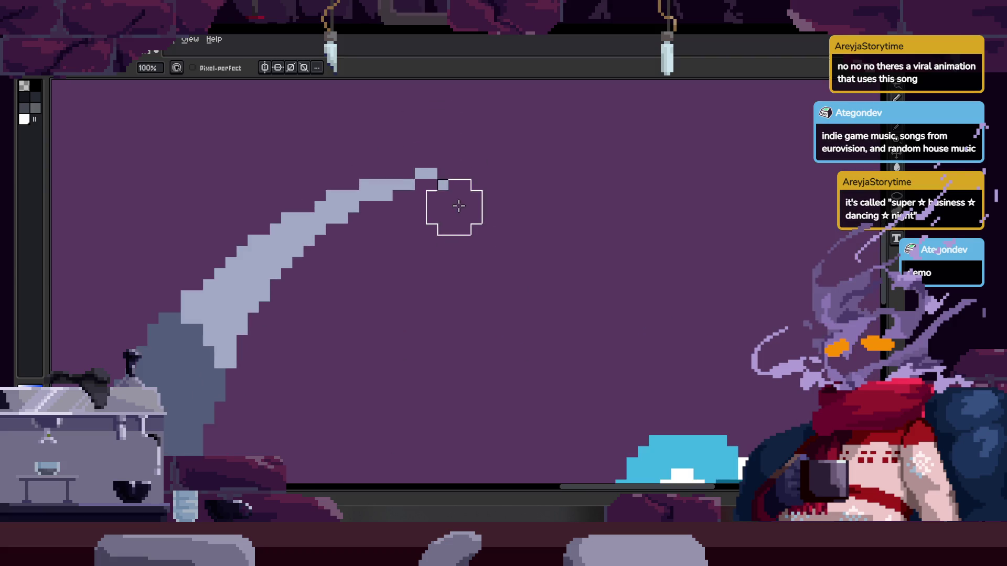
pyautogui.scroll(-2, 459, 206)
pyautogui.press('q')
pyautogui.moveTo(499, 137); pyautogui.dragTo(424, 129)
pyautogui.moveTo(416, 344); pyautogui.dragTo(475, 153)
pyautogui.press('Return')
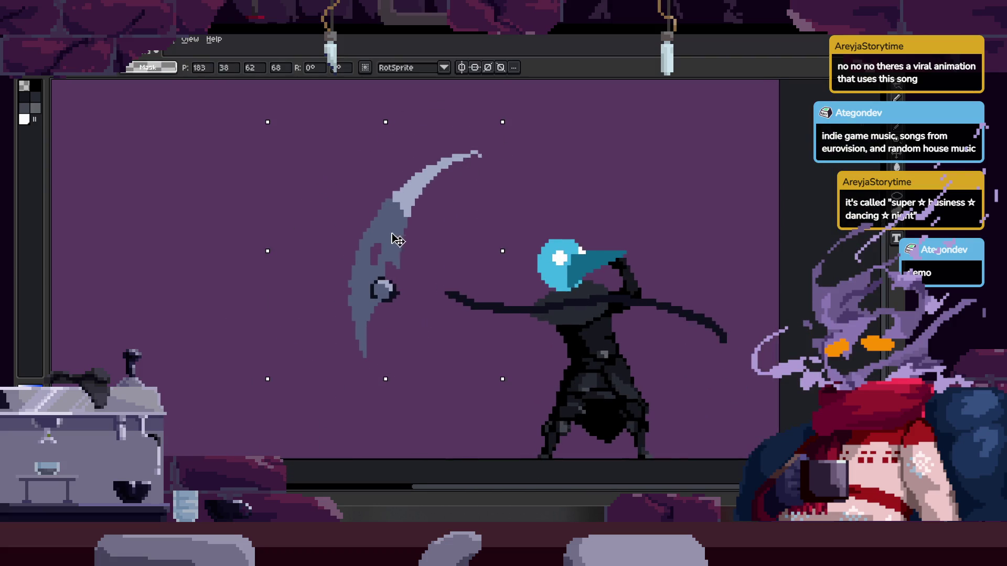
# Stop playback, shift the selected scythe right and slightly up, and deselect it
pyautogui.press('Return')
pyautogui.moveTo(370, 376)
pyautogui.mouseDown()
pyautogui.moveTo(458, 213)
pyautogui.moveTo(483, 209)
pyautogui.mouseUp()
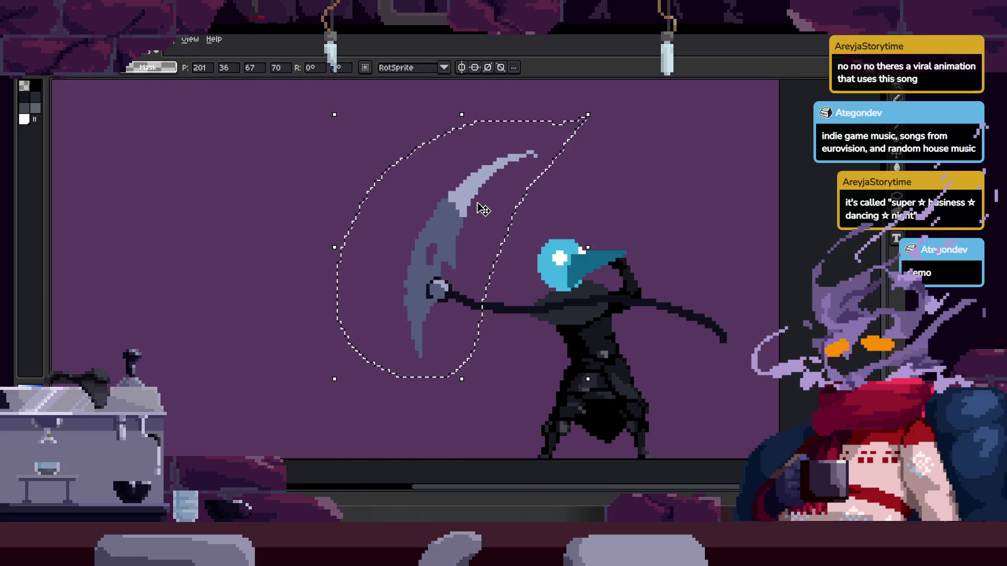
pyautogui.hotkey('ctrl', 'd')
pyautogui.scroll(4, 483, 210)
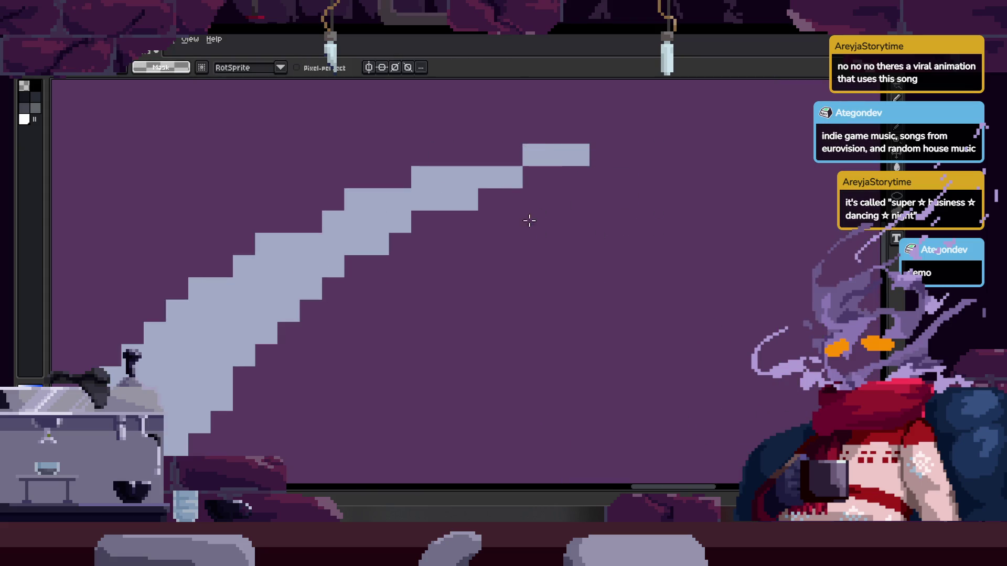
pyautogui.scroll(-2, 532, 215)
pyautogui.scroll(3, 404, 232)
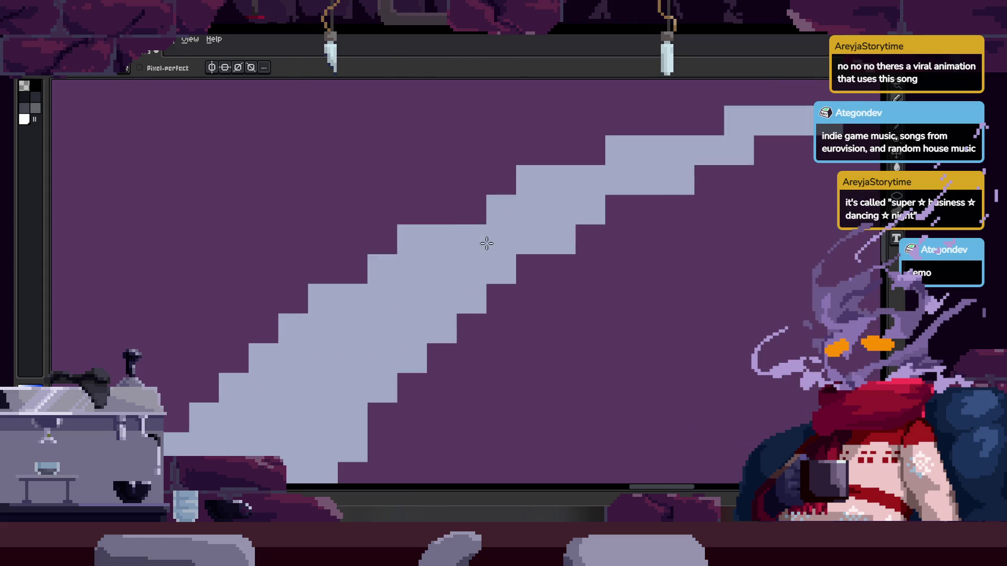
# Pan and zoom along the scythe's dark handle and blade to inspect the new position
pyautogui.moveTo(372, 315)
pyautogui.mouseDown()
pyautogui.moveTo(379, 333)
pyautogui.moveTo(327, 318)
pyautogui.mouseUp()
pyautogui.moveTo(370, 255); pyautogui.dragTo(399, 187)
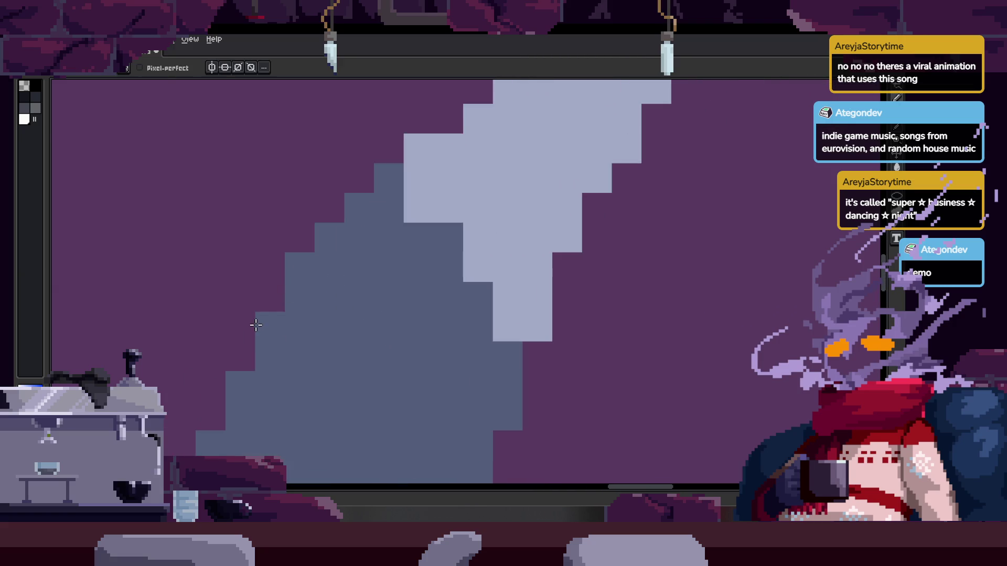
pyautogui.moveTo(256, 325); pyautogui.dragTo(341, 249)
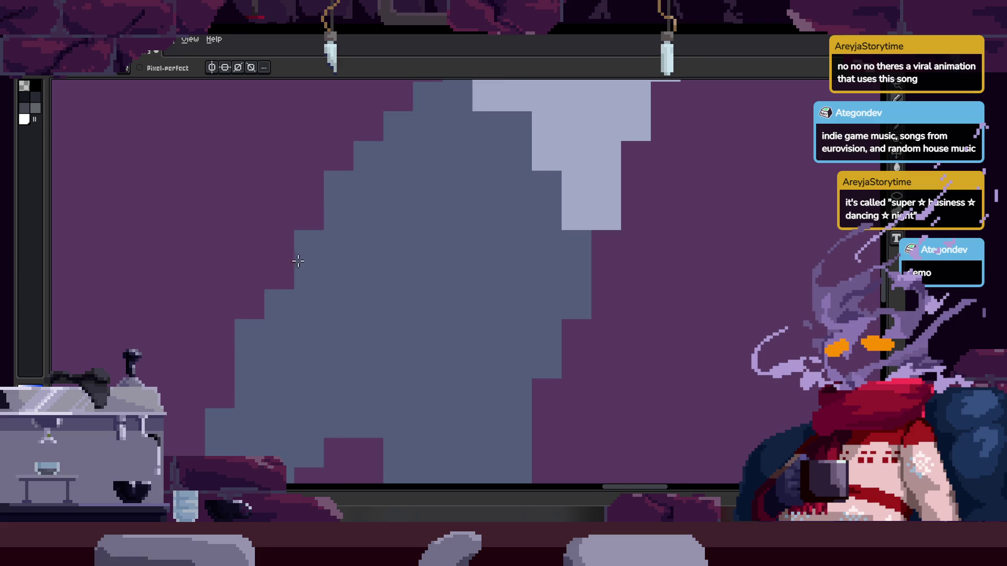
pyautogui.scroll(-5, 342, 260)
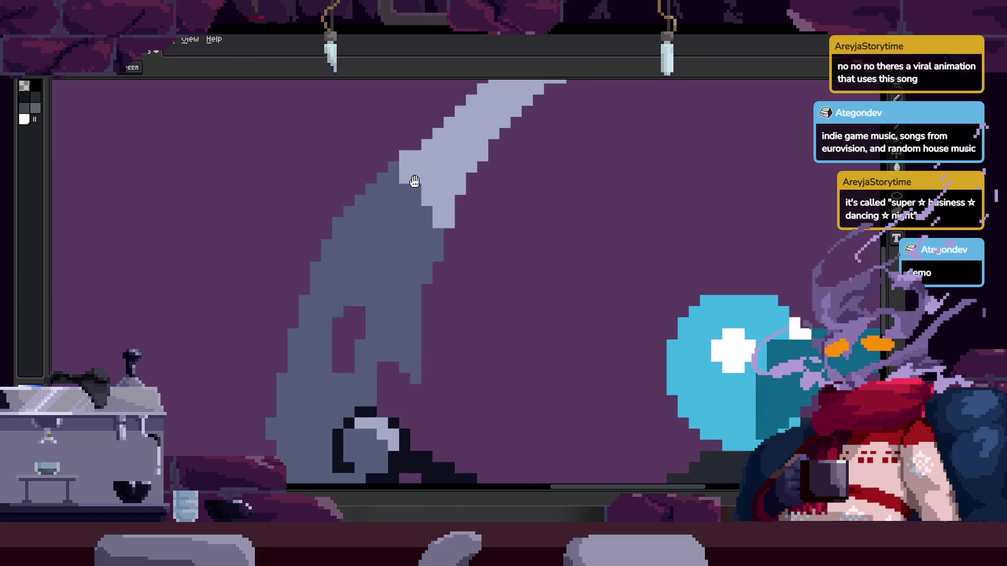
pyautogui.scroll(1, 415, 209)
pyautogui.scroll(-3, 360, 232)
pyautogui.scroll(2, 370, 270)
pyautogui.scroll(3, 334, 275)
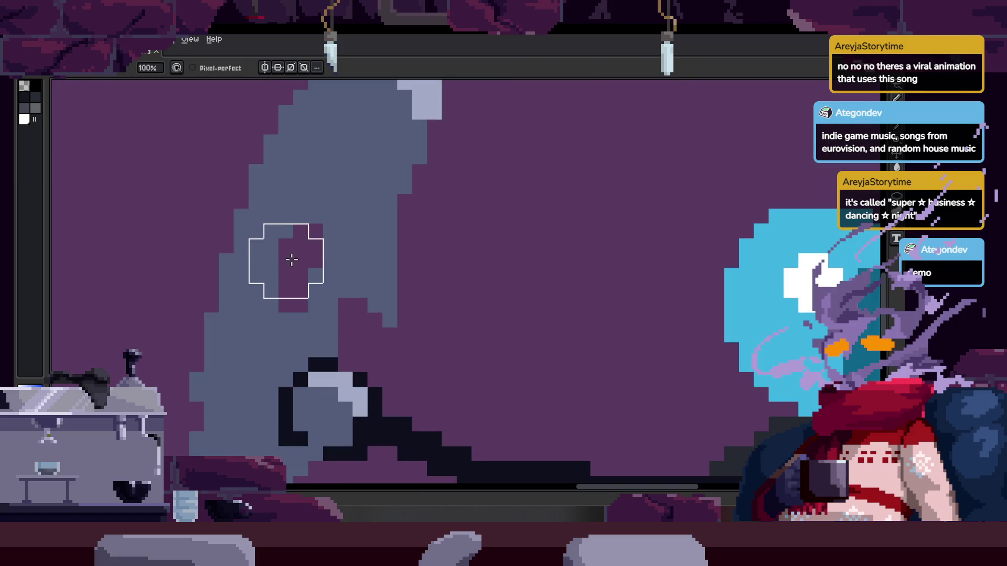
pyautogui.scroll(3, 288, 261)
pyautogui.moveTo(359, 288); pyautogui.dragTo(333, 287)
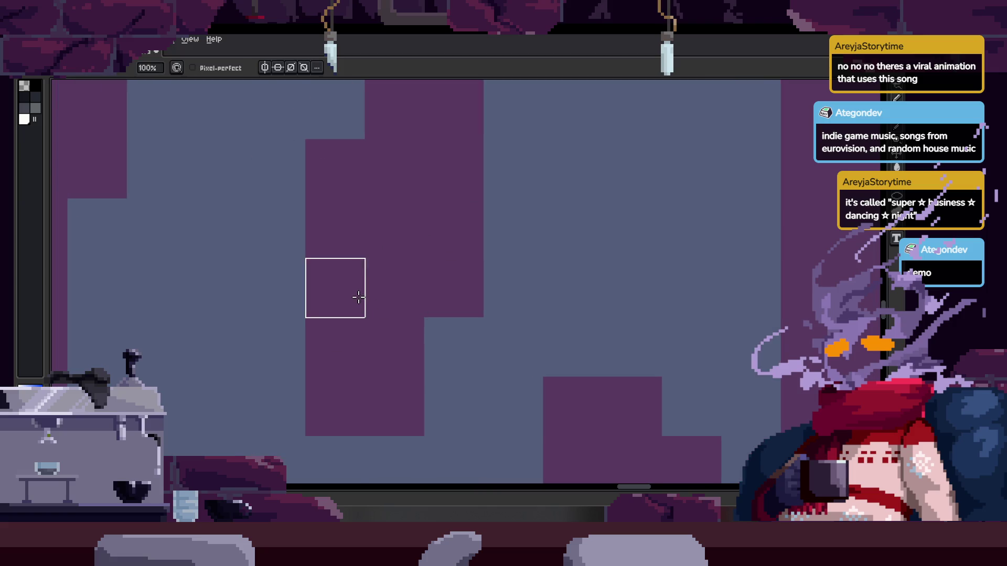
pyautogui.scroll(-2, 383, 311)
pyautogui.scroll(-1, 384, 311)
pyautogui.scroll(-2, 369, 263)
pyautogui.scroll(2, 372, 265)
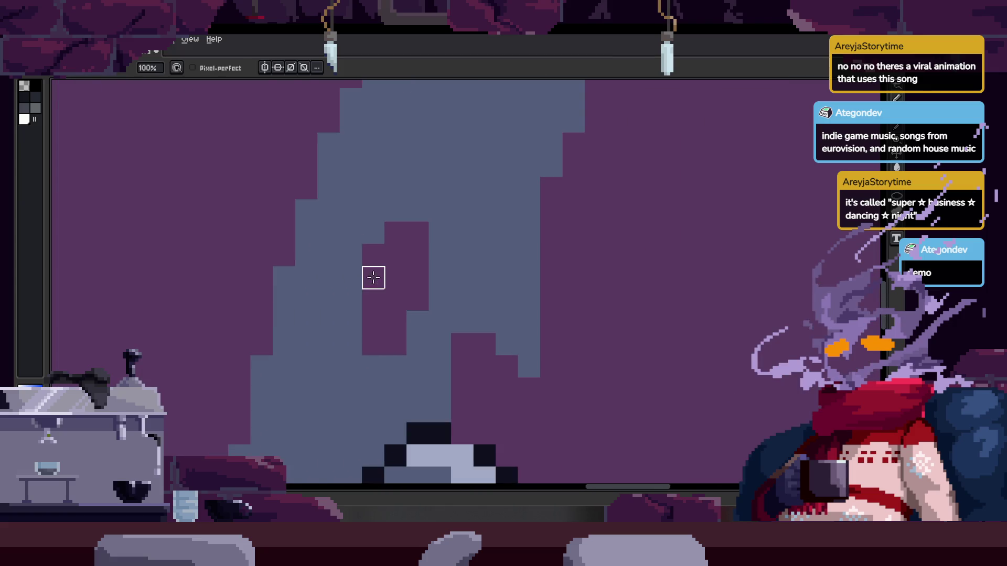
pyautogui.scroll(1, 357, 214)
pyautogui.moveTo(357, 214); pyautogui.dragTo(390, 160)
pyautogui.scroll(-4, 307, 382)
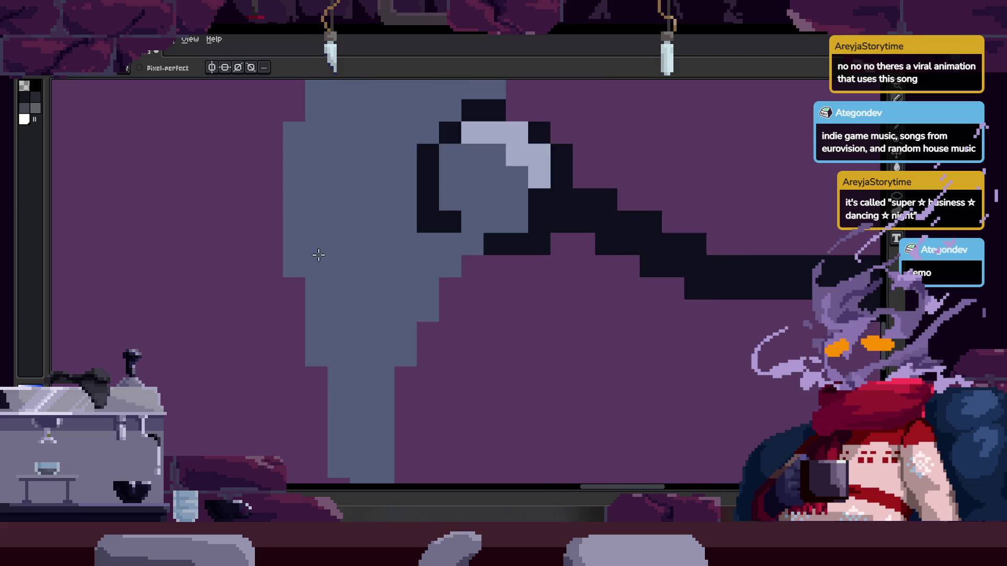
# Step ahead two frames, then save the file and open the live Preview window
pyautogui.press('Right')
pyautogui.scroll(3, 383, 278)
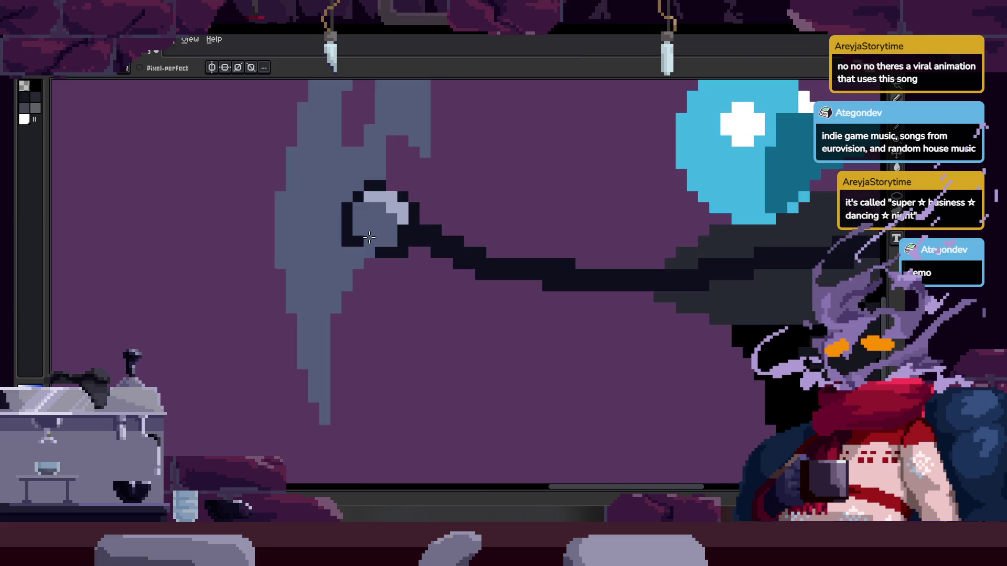
pyautogui.scroll(-4, 428, 241)
pyautogui.press('Right')
pyautogui.press('Right')
pyautogui.scroll(4, 399, 362)
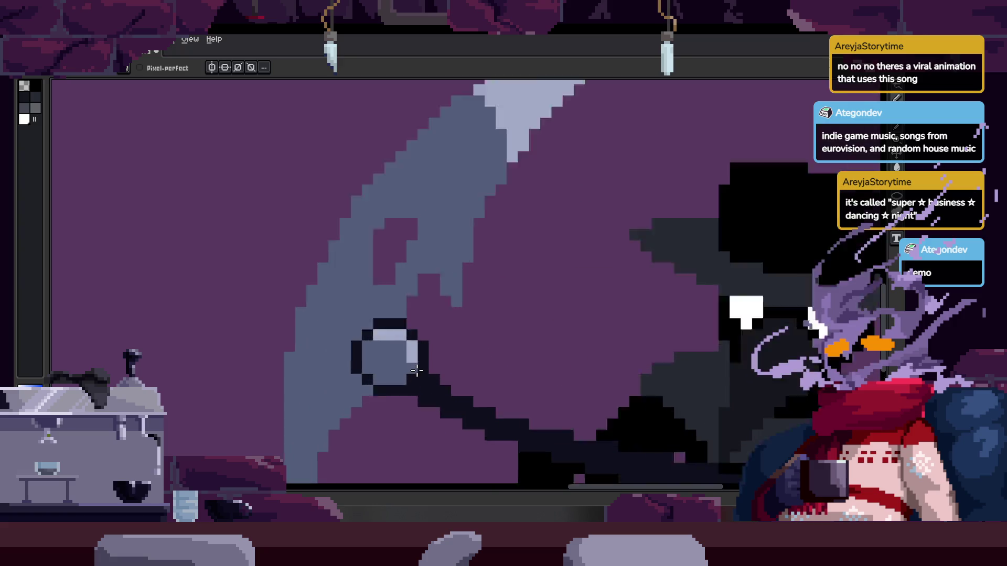
pyautogui.hotkey('ctrl', 's')
pyautogui.press('F7')
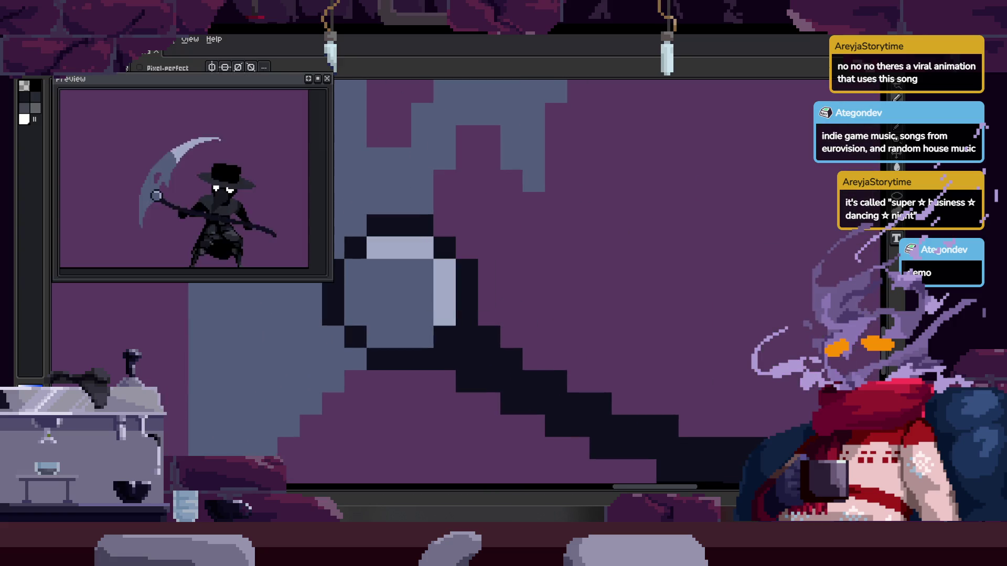
# On the next frame, paint white highlights along the ring's top and lower-left edge
pyautogui.press('Right')
pyautogui.moveTo(421, 235)
pyautogui.mouseDown()
pyautogui.moveTo(485, 236)
pyautogui.moveTo(515, 284)
pyautogui.mouseUp()
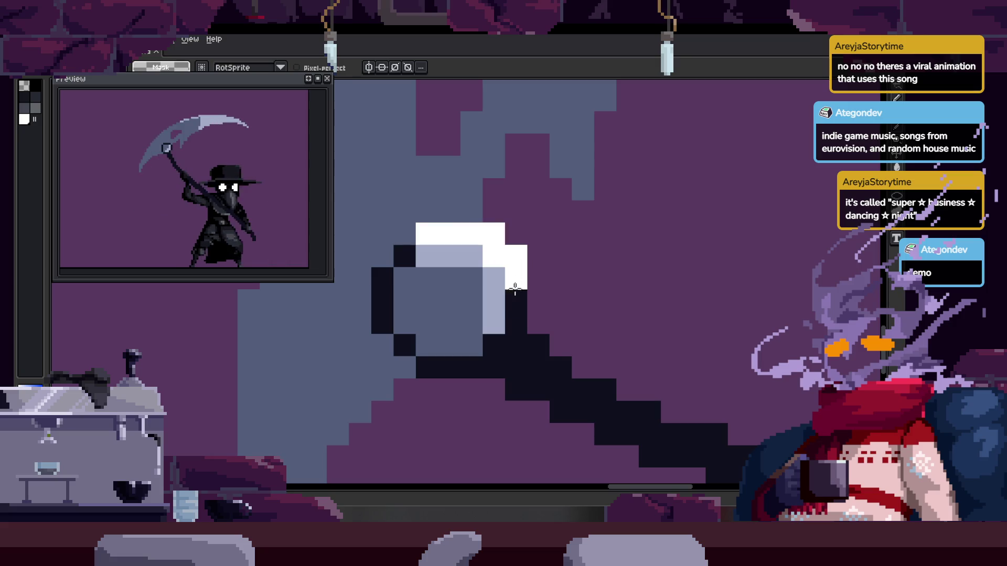
pyautogui.moveTo(469, 361)
pyautogui.mouseDown()
pyautogui.moveTo(422, 350)
pyautogui.moveTo(393, 318)
pyautogui.mouseUp()
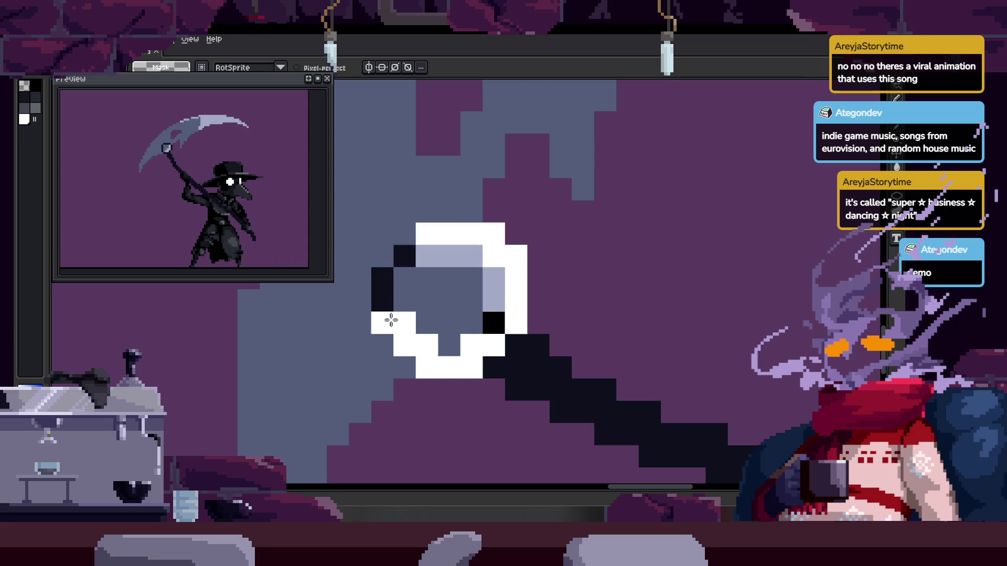
pyautogui.scroll(-3, 410, 263)
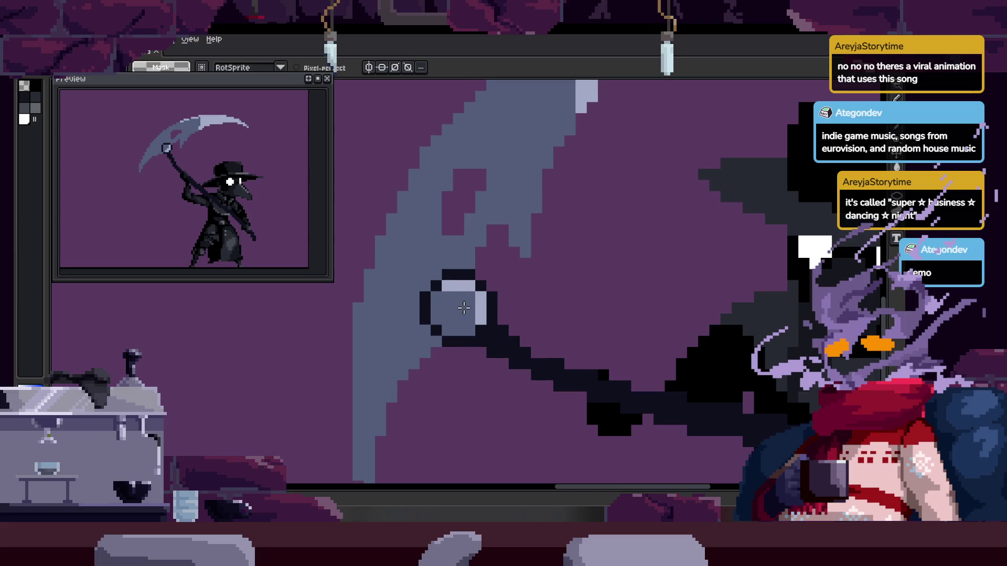
pyautogui.scroll(2, 501, 306)
# Paste a copy of the ring, move it onto the scythe end, and return to the Pencil
pyautogui.hotkey('ctrl', 'v')
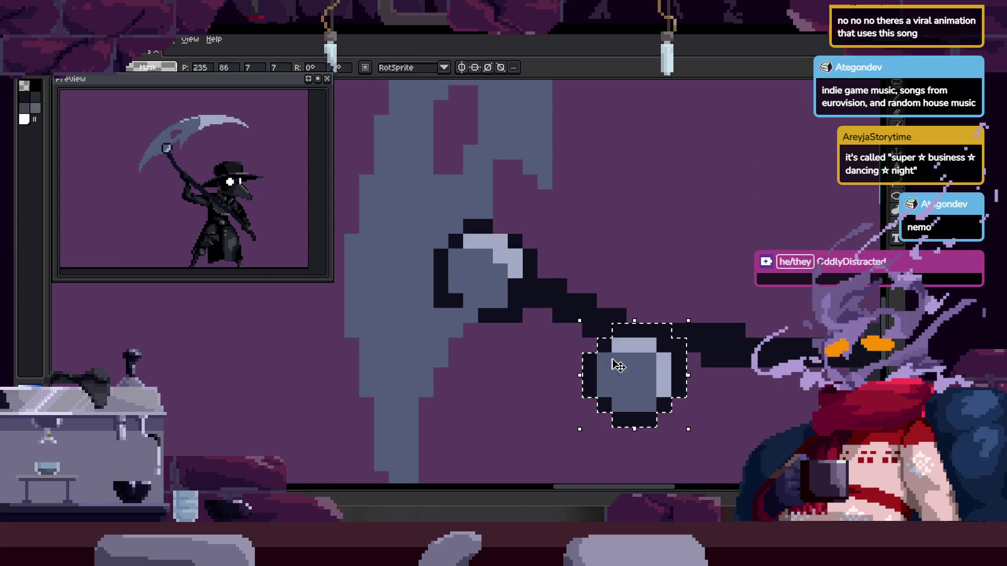
pyautogui.moveTo(692, 391); pyautogui.dragTo(513, 303)
pyautogui.scroll(3, 445, 315)
pyautogui.press('b')
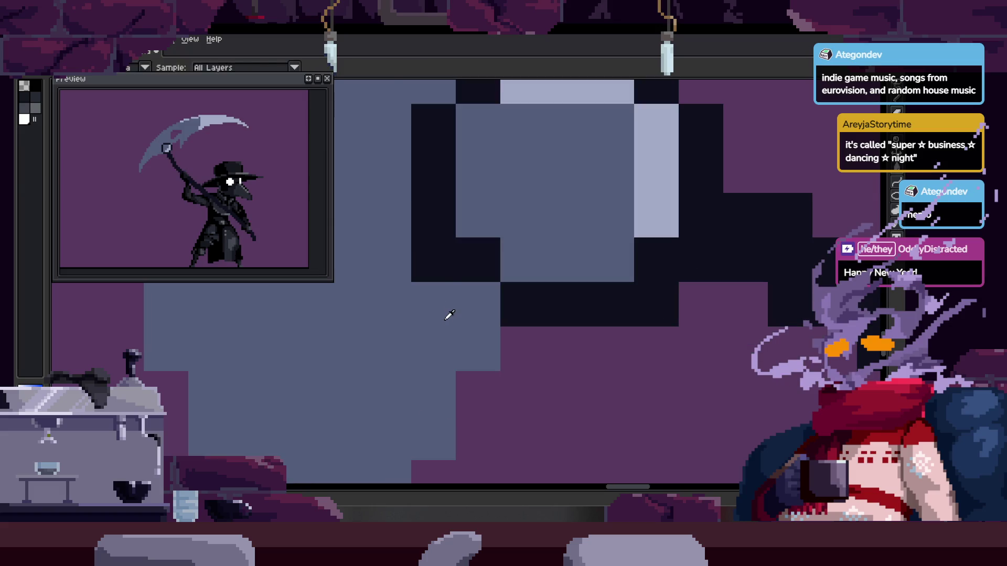
pyautogui.scroll(-4, 602, 338)
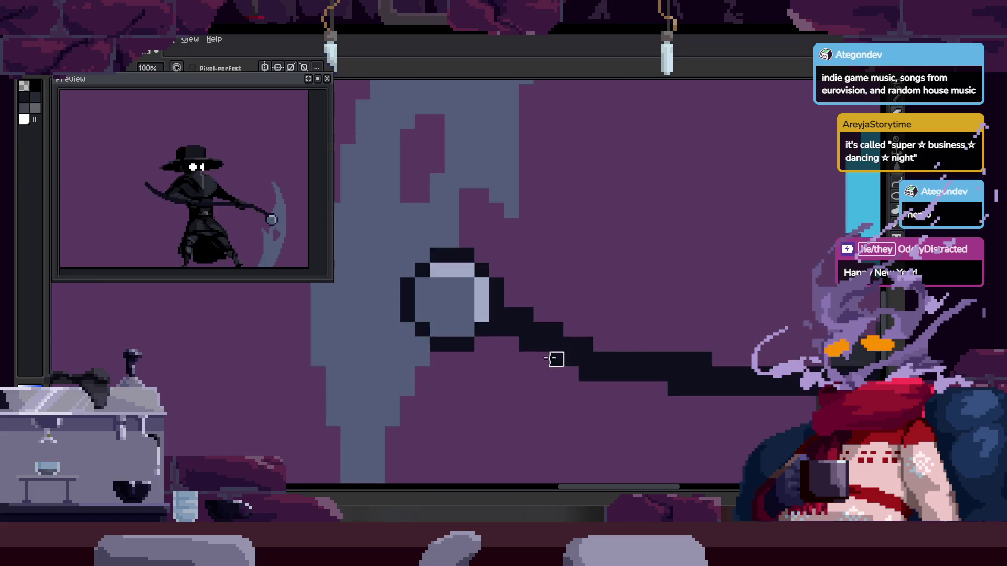
pyautogui.press('v')
pyautogui.press('b')
pyautogui.scroll(-4, 545, 315)
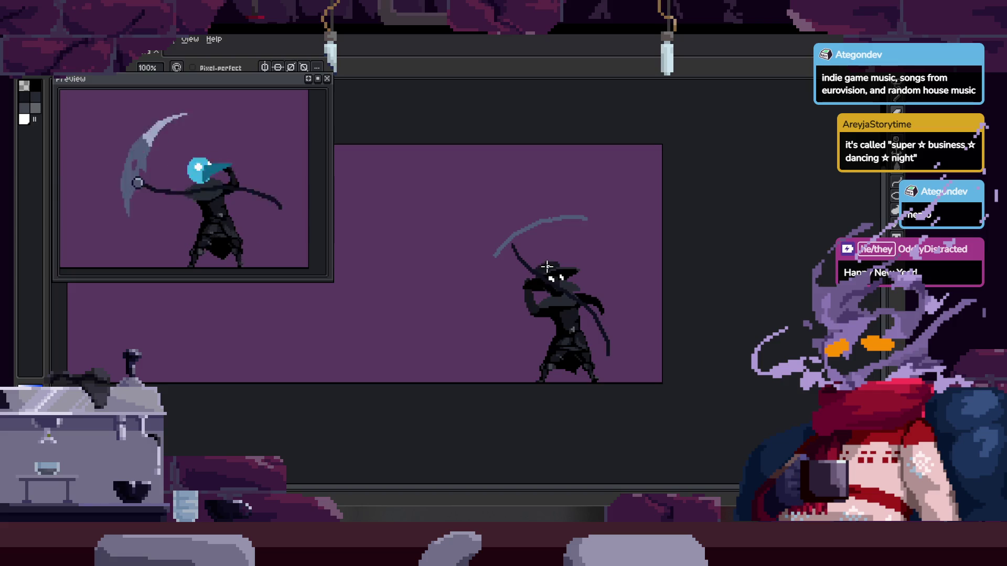
pyautogui.scroll(5, 534, 271)
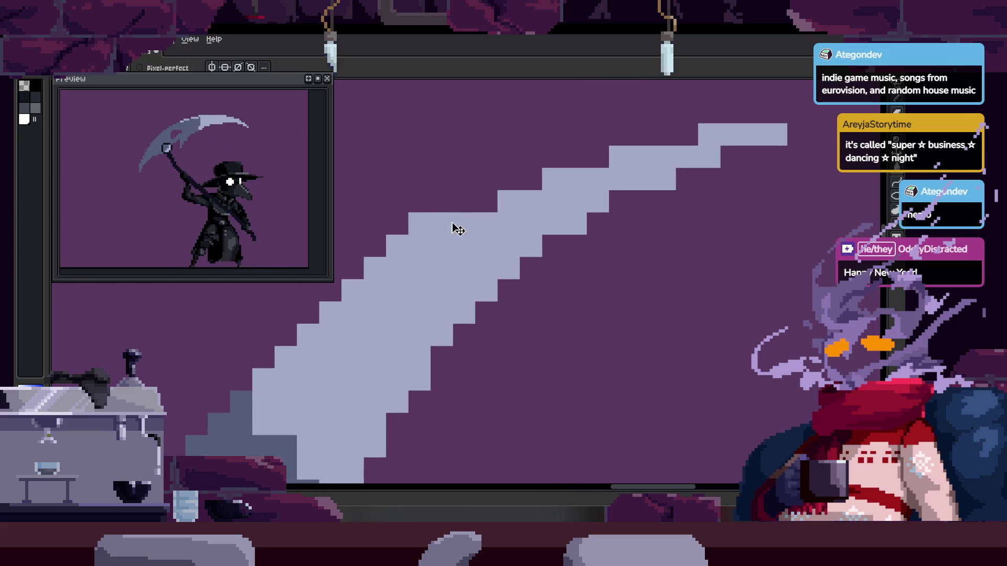
pyautogui.moveTo(592, 182); pyautogui.dragTo(488, 231)
# Pan along the scythe blade to look over its stepped edge pixels
pyautogui.moveTo(465, 286); pyautogui.dragTo(517, 231)
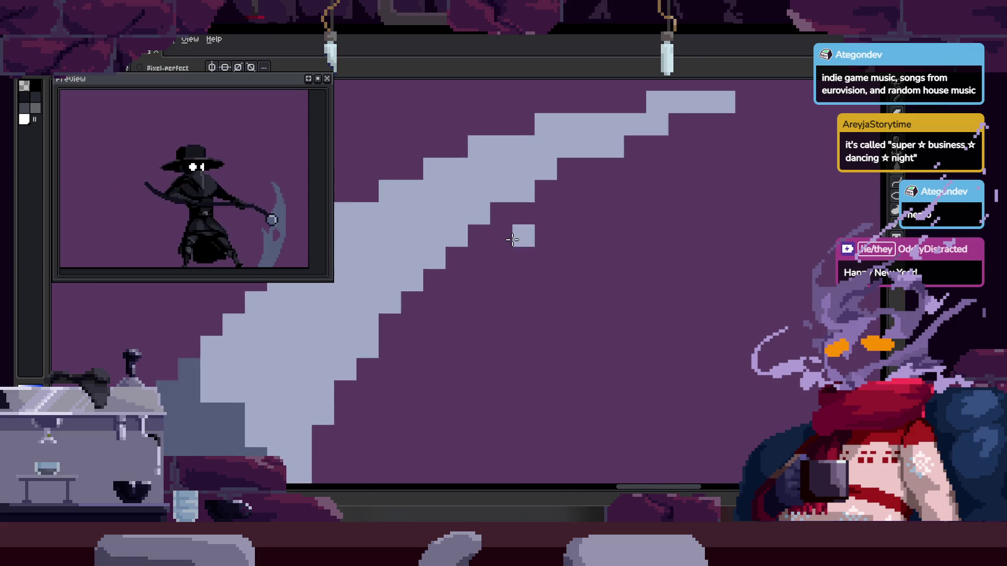
pyautogui.scroll(-3, 513, 254)
pyautogui.scroll(-2, 518, 253)
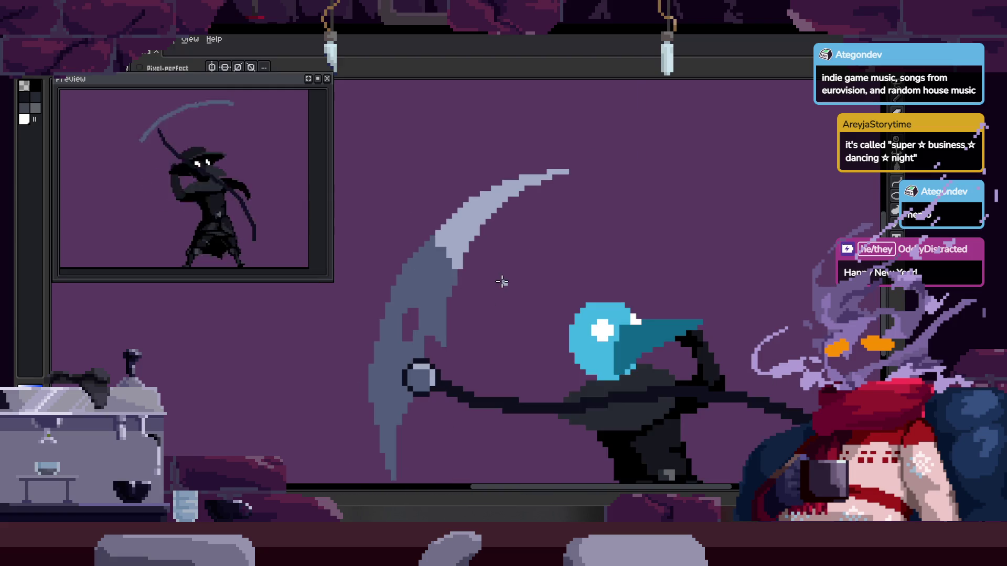
pyautogui.scroll(2, 499, 252)
pyautogui.scroll(3, 451, 303)
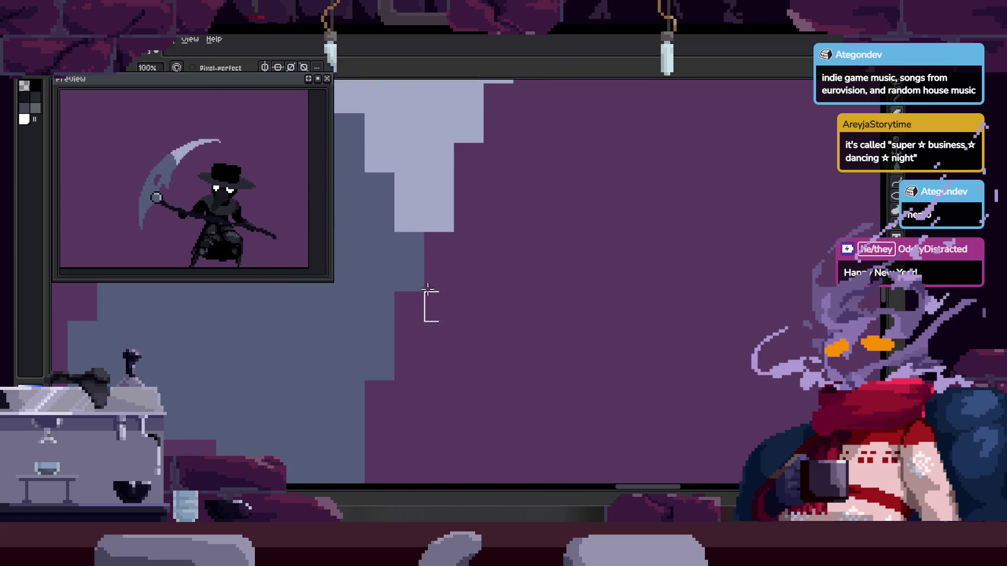
pyautogui.moveTo(488, 205); pyautogui.dragTo(430, 304)
pyautogui.scroll(-2, 479, 260)
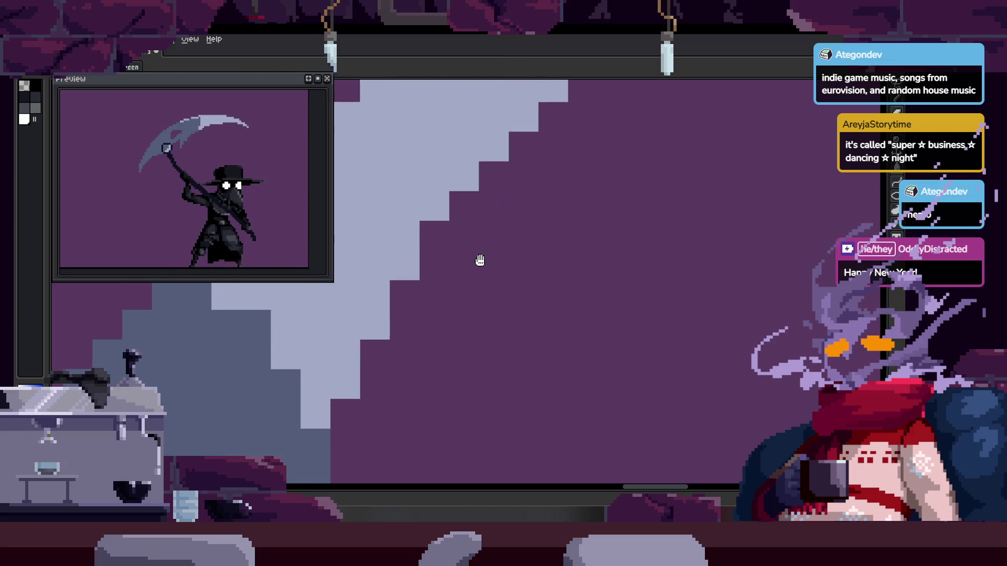
pyautogui.scroll(-4, 474, 273)
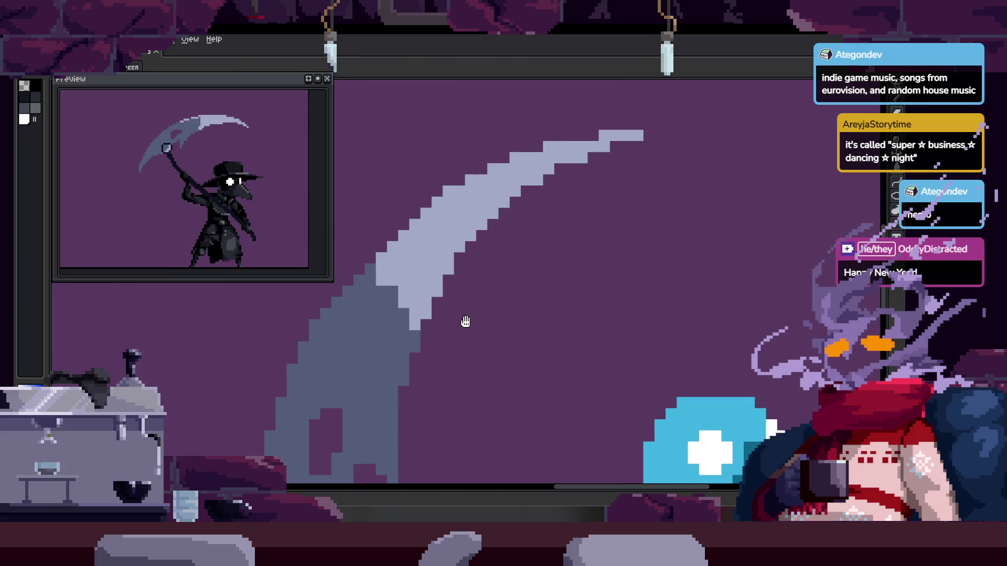
pyautogui.scroll(5, 527, 292)
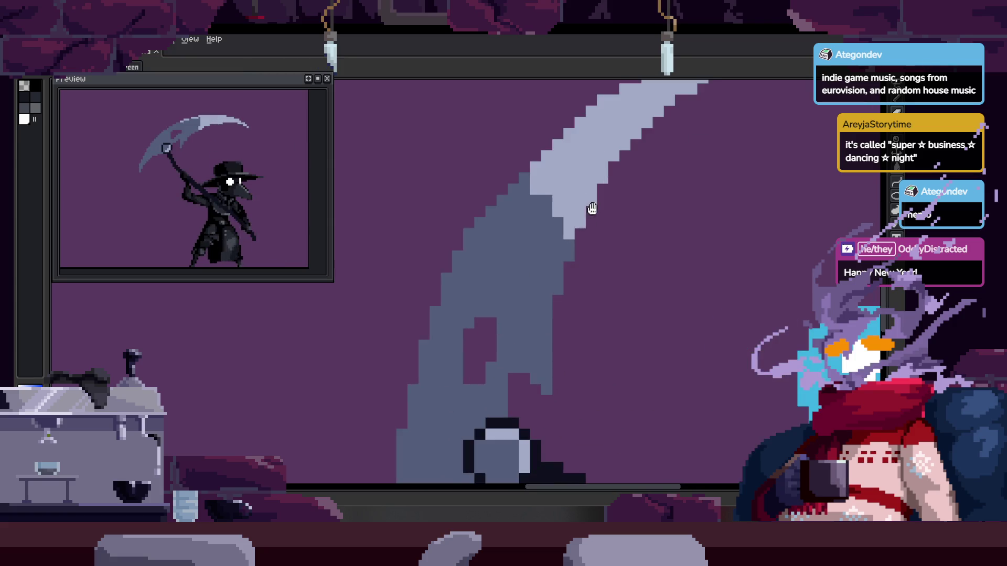
# Zoom out until the whole plague doctor sprite is visible on the canvas
pyautogui.scroll(-2, 451, 267)
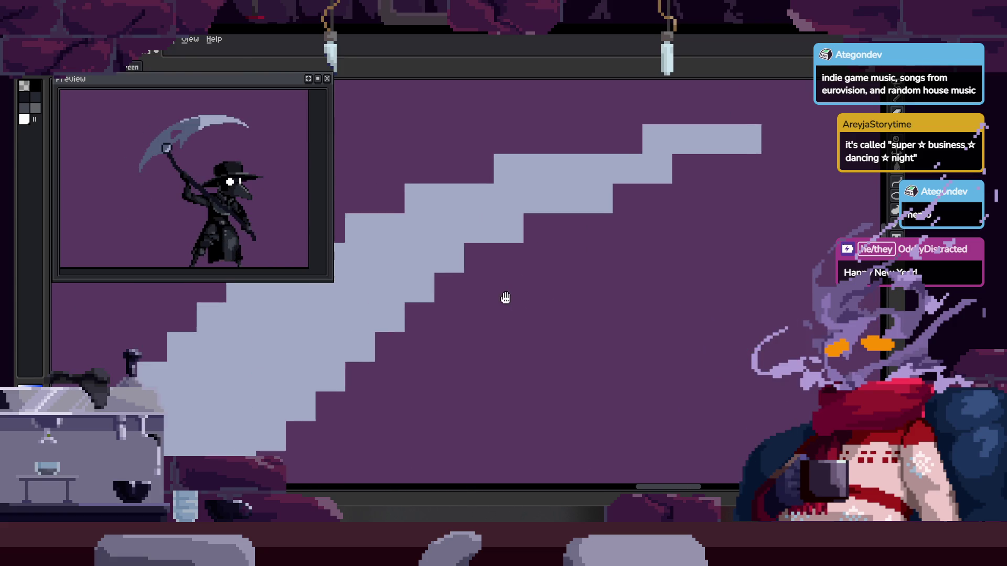
pyautogui.scroll(-2, 571, 268)
pyautogui.scroll(-3, 551, 281)
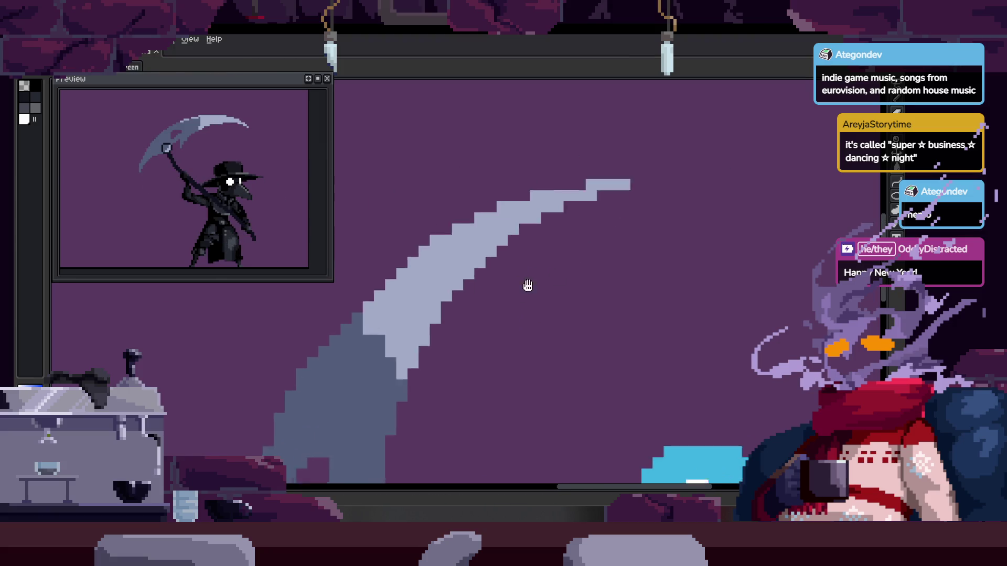
pyautogui.scroll(4, 461, 270)
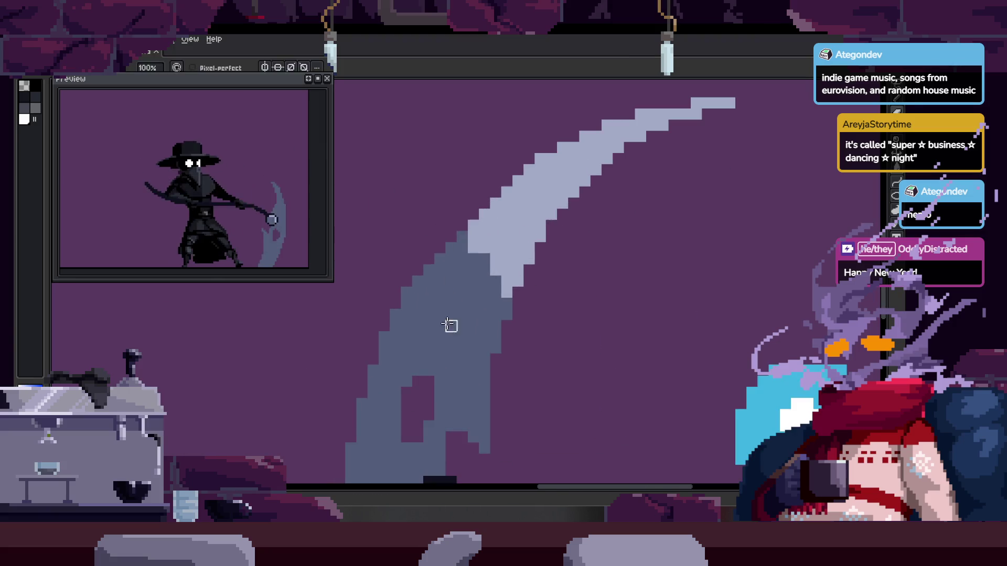
pyautogui.scroll(-1, 450, 315)
pyautogui.scroll(1, 488, 255)
pyautogui.scroll(-3, 479, 333)
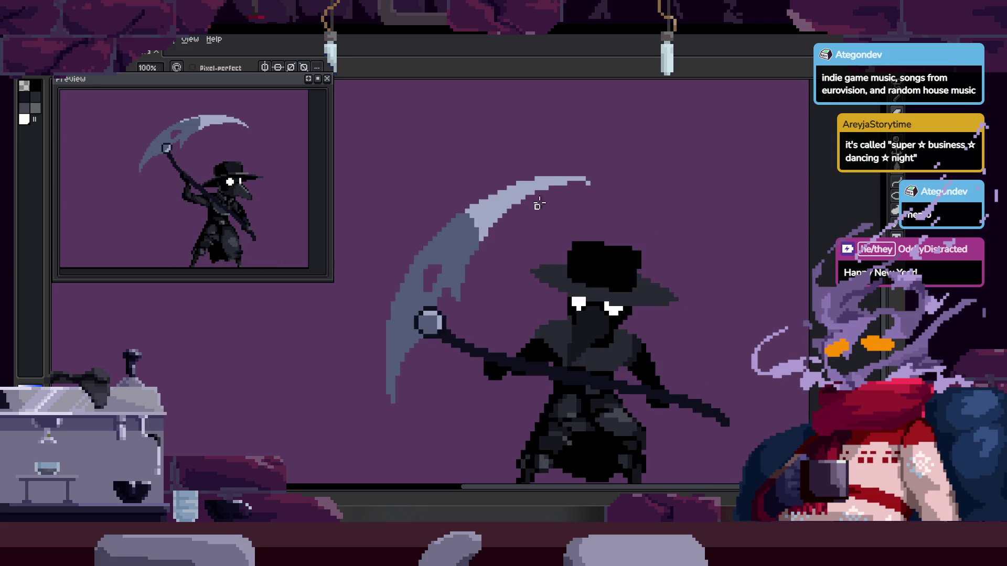
pyautogui.scroll(2, 607, 162)
pyautogui.scroll(-2, 602, 214)
pyautogui.scroll(4, 583, 200)
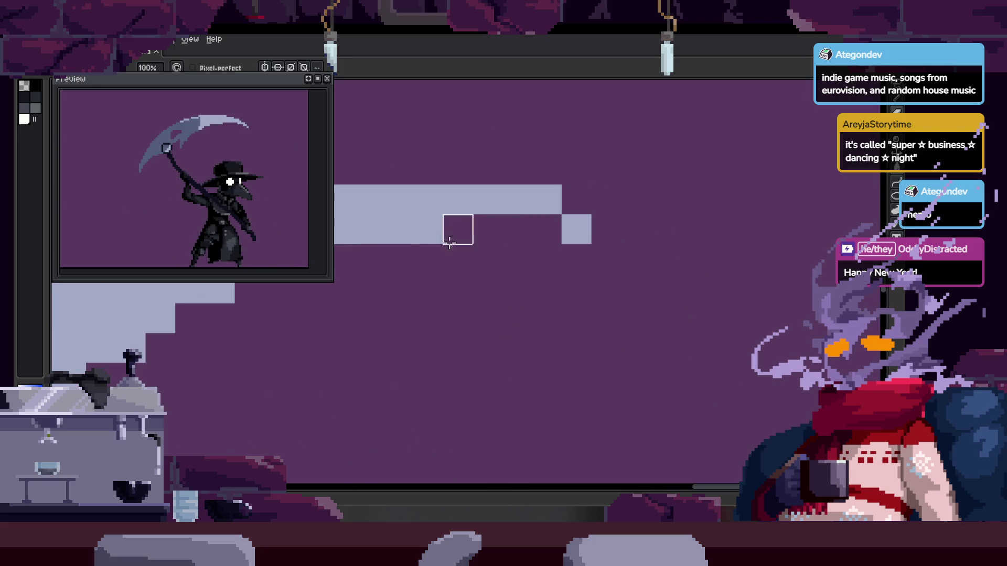
pyautogui.scroll(-2, 608, 234)
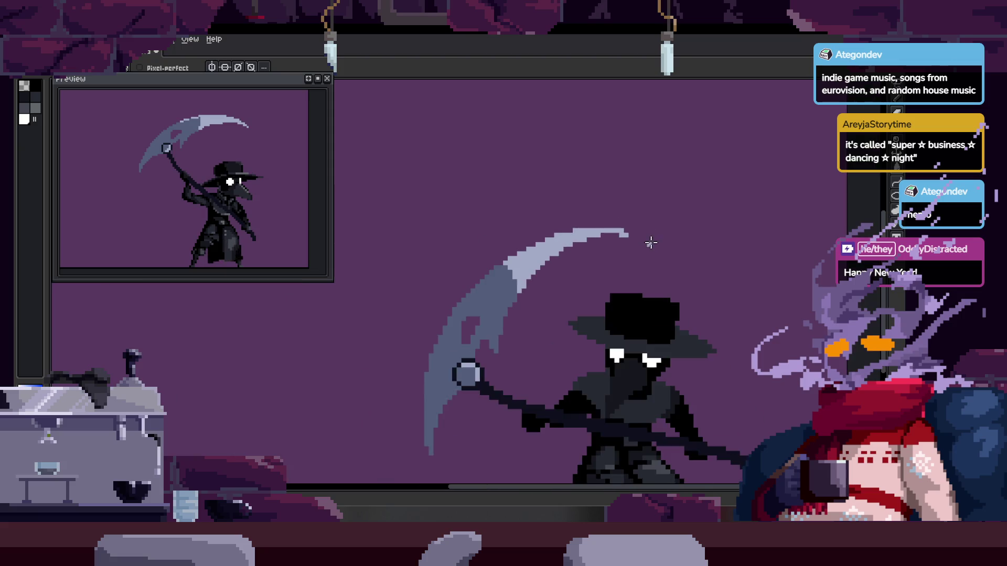
pyautogui.scroll(3, 582, 200)
pyautogui.scroll(-4, 575, 182)
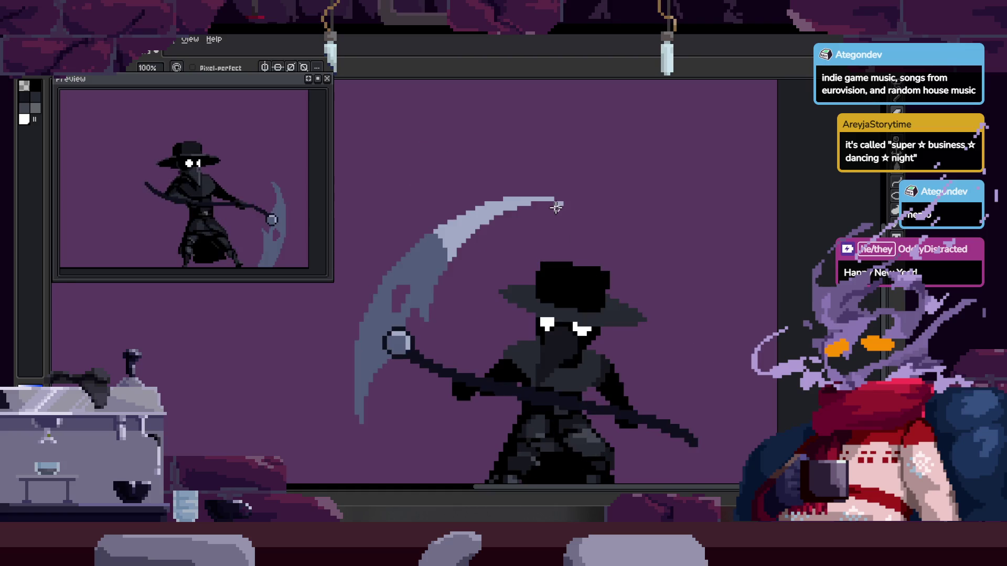
pyautogui.scroll(5, 564, 223)
pyautogui.scroll(-3, 544, 271)
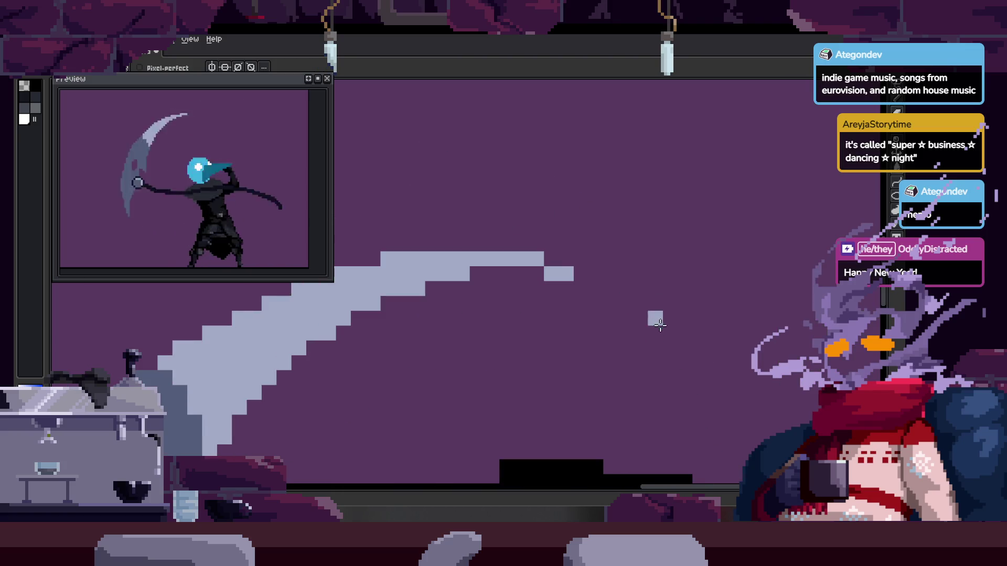
pyautogui.scroll(2, 624, 270)
pyautogui.scroll(2, 491, 256)
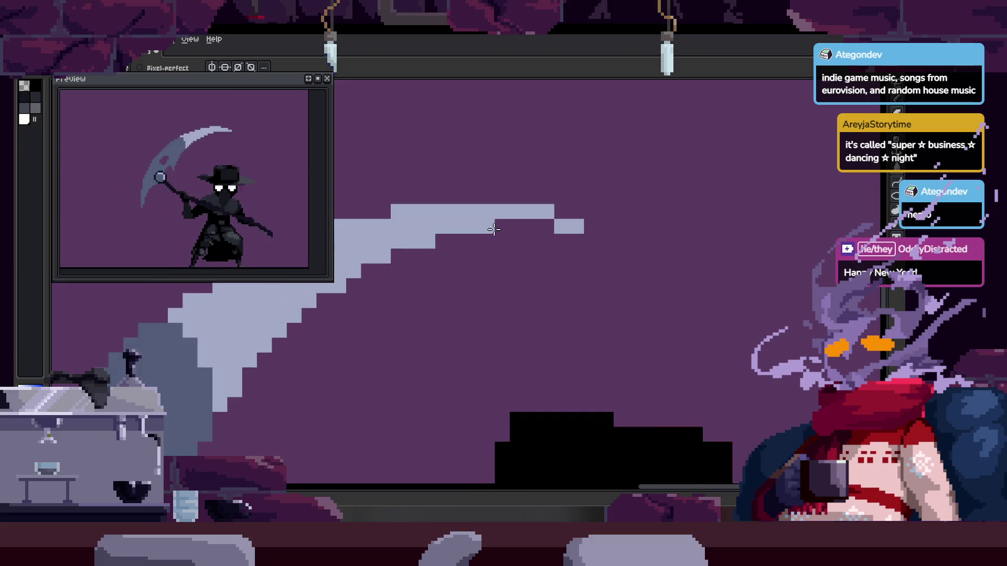
pyautogui.scroll(-3, 488, 252)
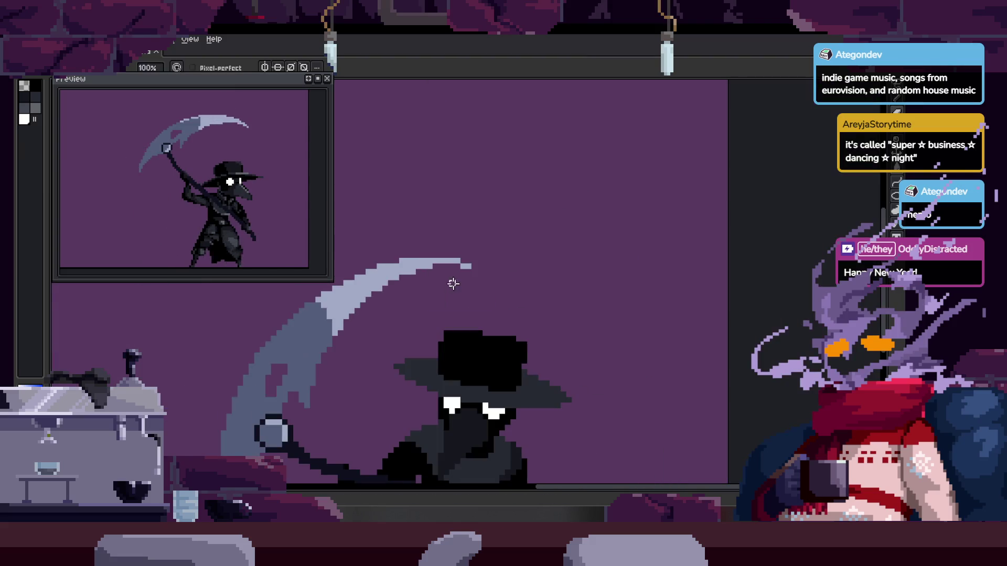
pyautogui.scroll(-3, 504, 248)
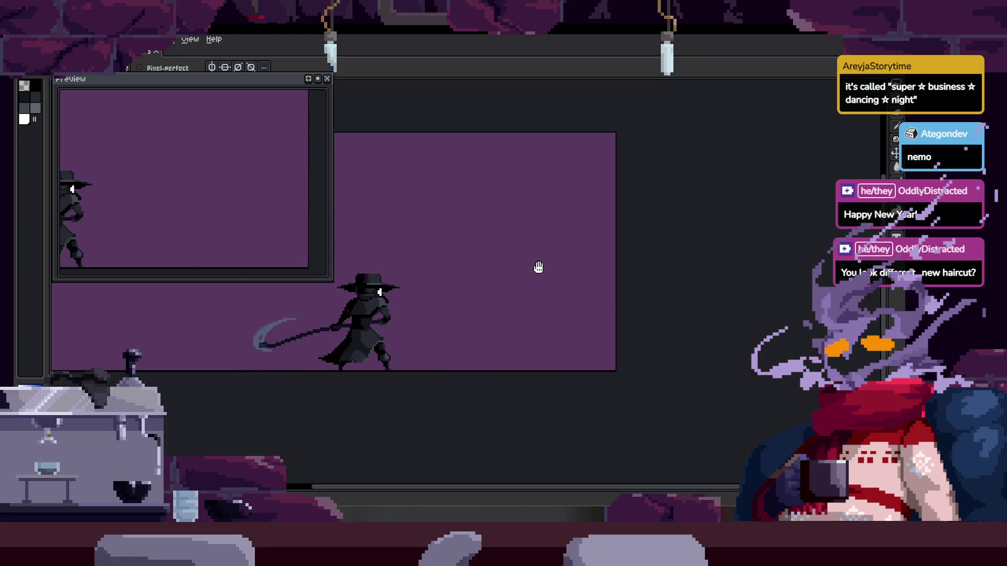
# Zoom in and out on the playing scythe attack, briefly showing then hiding the timeline
pyautogui.scroll(1, 532, 259)
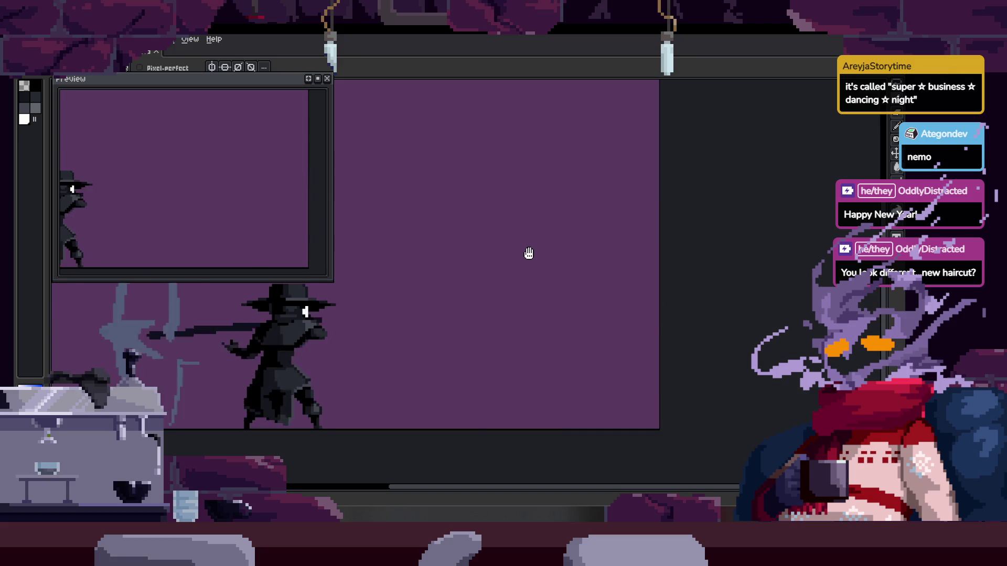
pyautogui.scroll(2, 529, 253)
pyautogui.scroll(-1, 529, 253)
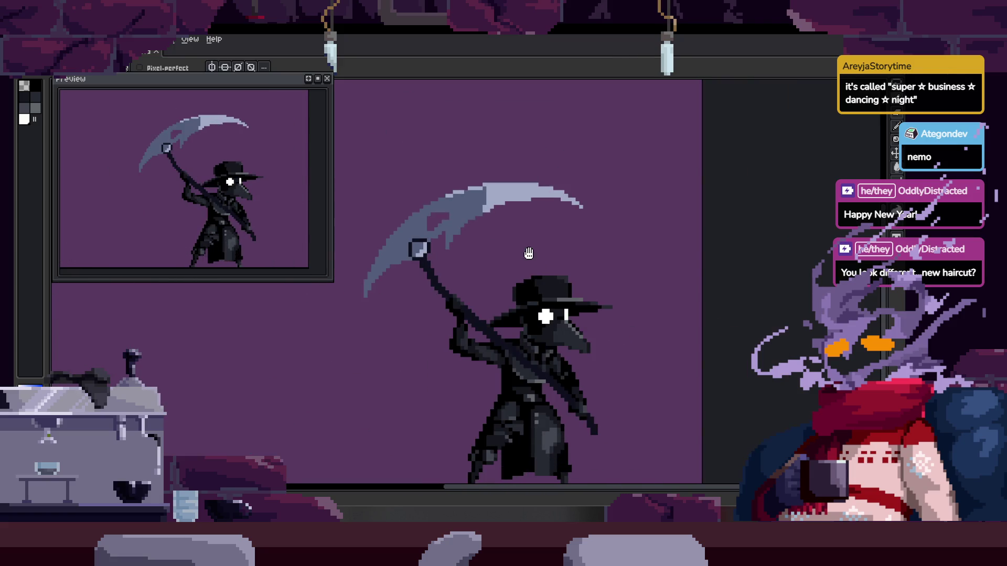
pyautogui.scroll(-1, 519, 277)
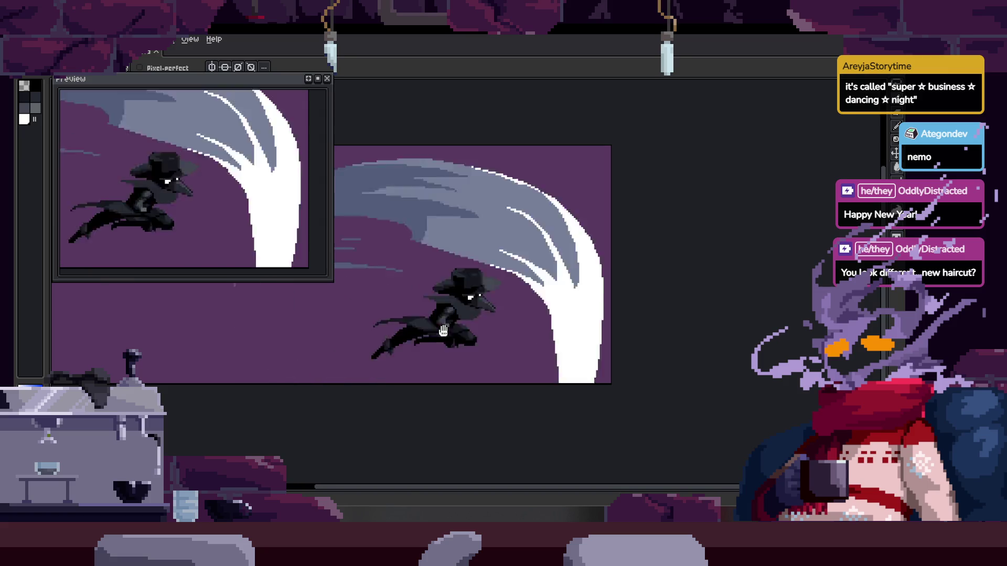
pyautogui.scroll(1, 443, 330)
pyautogui.scroll(-1, 468, 307)
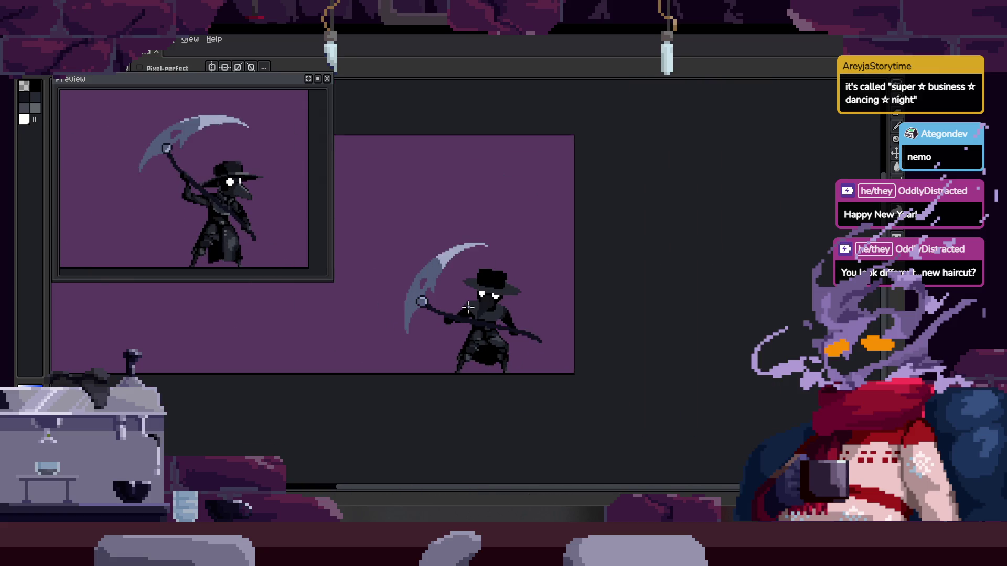
pyautogui.scroll(2, 469, 306)
pyautogui.press('Tab')
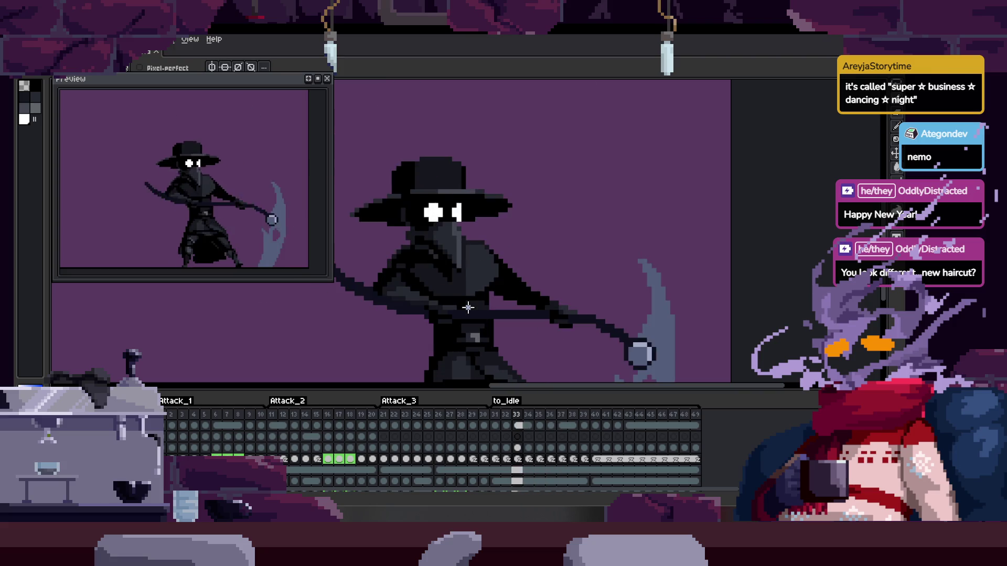
pyautogui.press('Tab')
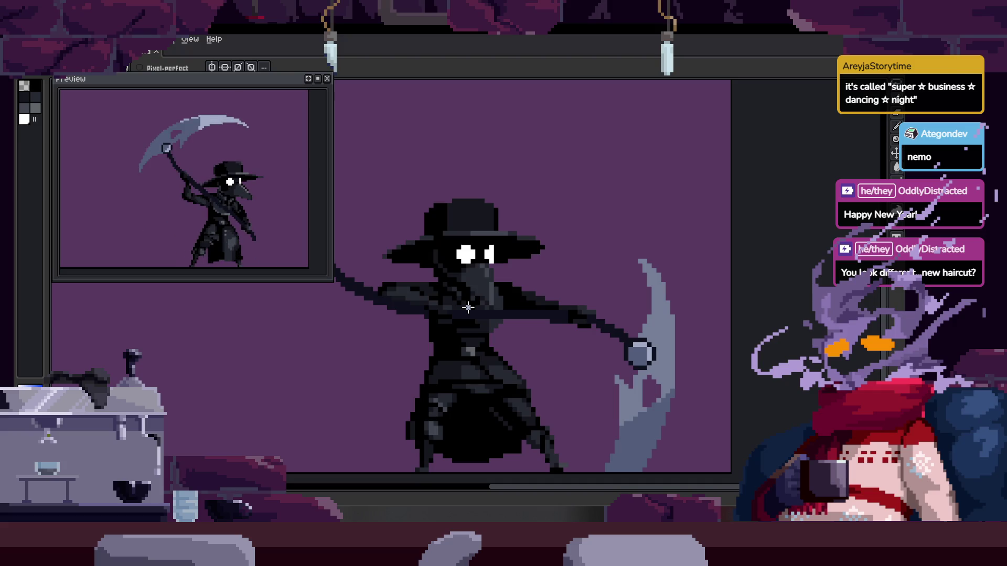
pyautogui.scroll(1, 468, 308)
pyautogui.scroll(-2, 469, 287)
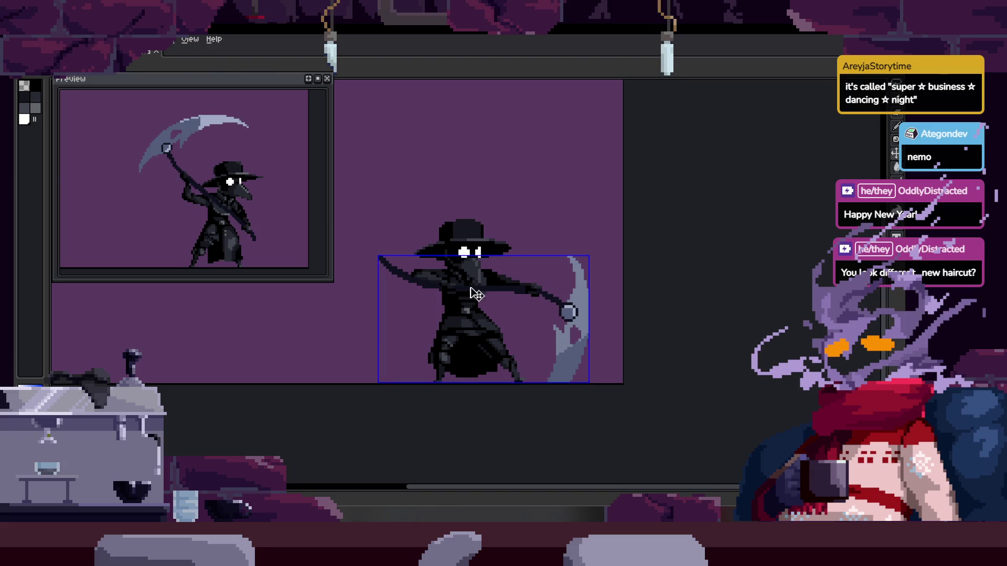
# Show the timeline, play through Attack_3 to frame 31, then hide it and zoom onto the blade
pyautogui.press('b')
pyautogui.press('Tab')
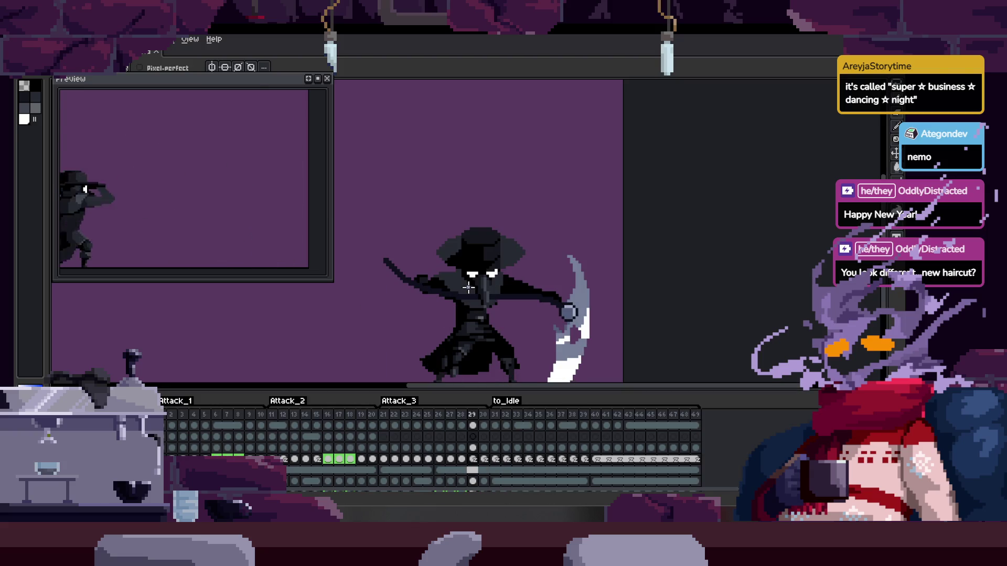
pyautogui.press('Return')
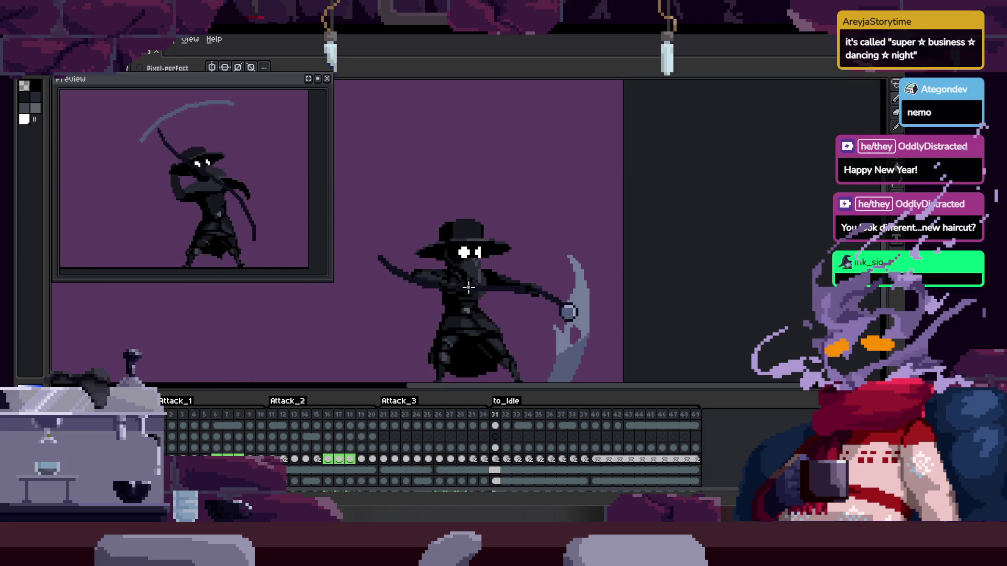
pyautogui.scroll(-2, 525, 272)
pyautogui.scroll(3, 534, 265)
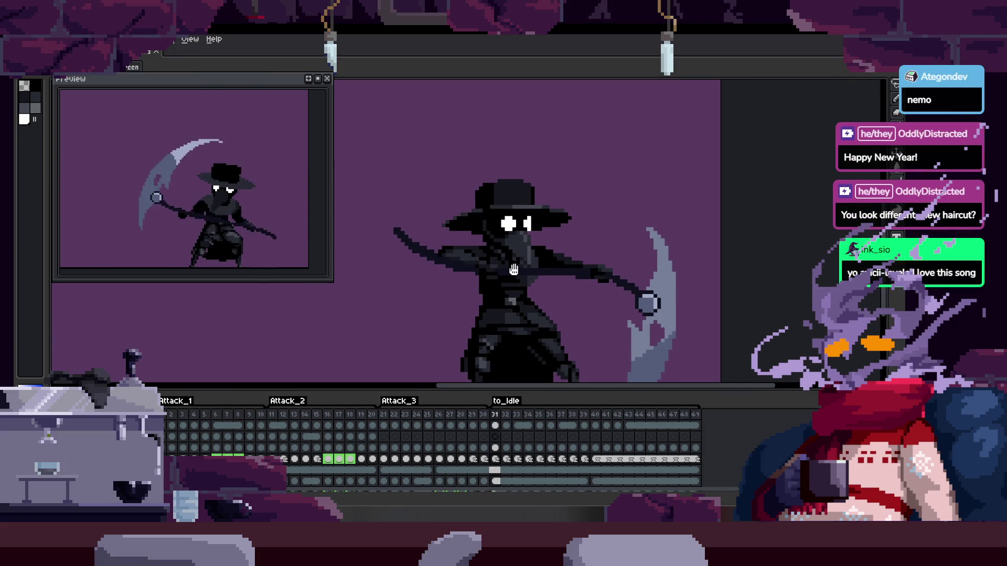
pyautogui.scroll(2, 491, 268)
pyautogui.scroll(-2, 492, 267)
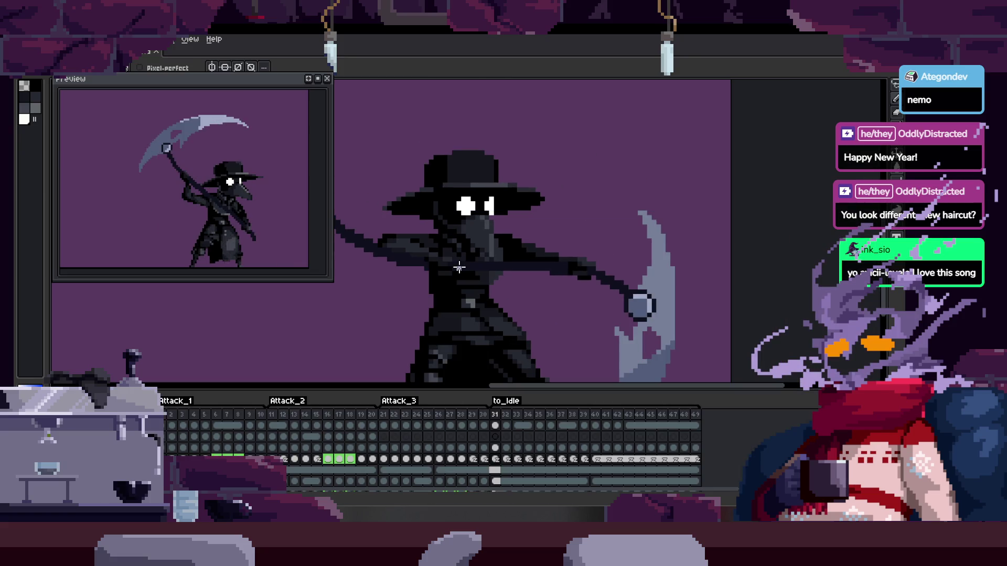
pyautogui.press('Tab')
pyautogui.scroll(5, 652, 239)
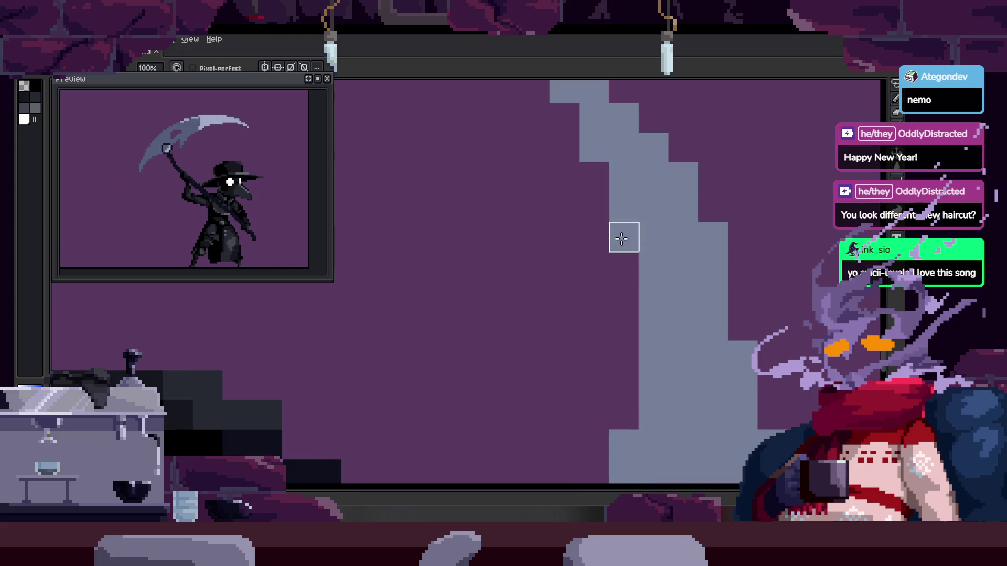
# Zoom in and out to check the finished plague doctor attack sprite
pyautogui.scroll(-3, 568, 196)
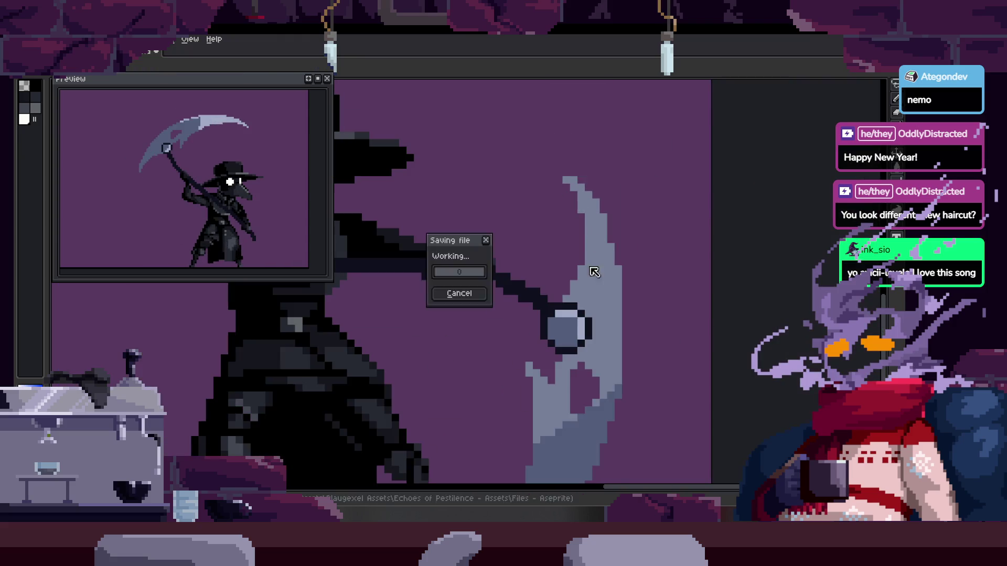
pyautogui.scroll(2, 547, 260)
pyautogui.scroll(-2, 564, 285)
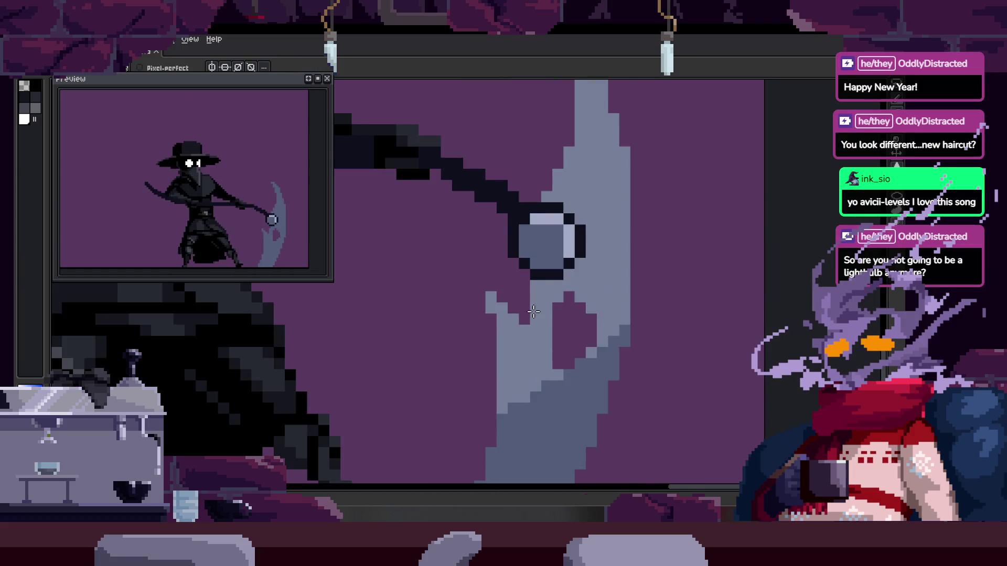
pyautogui.scroll(-1, 533, 312)
pyautogui.scroll(3, 537, 291)
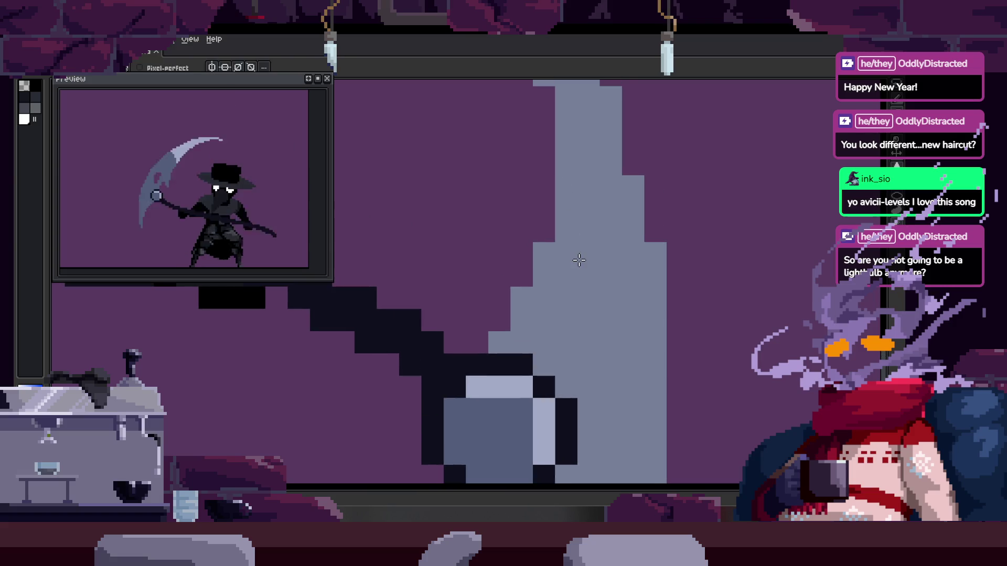
pyautogui.scroll(-1, 534, 270)
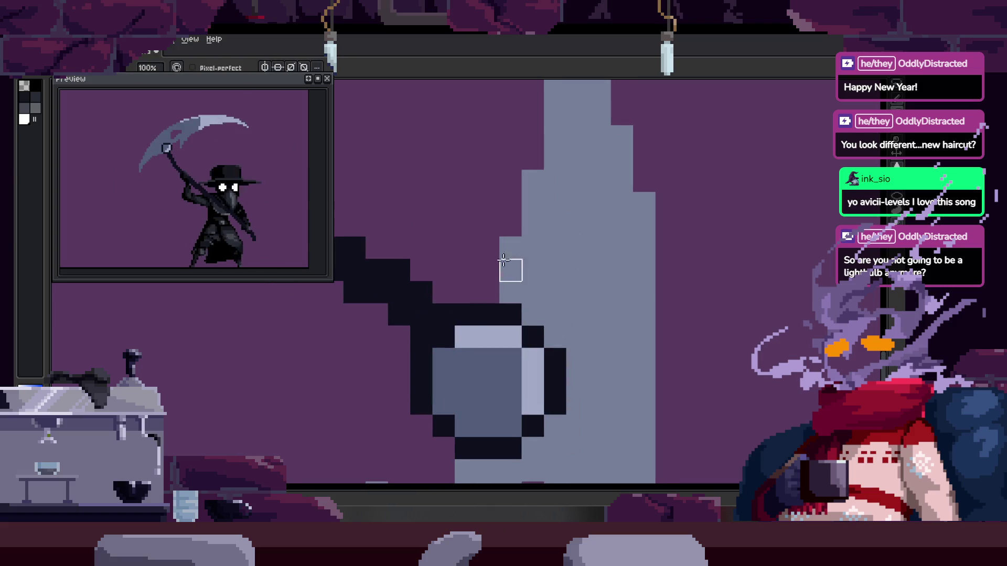
pyautogui.scroll(1, 546, 219)
pyautogui.scroll(-2, 545, 219)
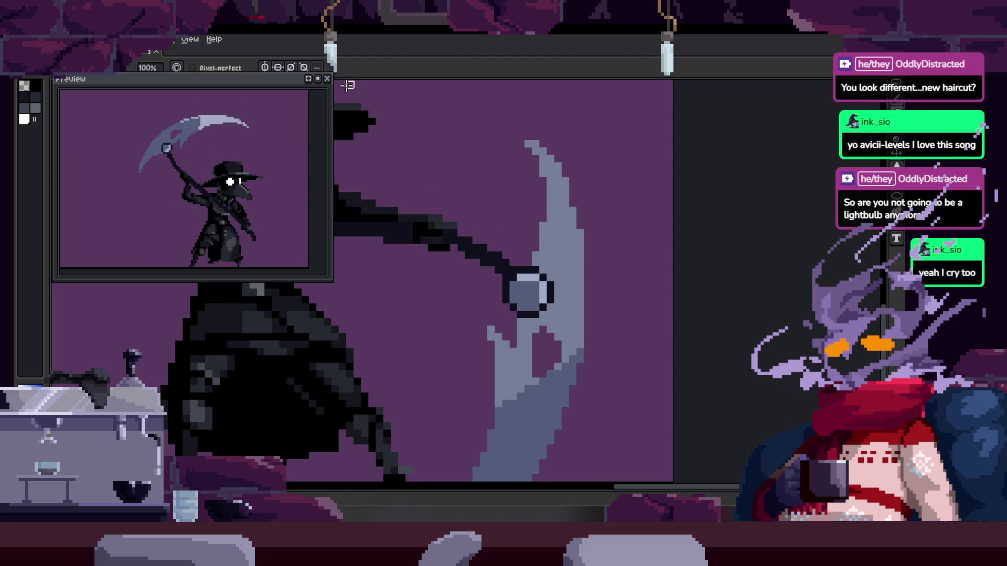
# Close the Preview window and then close the plague doctor sprite with Ctrl+W
pyautogui.click(327, 79)
pyautogui.scroll(-2, 412, 248)
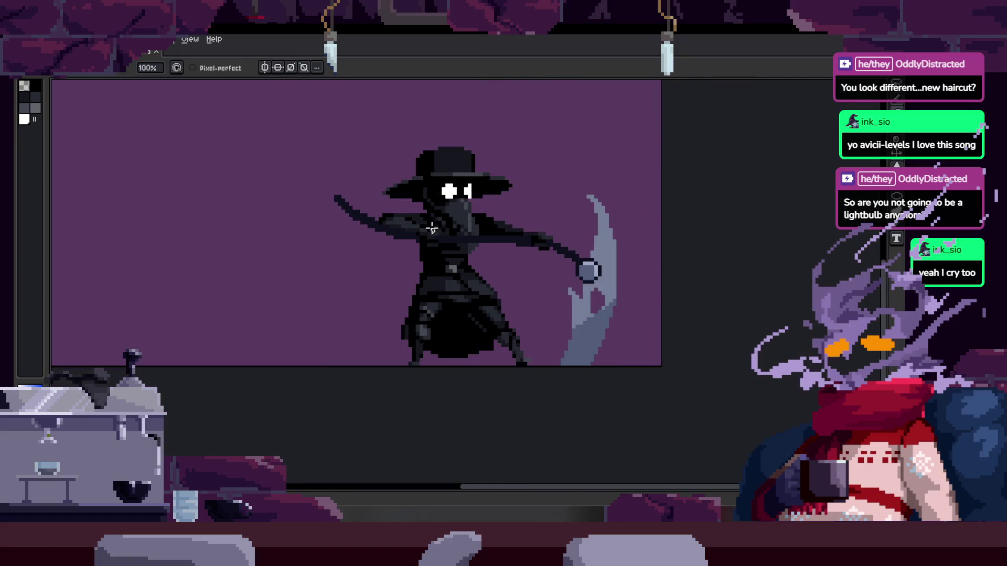
pyautogui.scroll(1, 412, 248)
pyautogui.moveTo(411, 248); pyautogui.dragTo(414, 249)
pyautogui.hotkey('ctrl', 'w')
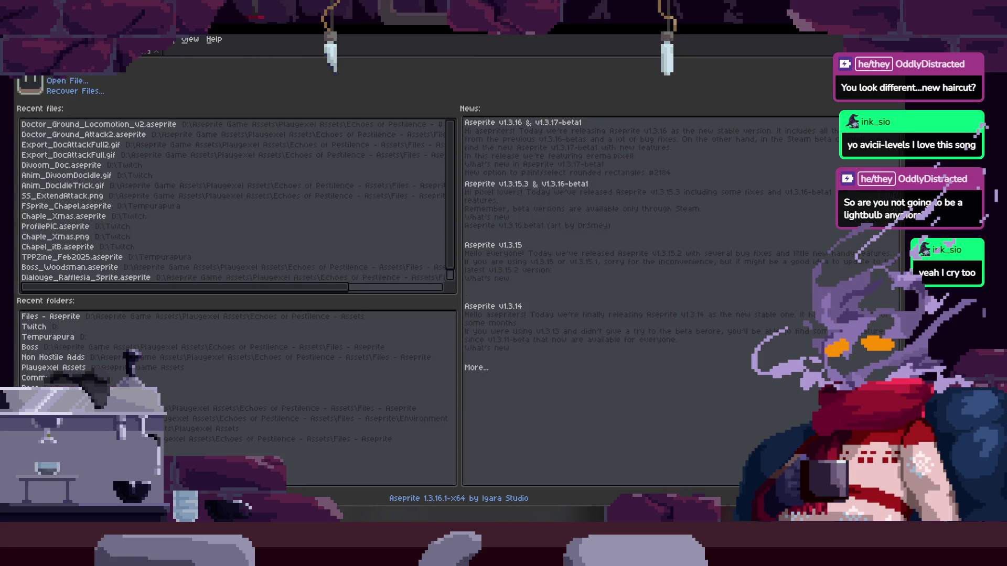
# In the Open dialog, browse the Work and Games drive's Tempurapura and Twitch folders
pyautogui.click(72, 82)
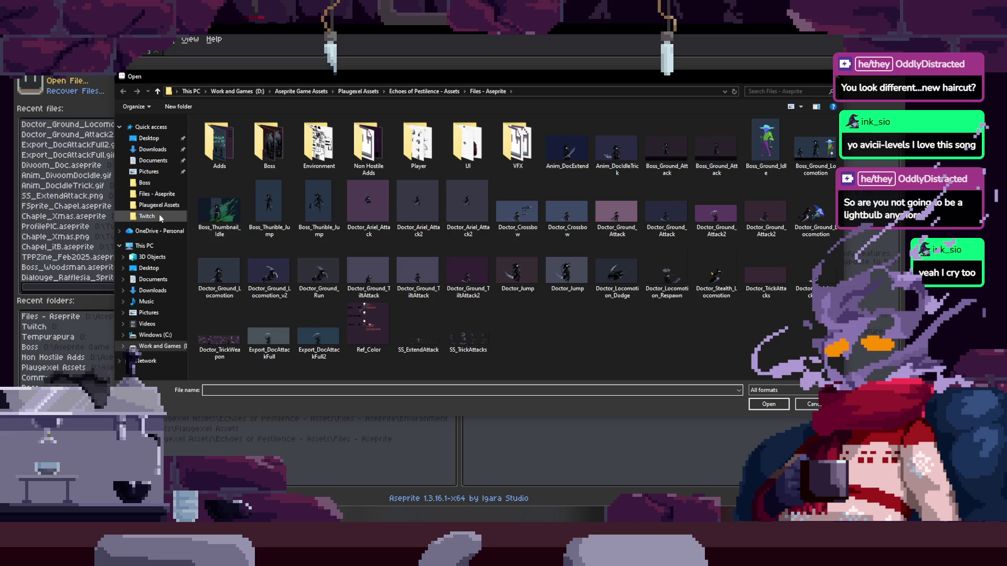
pyautogui.click(147, 216)
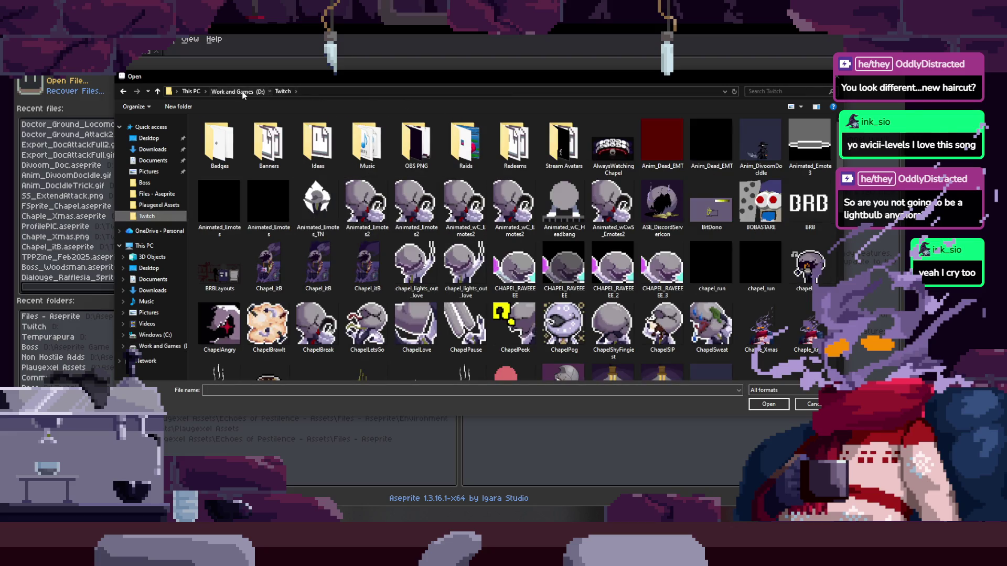
pyautogui.click(242, 93)
pyautogui.doubleClick(251, 180)
pyautogui.scroll(-3, 518, 255)
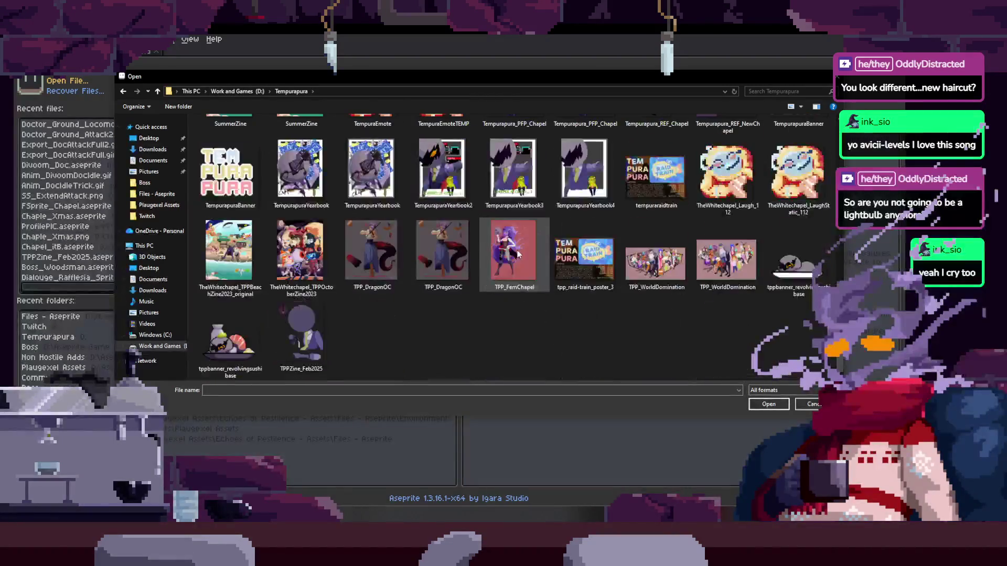
pyautogui.scroll(2, 554, 274)
pyautogui.scroll(6, 636, 309)
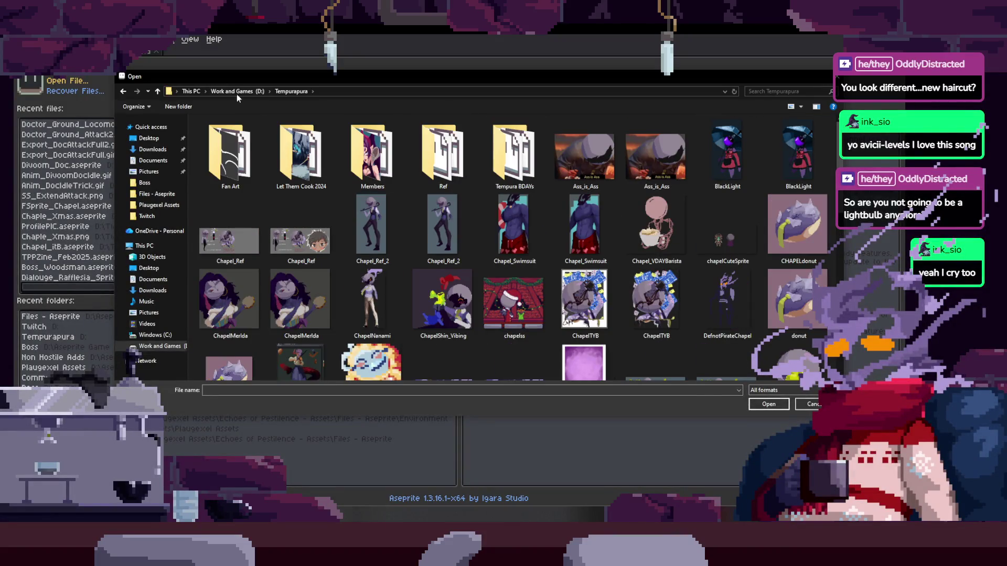
pyautogui.click(236, 91)
pyautogui.doubleClick(240, 193)
pyautogui.scroll(-10, 427, 243)
pyautogui.scroll(8, 549, 237)
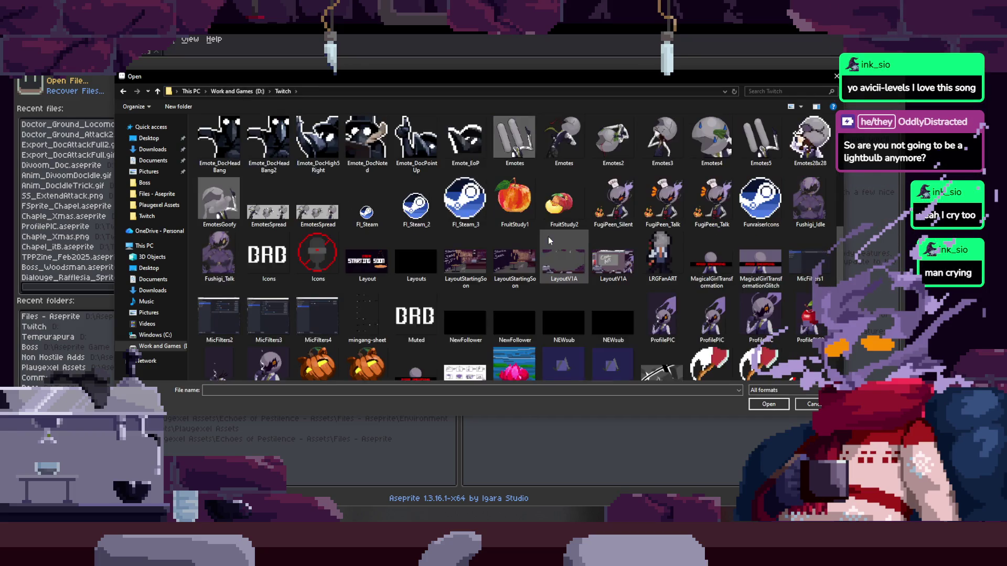
pyautogui.scroll(-5, 548, 237)
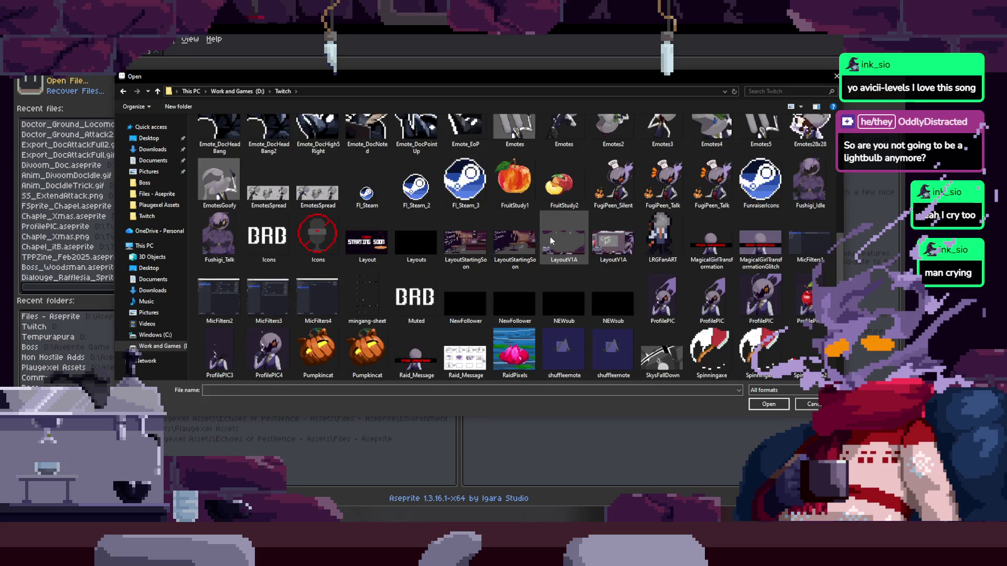
pyautogui.scroll(-3, 603, 242)
pyautogui.scroll(10, 603, 242)
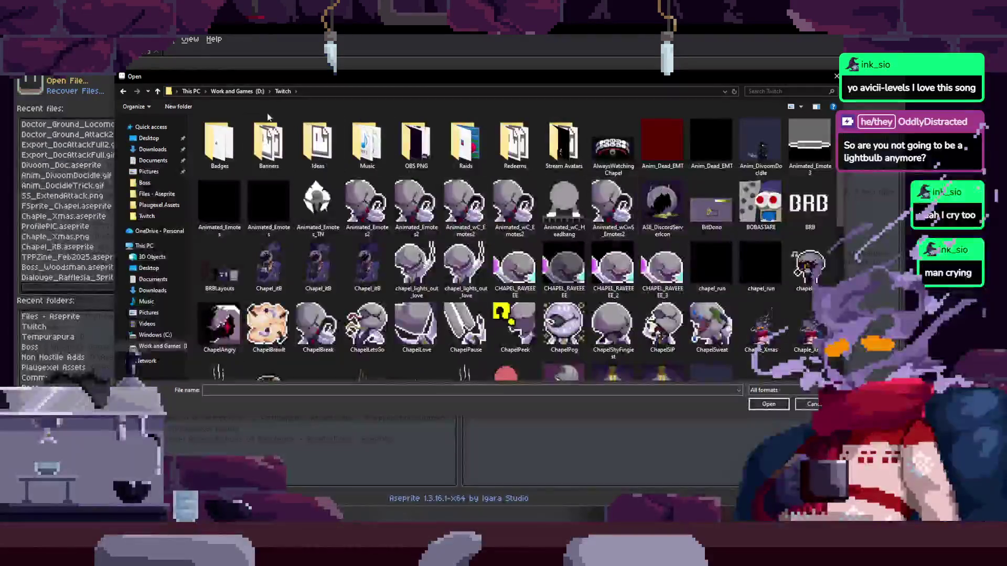
# Return to the Tempurapura folder and open the FSprite_Chapel file
pyautogui.click(238, 92)
pyautogui.doubleClick(250, 183)
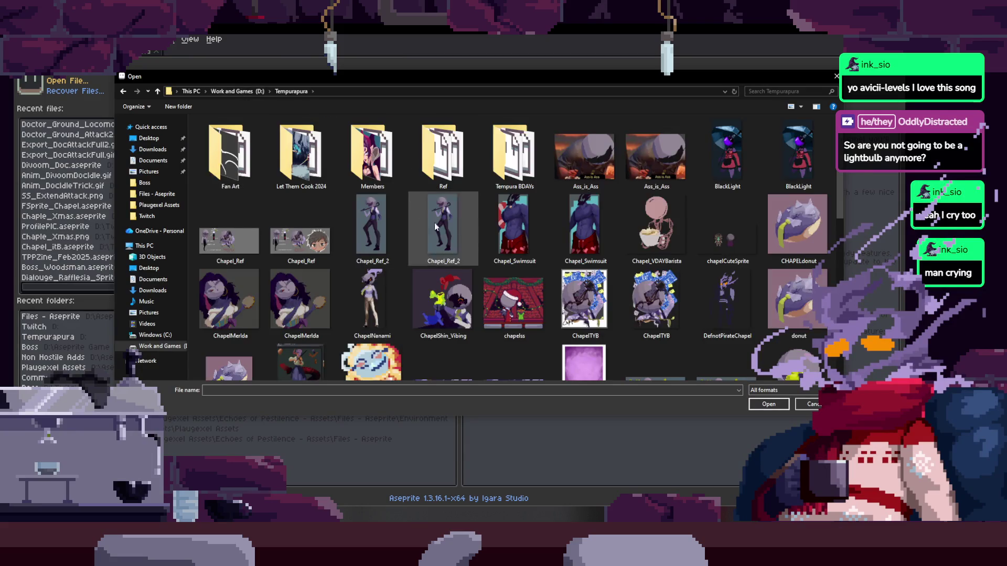
pyautogui.scroll(-3, 483, 231)
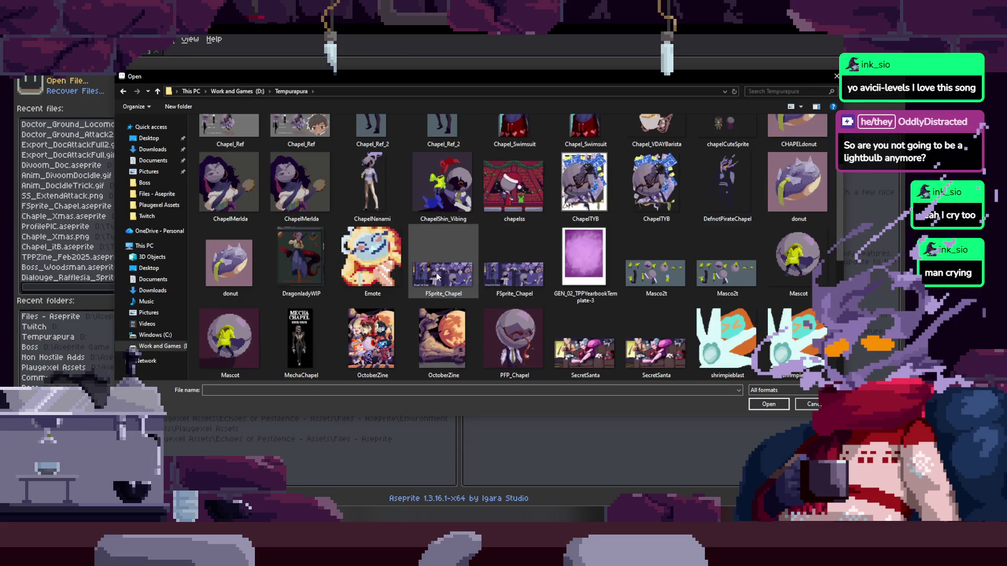
pyautogui.doubleClick(437, 272)
pyautogui.scroll(-2, 428, 279)
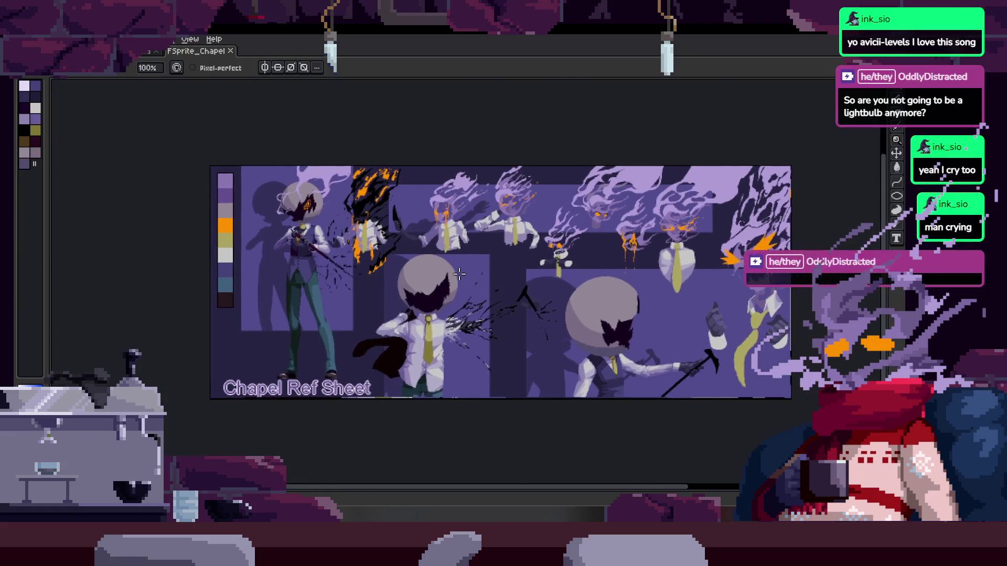
# Pan and zoom across the Chapel ref sheet to view the ghostly figures and the palette
pyautogui.scroll(2, 492, 299)
pyautogui.moveTo(494, 300); pyautogui.dragTo(534, 329)
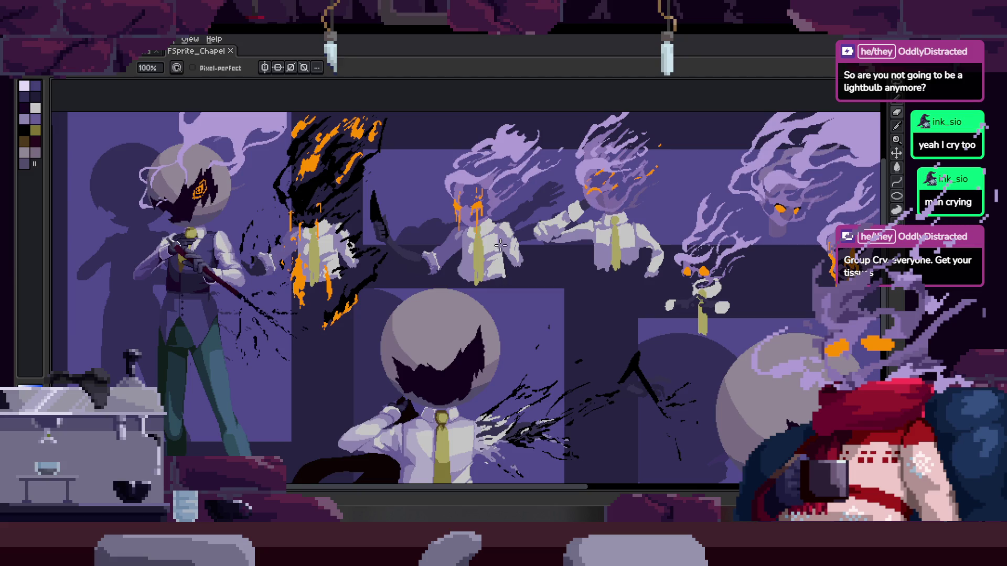
pyautogui.scroll(2, 493, 252)
pyautogui.moveTo(447, 294)
pyautogui.mouseDown()
pyautogui.moveTo(437, 287)
pyautogui.moveTo(450, 345)
pyautogui.mouseUp()
pyautogui.hscroll(5, 438, 287)
pyautogui.scroll(-3, 733, 321)
pyautogui.scroll(2, 442, 337)
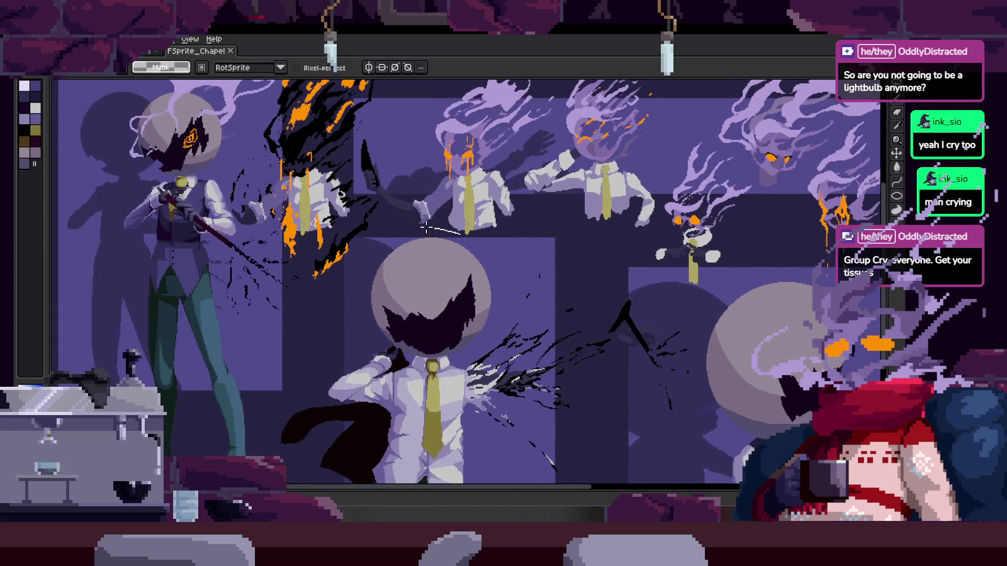
pyautogui.scroll(-2, 348, 292)
pyautogui.moveTo(542, 254); pyautogui.dragTo(583, 288)
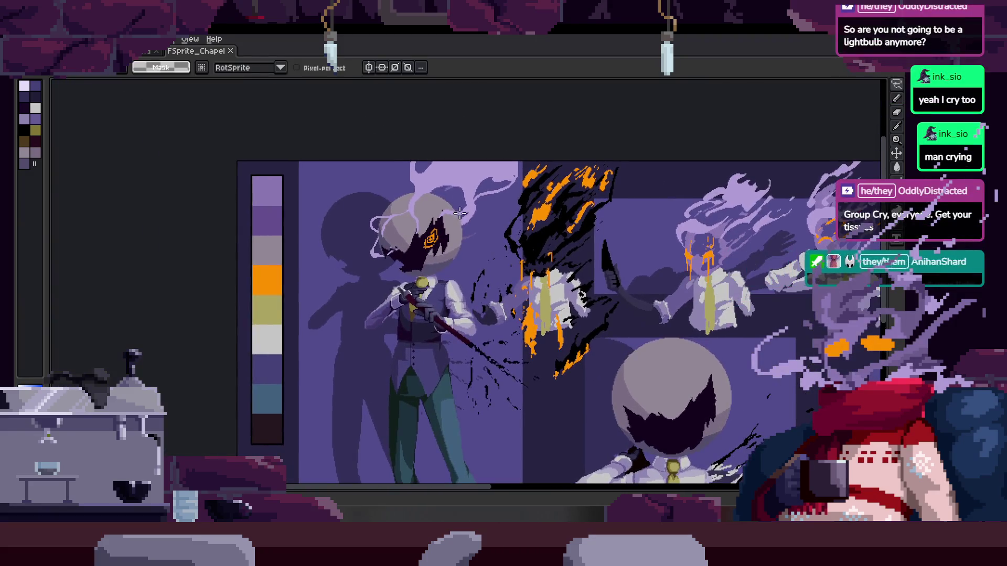
pyautogui.scroll(3, 583, 287)
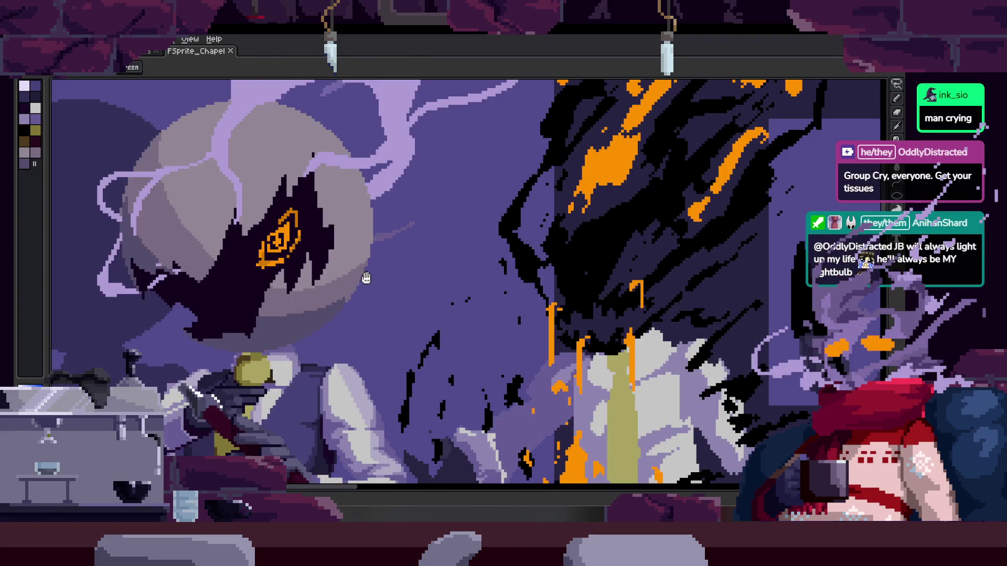
pyautogui.scroll(-1, 583, 288)
# Bring the dark flaming figure, then an orange-eyed figure's head, into close view
pyautogui.moveTo(624, 273); pyautogui.dragTo(427, 268)
pyautogui.scroll(-4, 426, 267)
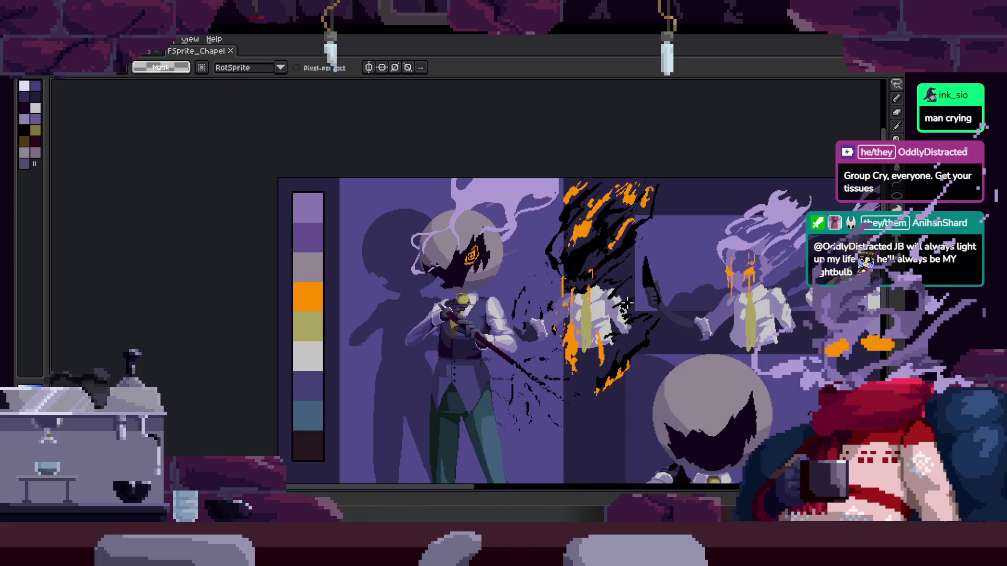
pyautogui.moveTo(656, 312)
pyautogui.mouseDown()
pyautogui.moveTo(556, 297)
pyautogui.moveTo(433, 203)
pyautogui.mouseUp()
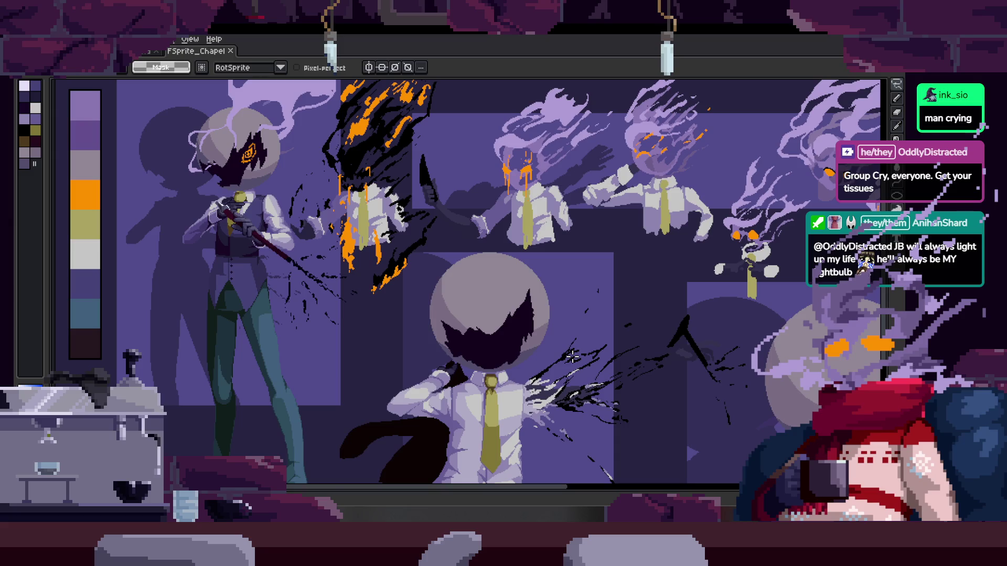
pyautogui.scroll(2, 572, 356)
pyautogui.moveTo(580, 218)
pyautogui.mouseDown()
pyautogui.moveTo(393, 321)
pyautogui.moveTo(431, 307)
pyautogui.mouseUp()
pyautogui.scroll(1, 393, 322)
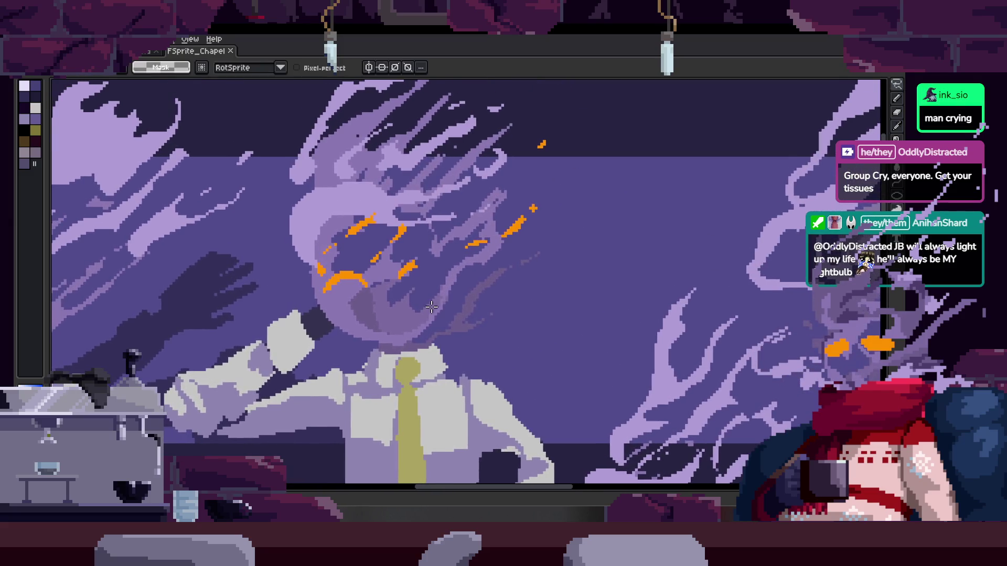
# Lasso-select the orange-eyed figure's smoky head, then pan to other parts of the scene
pyautogui.moveTo(238, 231); pyautogui.dragTo(519, 218)
pyautogui.scroll(-3, 494, 236)
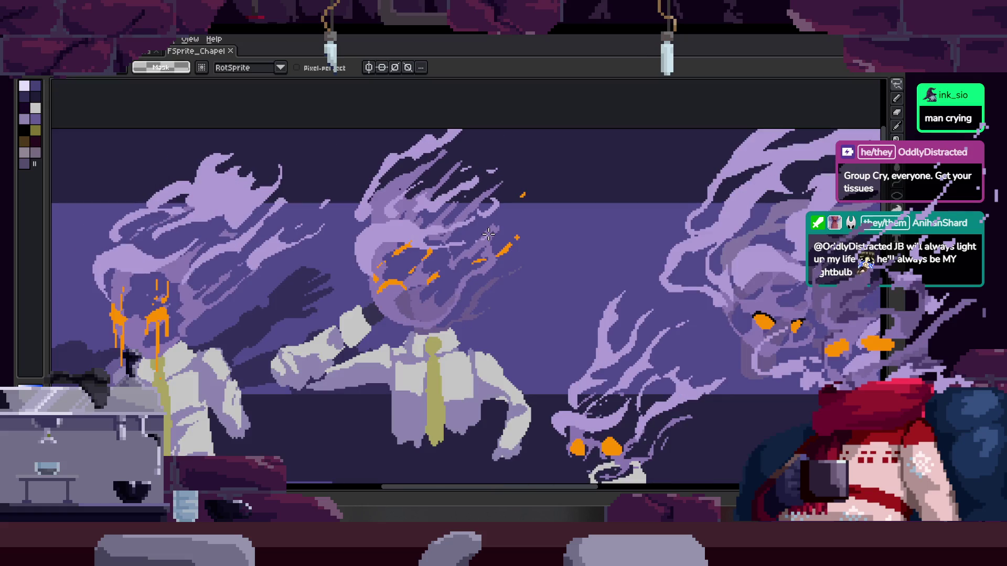
pyautogui.moveTo(574, 289)
pyautogui.mouseDown()
pyautogui.moveTo(625, 330)
pyautogui.moveTo(404, 266)
pyautogui.mouseUp()
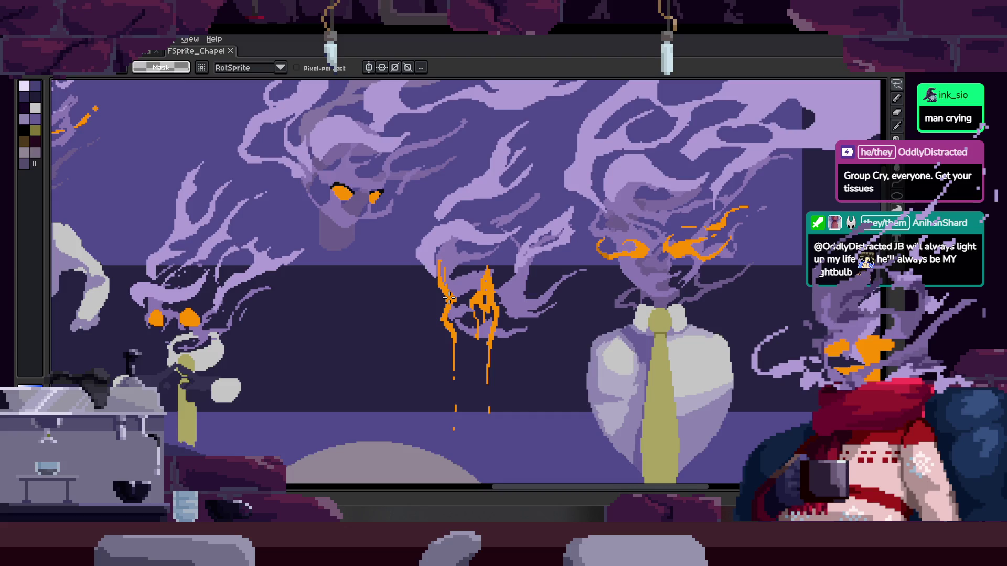
pyautogui.scroll(-3, 308, 385)
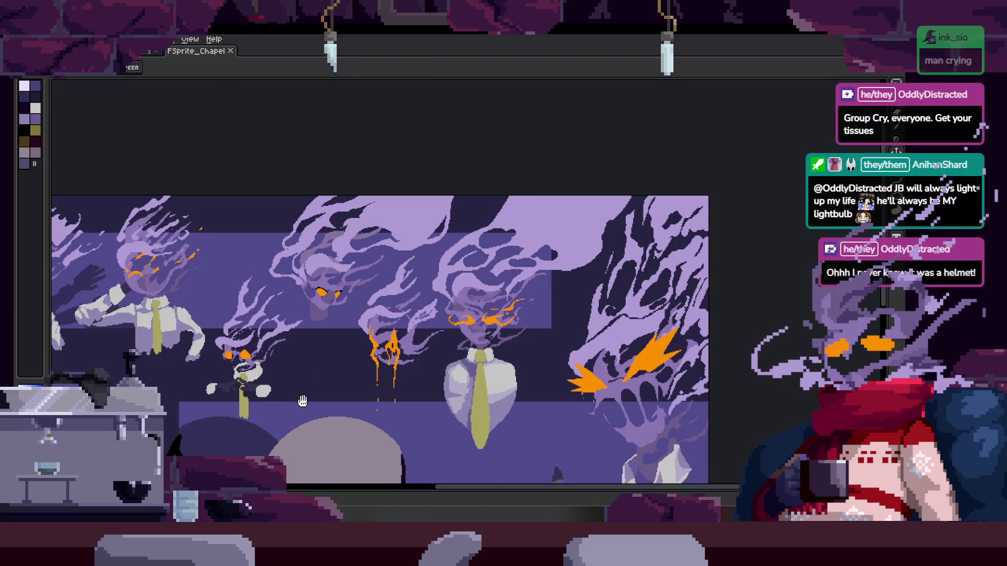
pyautogui.moveTo(299, 386); pyautogui.dragTo(386, 341)
pyautogui.hscroll(-5, 385, 341)
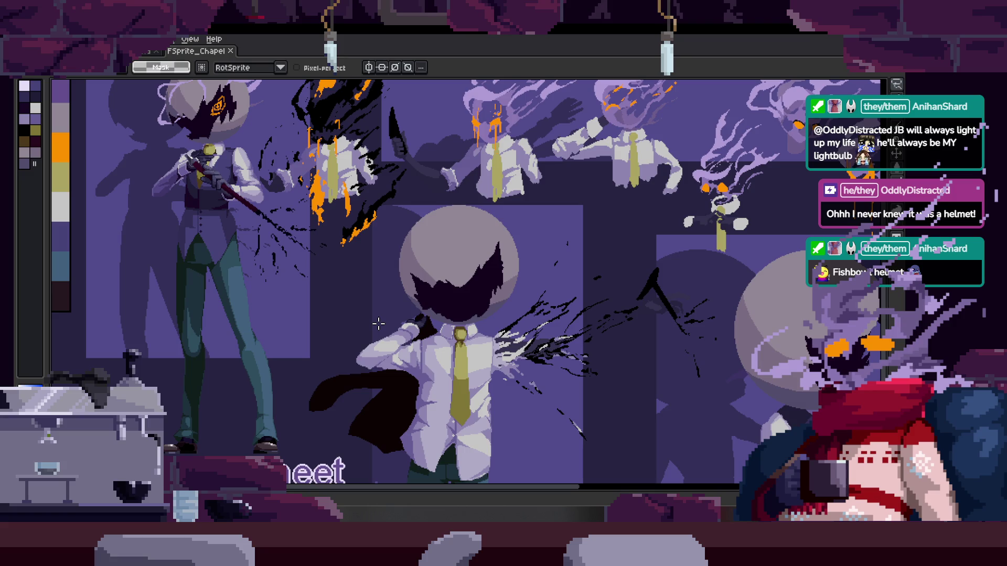
pyautogui.scroll(-1, 378, 324)
pyautogui.scroll(1, 413, 319)
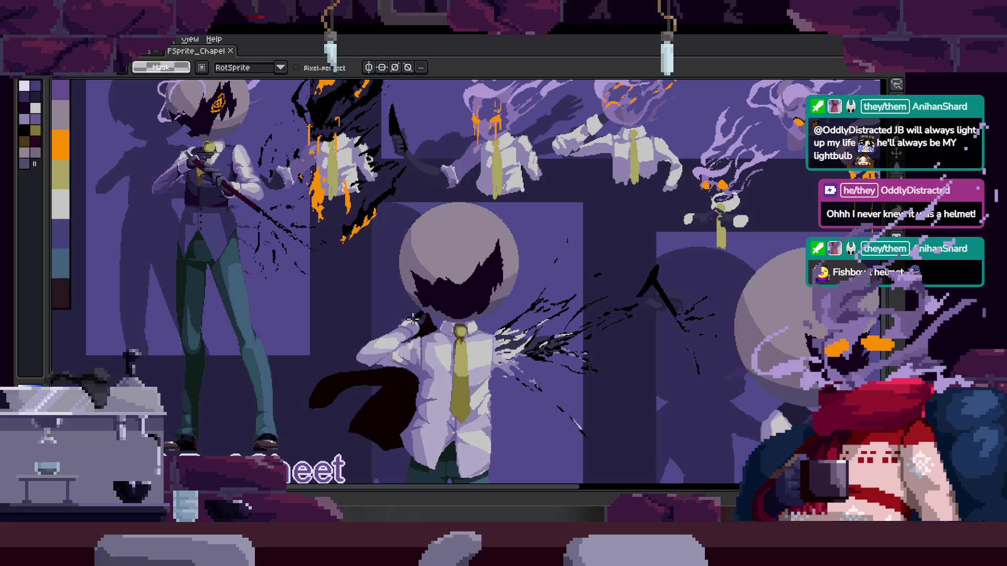
pyautogui.moveTo(535, 490)
pyautogui.mouseDown()
pyautogui.moveTo(720, 485)
pyautogui.moveTo(596, 479)
pyautogui.moveTo(714, 467)
pyautogui.moveTo(511, 461)
pyautogui.mouseUp()
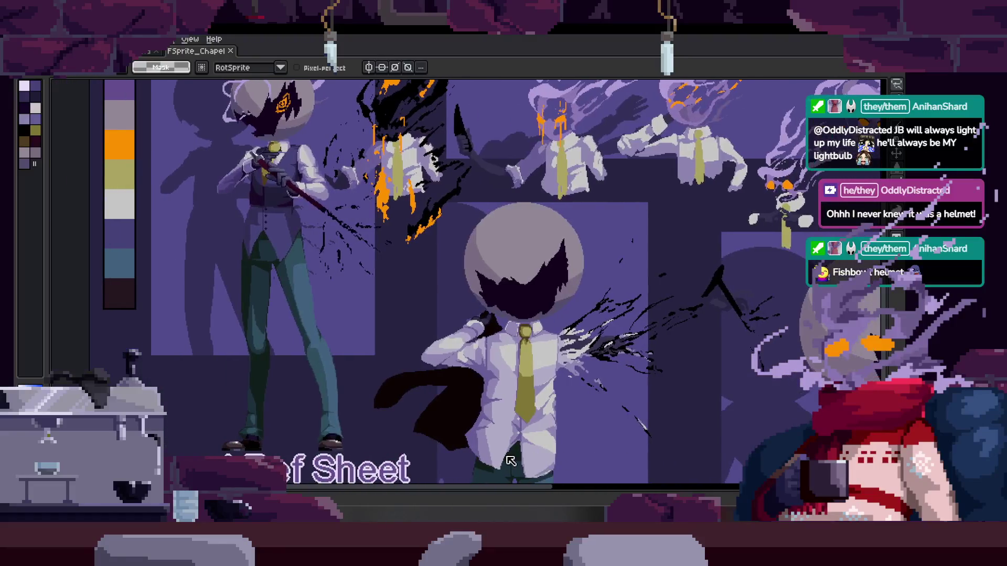
pyautogui.scroll(3, 511, 461)
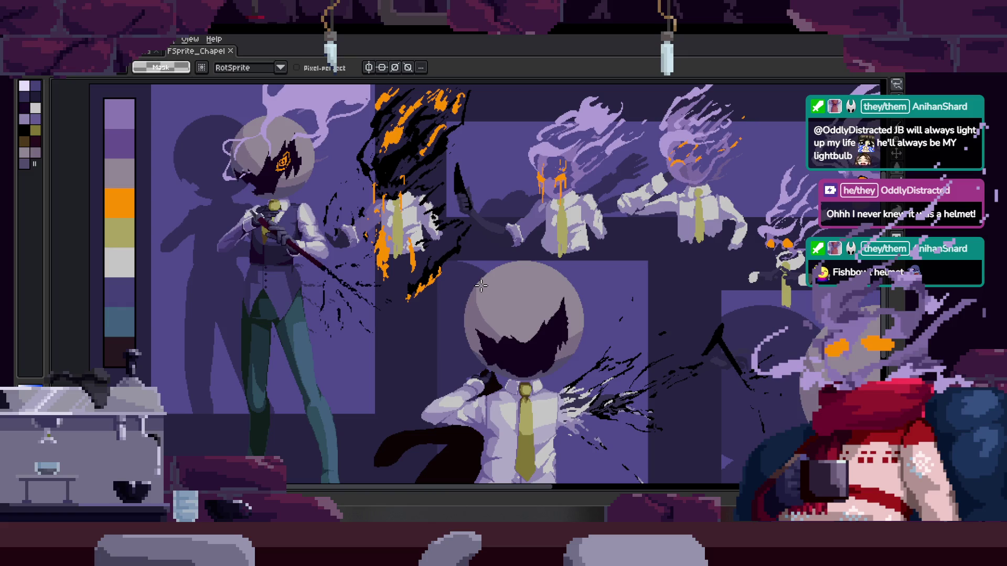
pyautogui.moveTo(459, 494); pyautogui.dragTo(623, 483)
pyautogui.scroll(3, 415, 243)
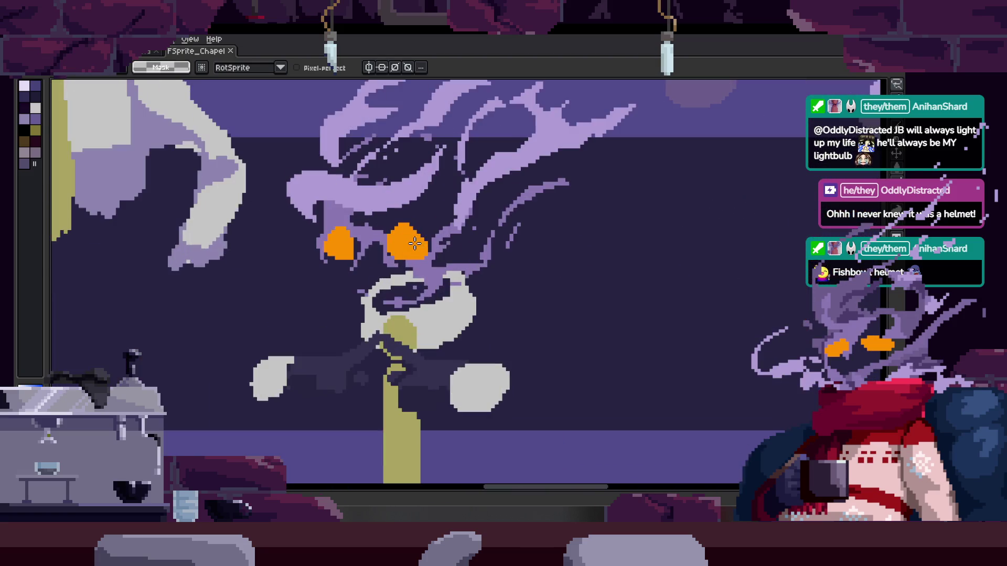
pyautogui.scroll(-3, 482, 441)
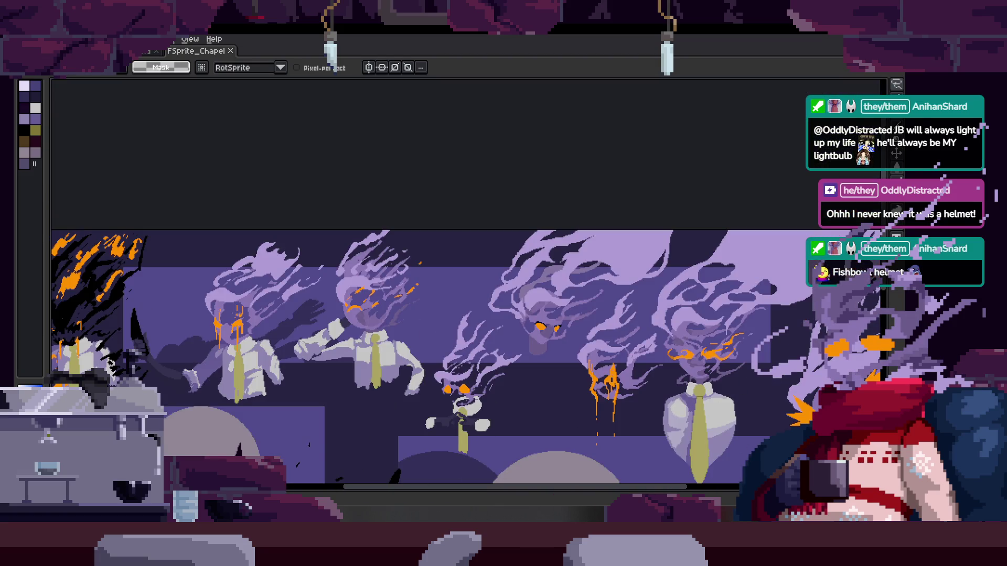
# Close the FSprite_Chapel tab to get back to the plague doctor sprite
pyautogui.click(235, 54)
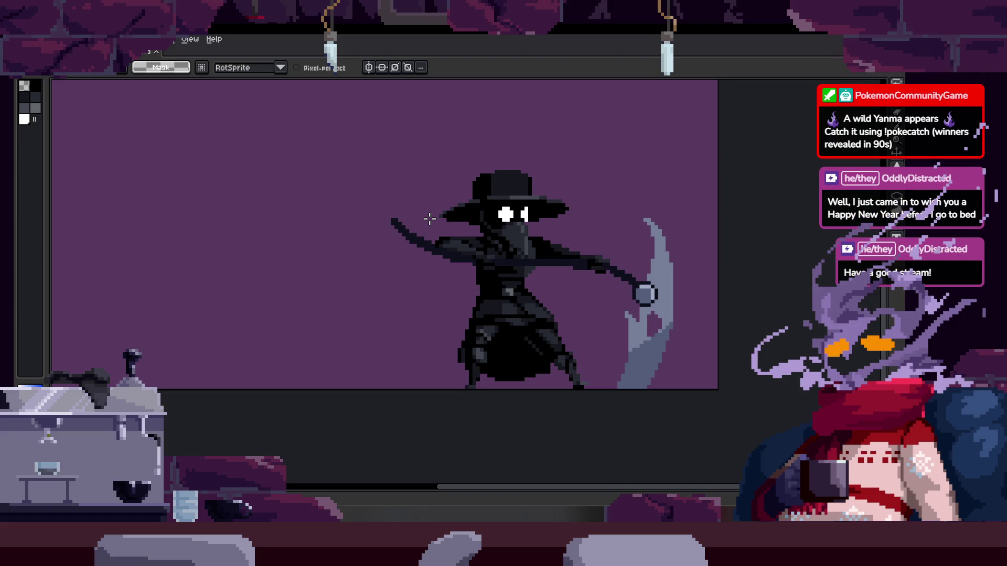
pyautogui.scroll(2, 430, 219)
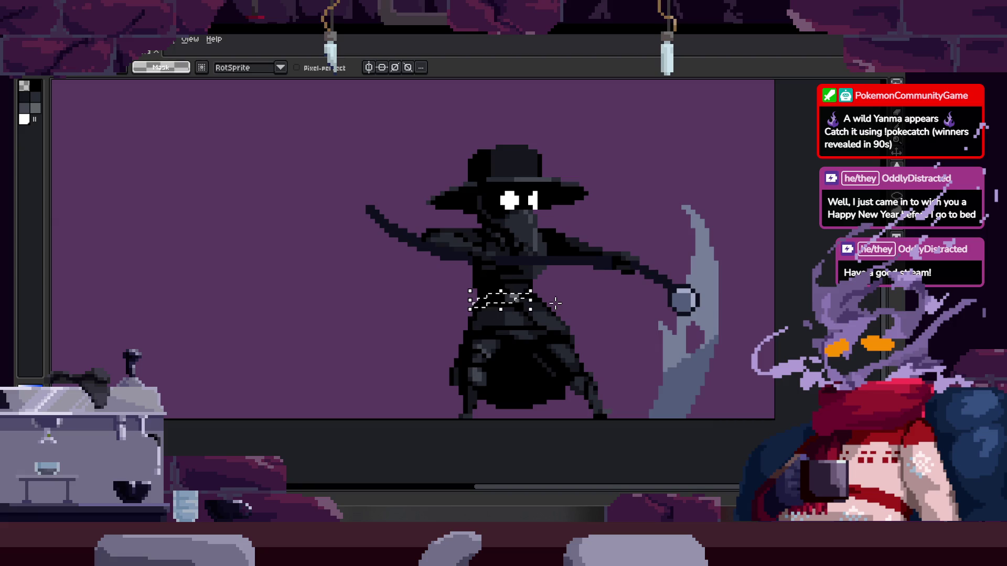
# Zoom in on the waist and commit the moved belt pixels
pyautogui.scroll(1, 443, 298)
pyautogui.scroll(2, 443, 298)
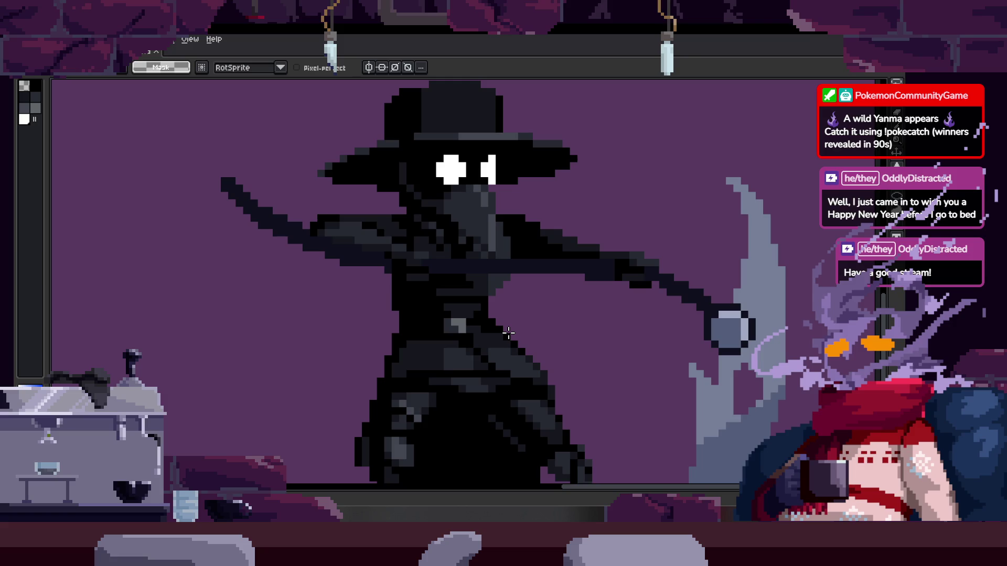
pyautogui.scroll(-1, 508, 333)
pyautogui.scroll(2, 468, 322)
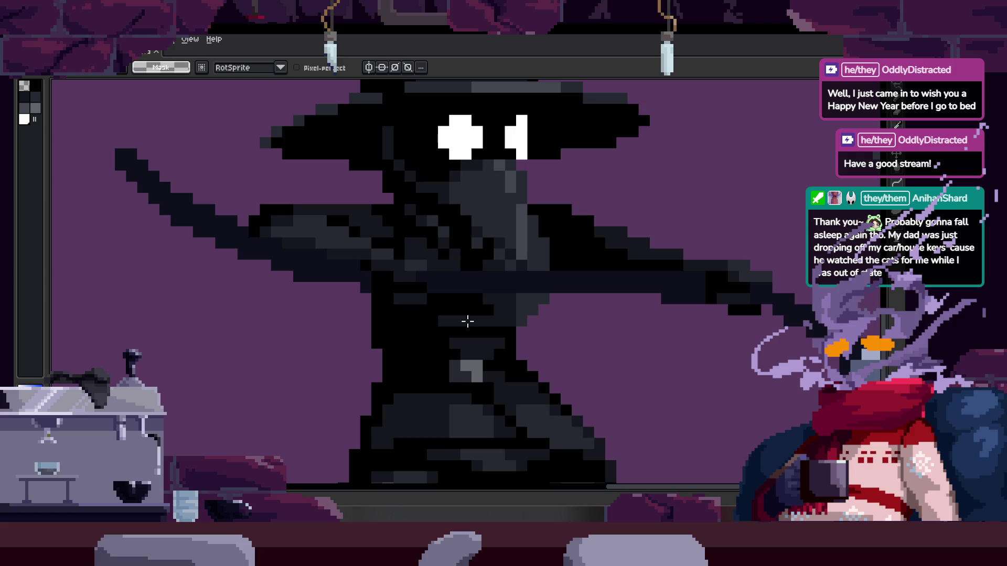
pyautogui.press('Return')
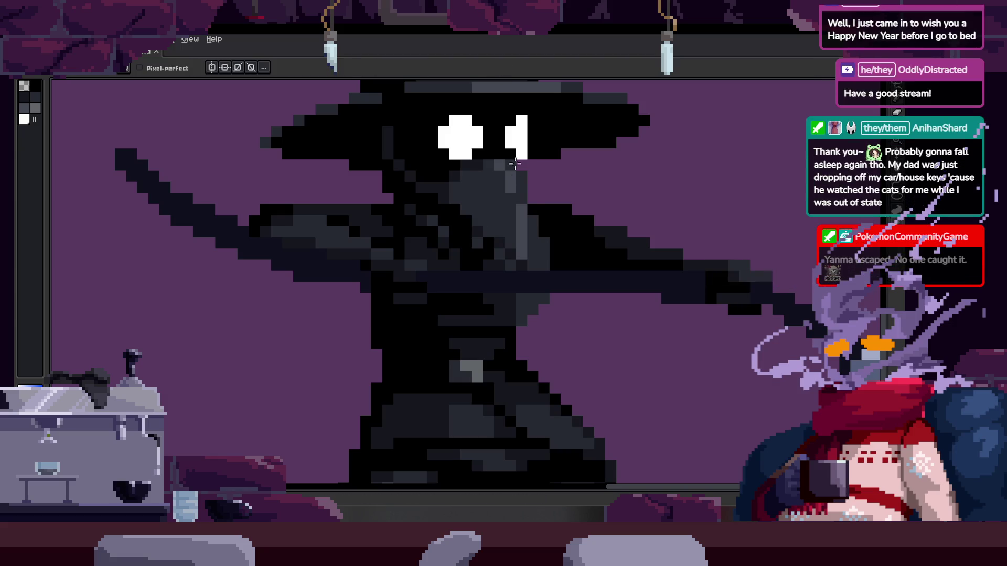
pyautogui.scroll(-4, 490, 333)
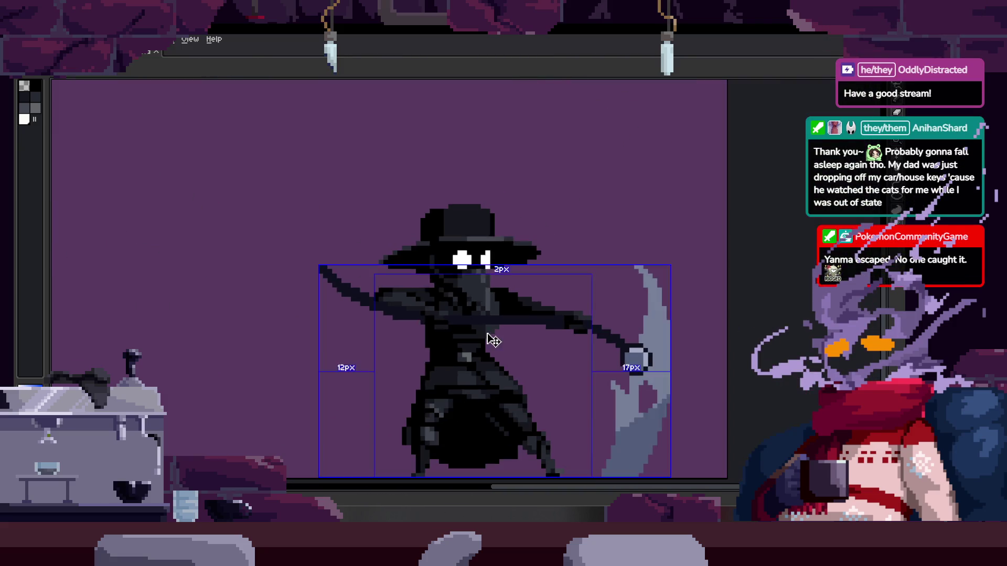
# Show the timeline and loop the scythe-attack animation, then hide the timeline
pyautogui.press('h')
pyautogui.press('b')
pyautogui.press('Tab')
pyautogui.press('Return')
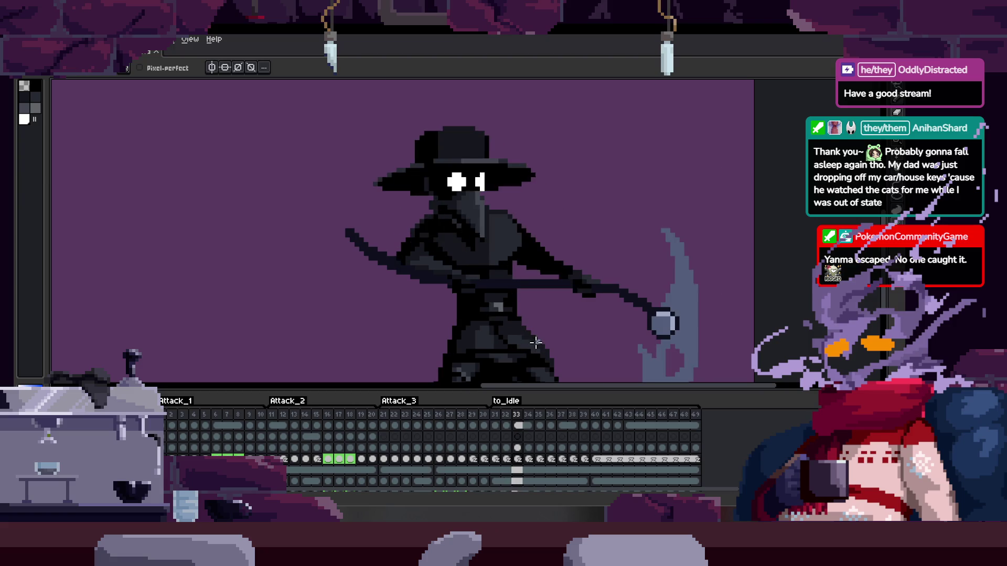
pyautogui.scroll(2, 535, 342)
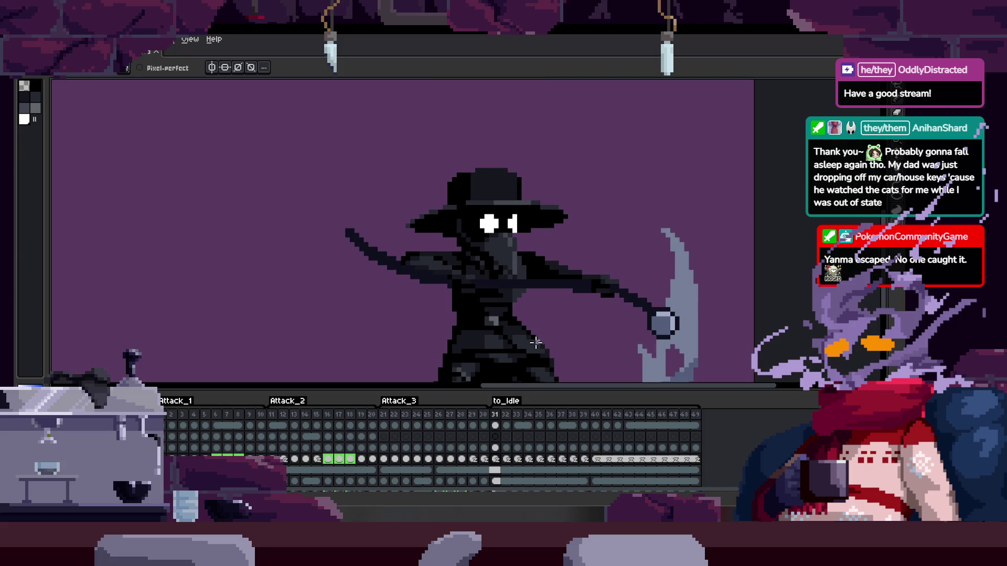
pyautogui.press('Tab')
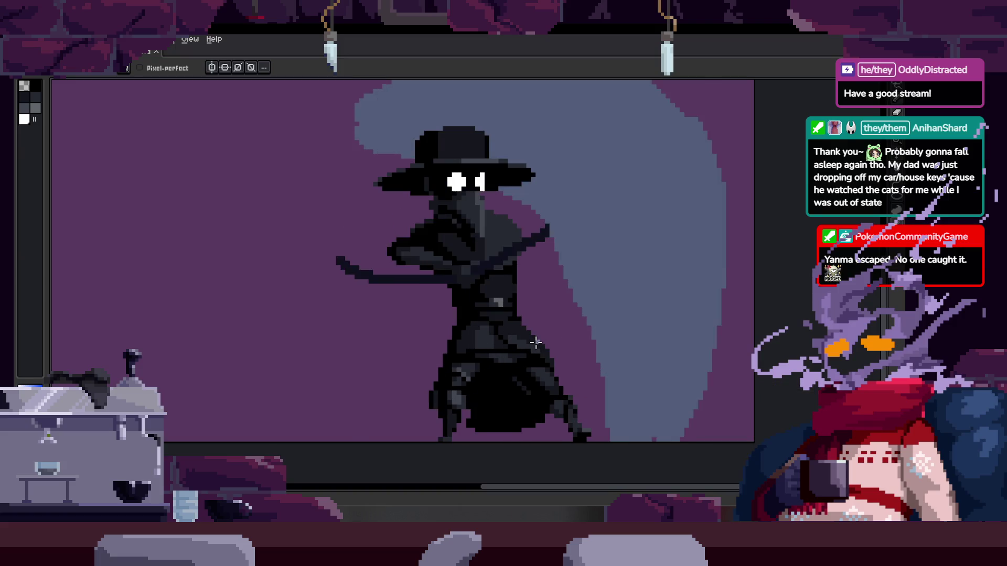
# Zoom in until the plague doctor's head, beak and torso fill the canvas
pyautogui.scroll(1, 535, 343)
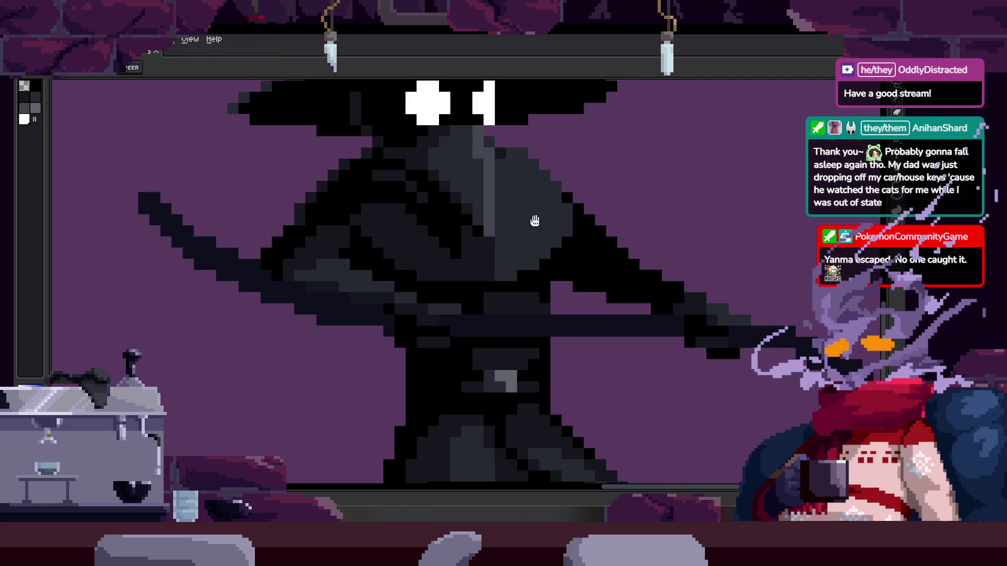
pyautogui.scroll(1, 473, 263)
pyautogui.scroll(1, 474, 263)
pyautogui.scroll(1, 513, 305)
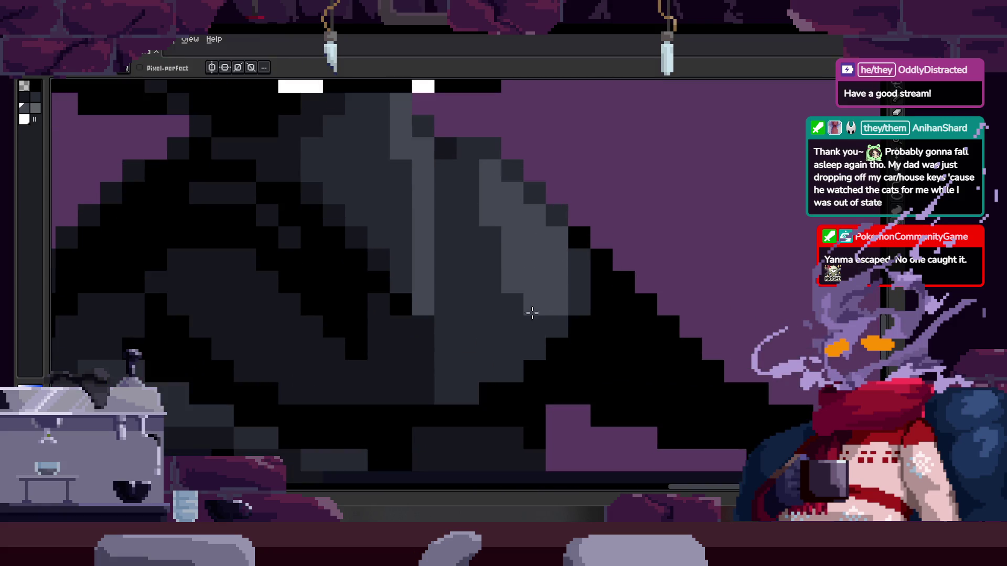
pyautogui.scroll(-3, 510, 318)
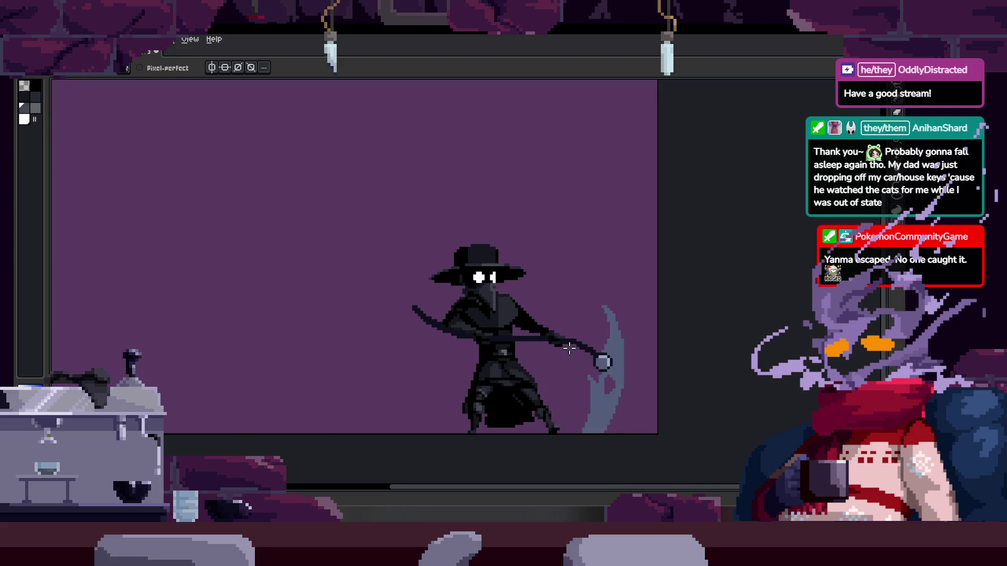
pyautogui.scroll(4, 569, 347)
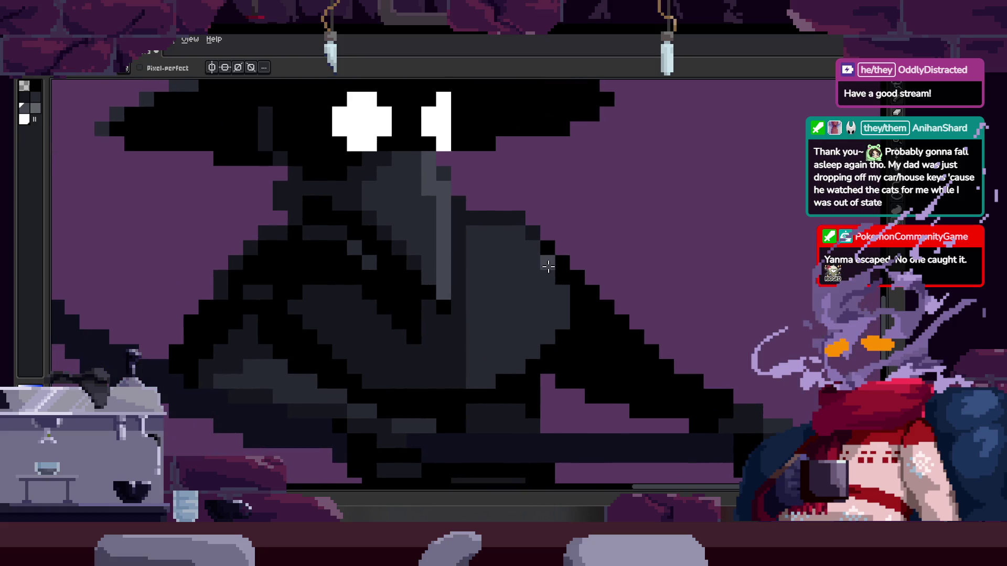
# Magic-wand the grey beak region and nudge it one pixel left
pyautogui.press('w')
pyautogui.click(550, 285)
pyautogui.moveTo(558, 316)
pyautogui.mouseDown()
pyautogui.moveTo(544, 316)
pyautogui.moveTo(556, 315)
pyautogui.mouseUp()
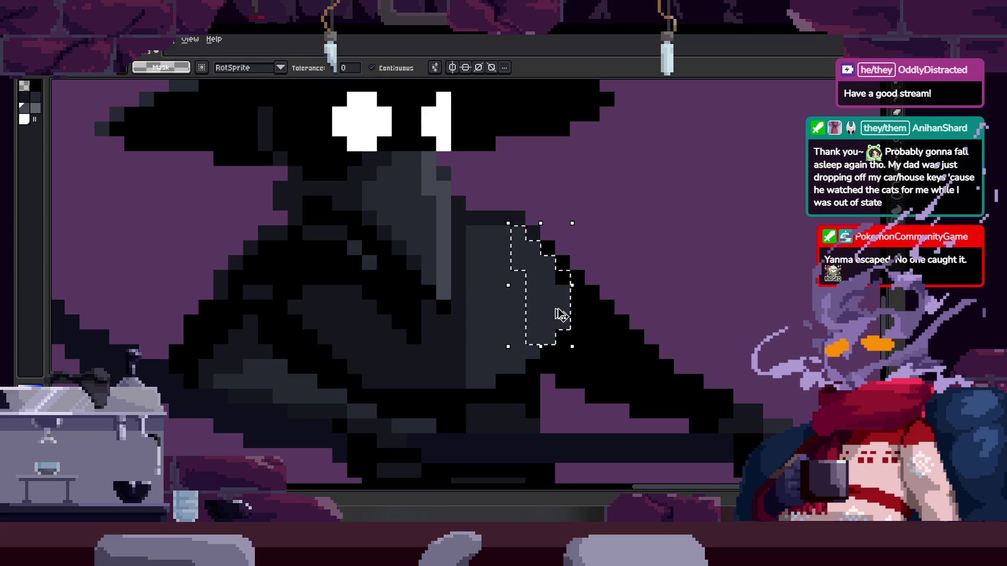
pyautogui.scroll(3, 537, 290)
pyautogui.scroll(-2, 595, 333)
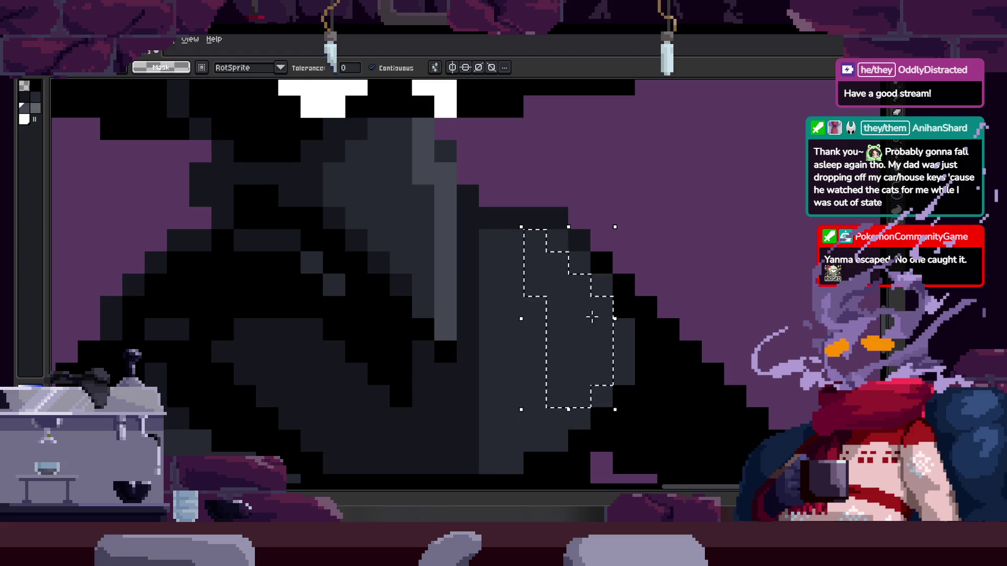
# Drop the selection and pick a lighter grey for the pencil
pyautogui.hotkey('ctrl', 'd')
pyautogui.press('b')
pyautogui.scroll(-4, 557, 308)
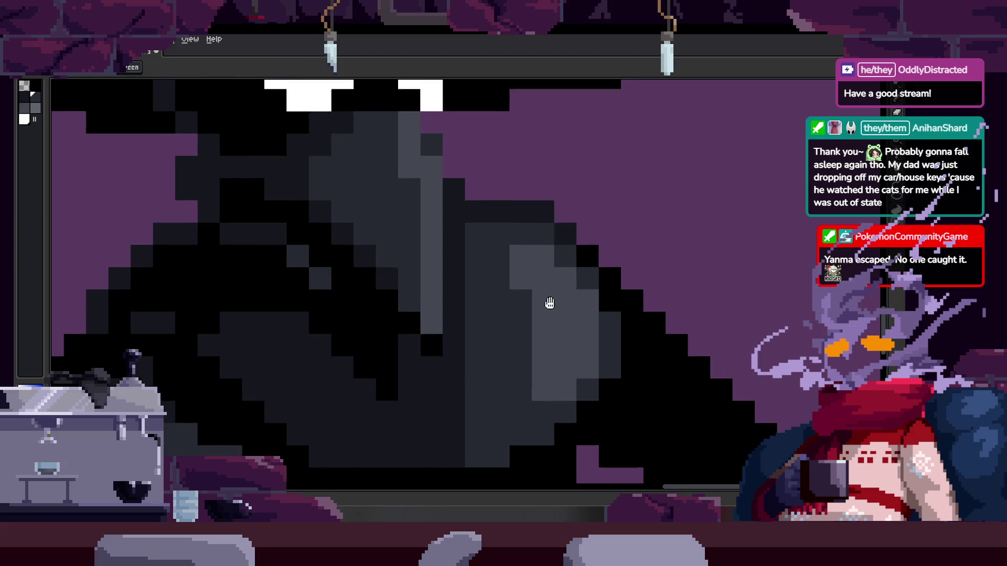
pyautogui.scroll(1, 550, 307)
pyautogui.scroll(3, 546, 299)
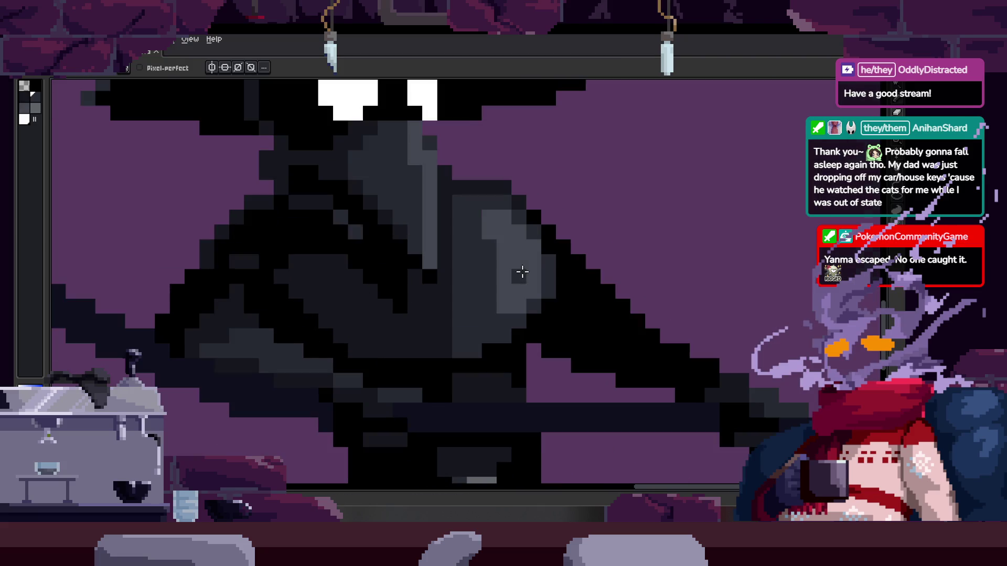
# Select the light grey cloak areas while flipping between neighbouring frames
pyautogui.press('w')
pyautogui.click(522, 272)
pyautogui.press('Right')
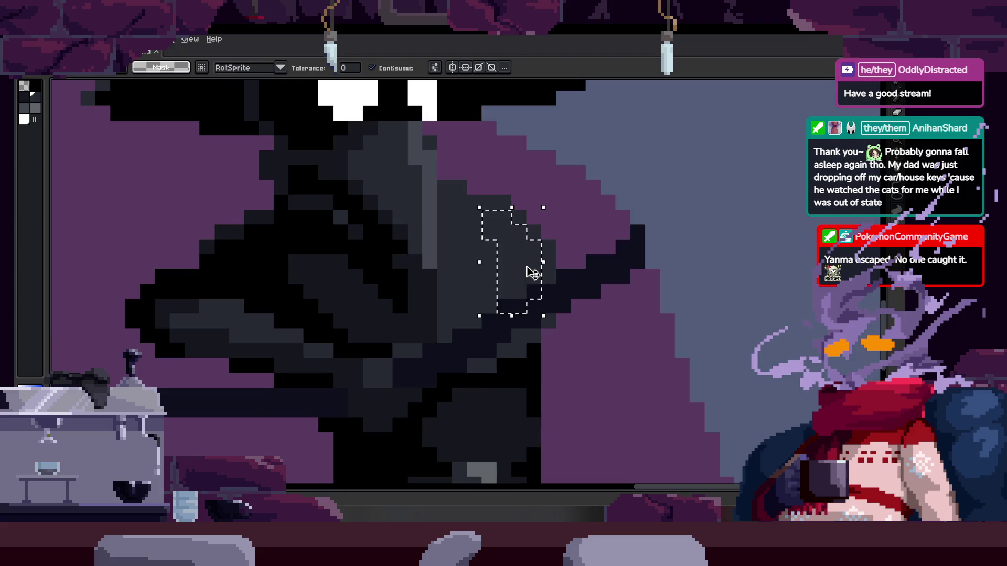
pyautogui.press('Left')
pyautogui.press('Right')
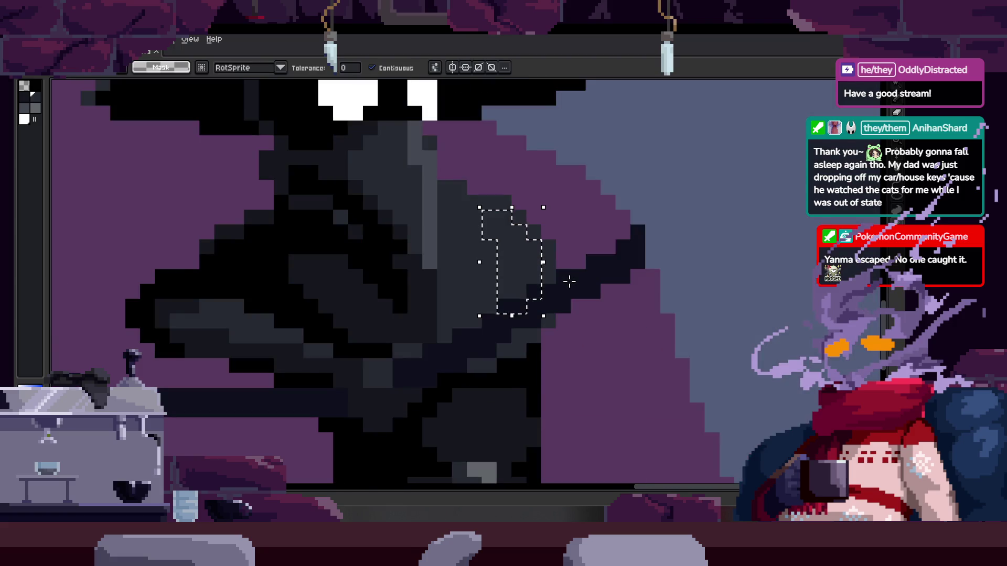
pyautogui.press('Left')
pyautogui.click(529, 275)
pyautogui.press('Right')
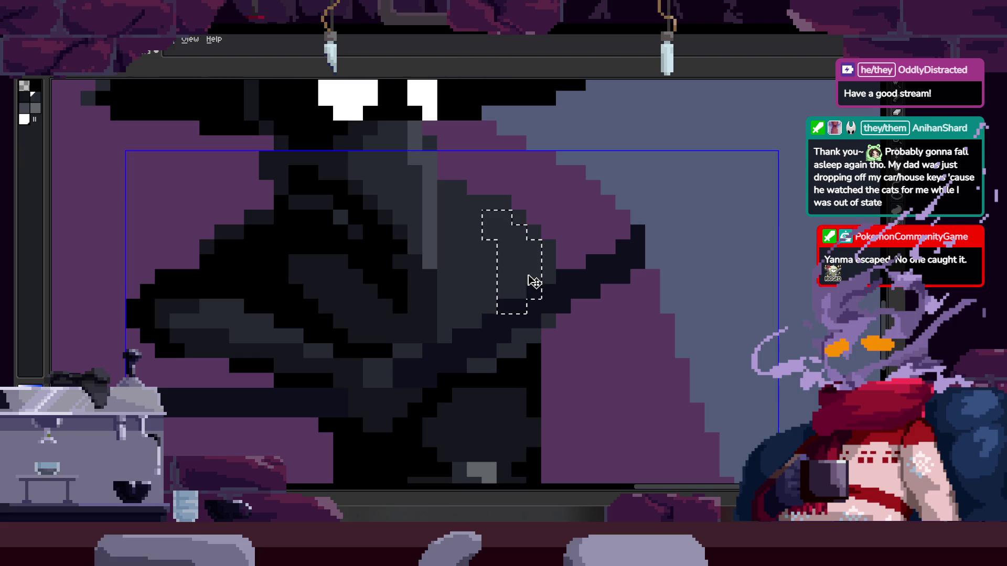
pyautogui.press('Left')
# Compare the cloak highlights against neighbouring attack frames and return to the pencil
pyautogui.scroll(-3, 521, 265)
pyautogui.scroll(3, 540, 332)
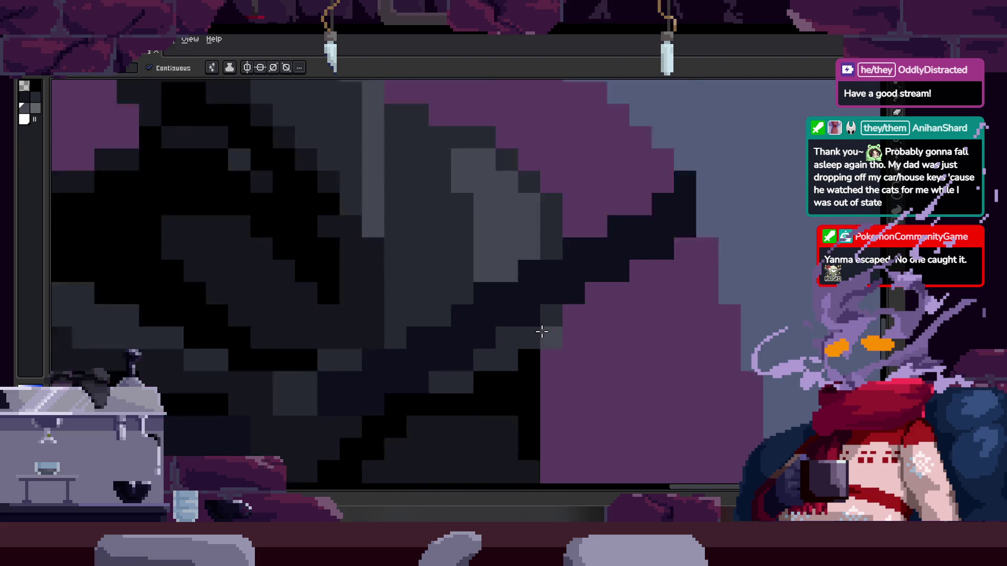
pyautogui.scroll(-5, 555, 363)
pyautogui.press('Right')
pyautogui.press('Left')
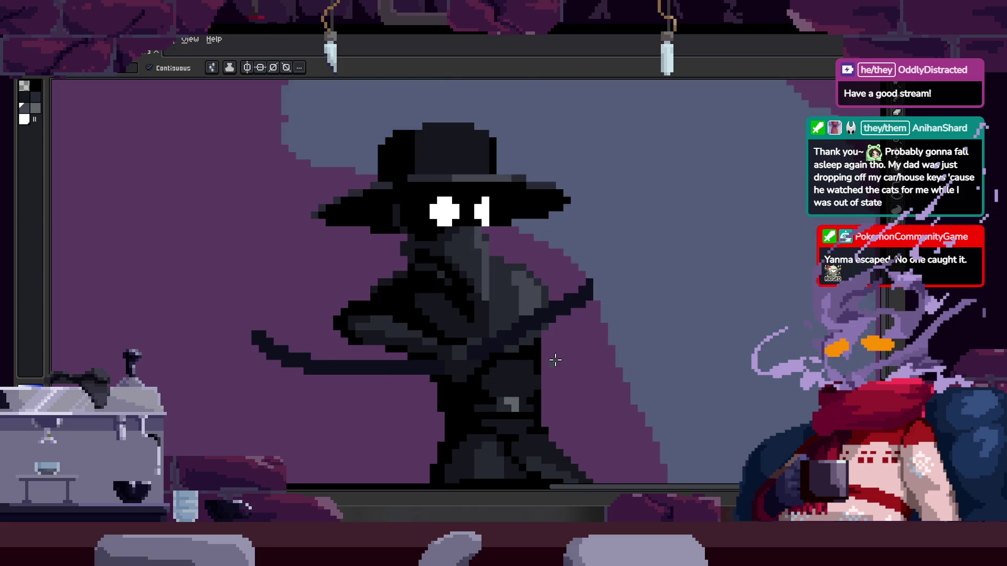
pyautogui.scroll(-2, 554, 360)
pyautogui.scroll(4, 560, 342)
pyautogui.press('Right')
pyautogui.press('Left')
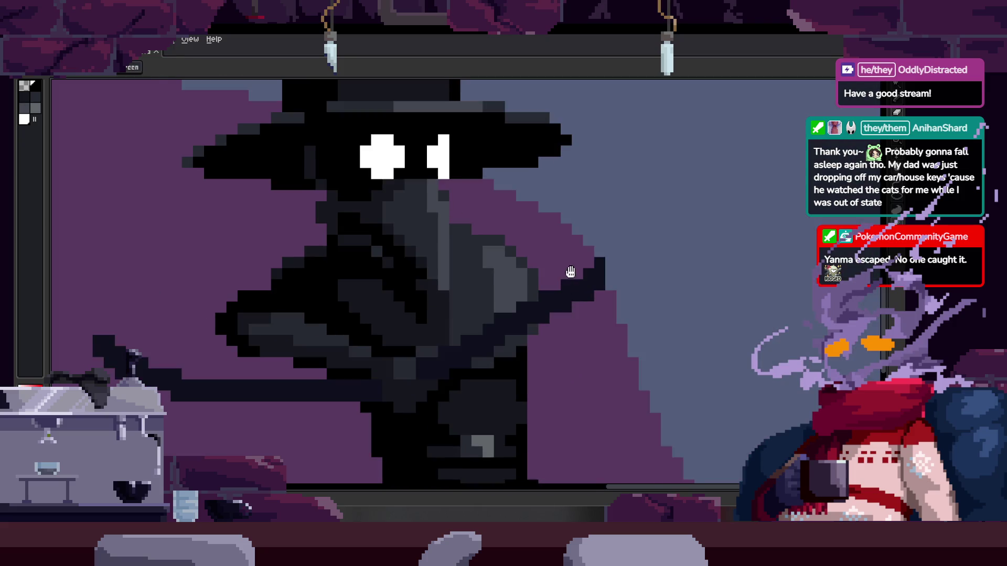
pyautogui.scroll(-1, 563, 314)
pyautogui.scroll(1, 564, 293)
pyautogui.press('b')
pyautogui.press('Tab')
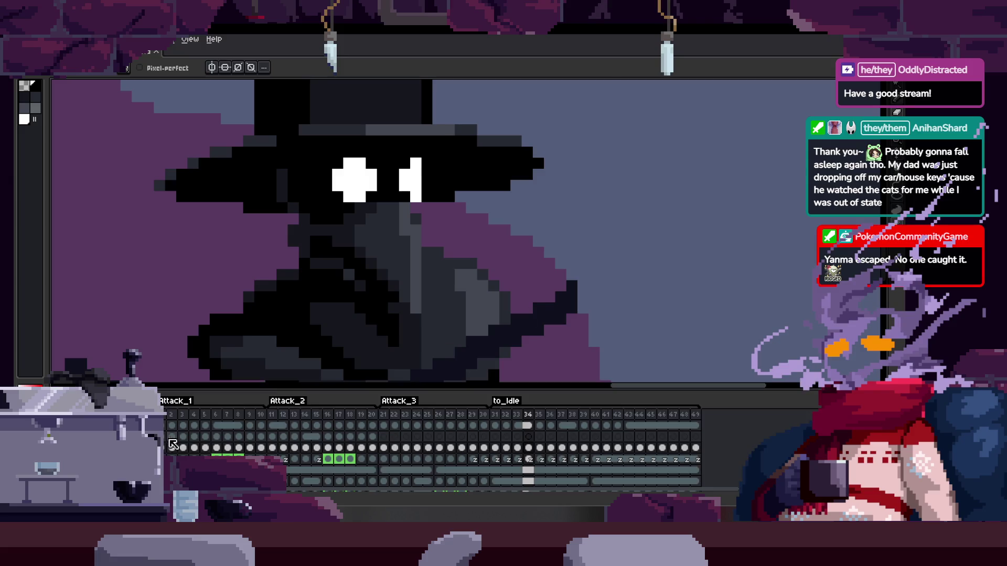
# Turn on onion skinning and step through the neighbouring frames
pyautogui.click(192, 404)
pyautogui.press('Tab')
pyautogui.press('Return')
pyautogui.scroll(-1, 456, 322)
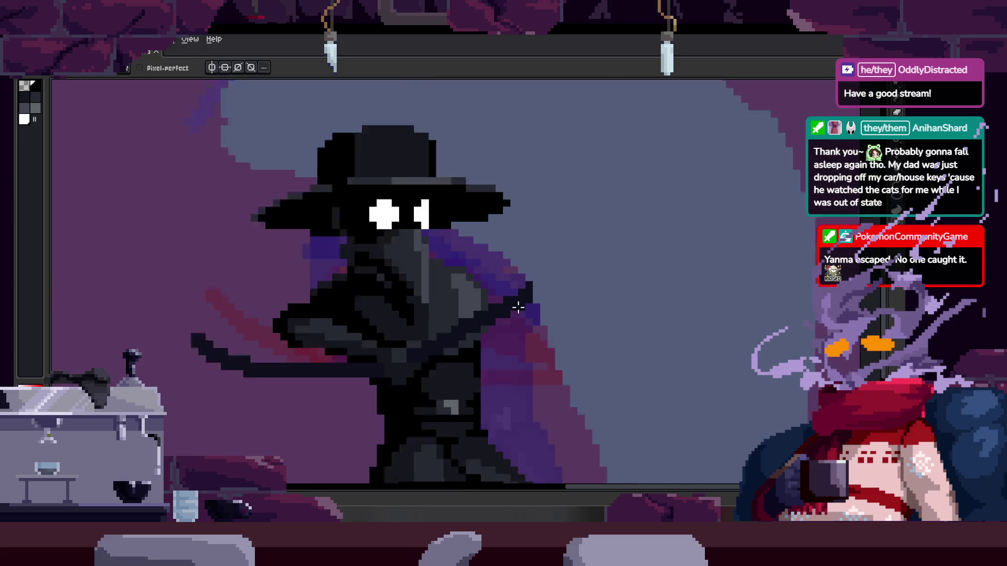
pyautogui.scroll(1, 529, 308)
pyautogui.press('Return')
pyautogui.hotkey('ctrl', 'z')
pyautogui.hotkey('ctrl', 'z')
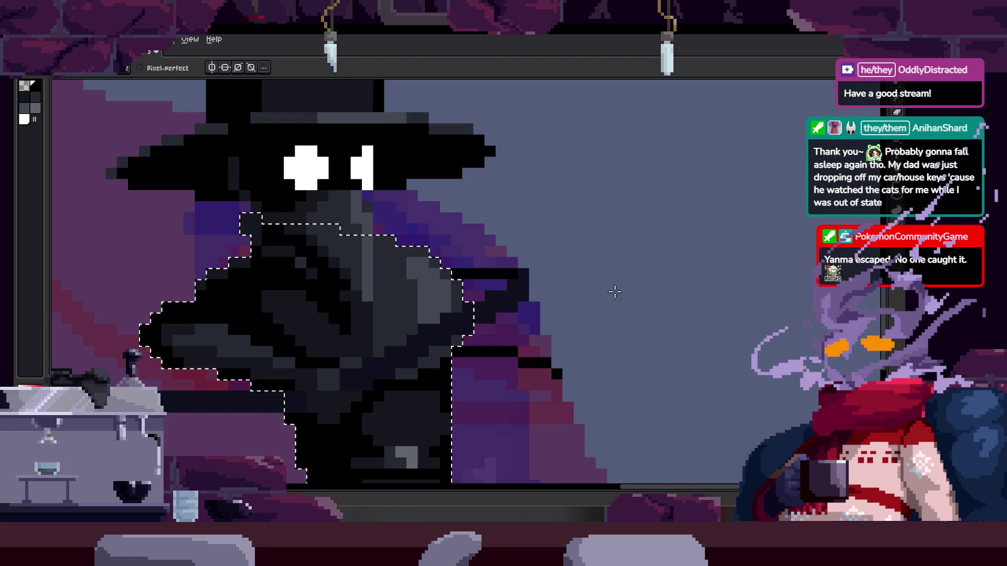
# Replay the attack animation, then zoom in on the cloak's dark edge
pyautogui.press('g')
pyautogui.scroll(-1, 583, 345)
pyautogui.press('Tab')
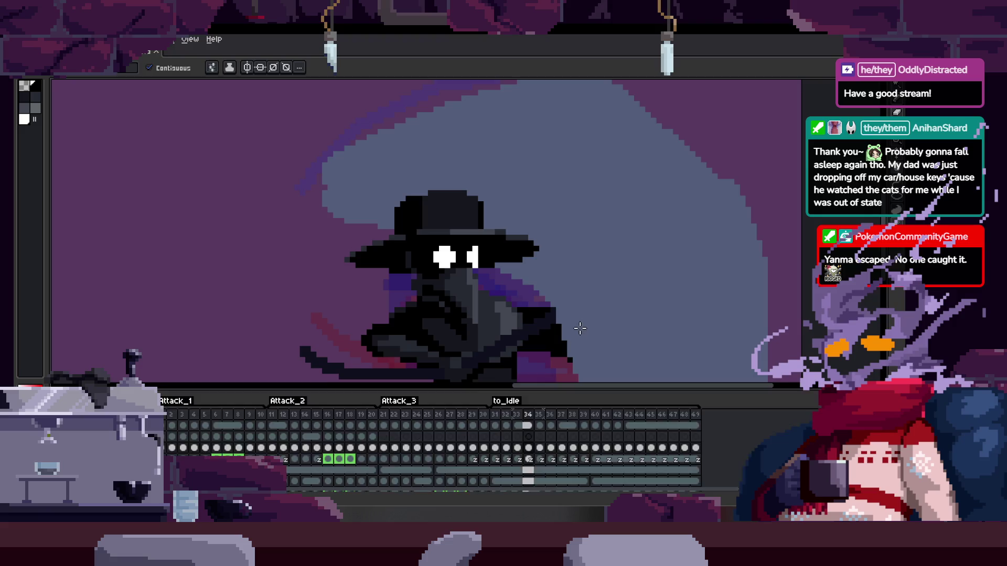
pyautogui.press('Tab')
pyautogui.press('Return')
pyautogui.press('Return')
pyautogui.press('z')
pyautogui.scroll(1, 514, 311)
pyautogui.scroll(3, 513, 311)
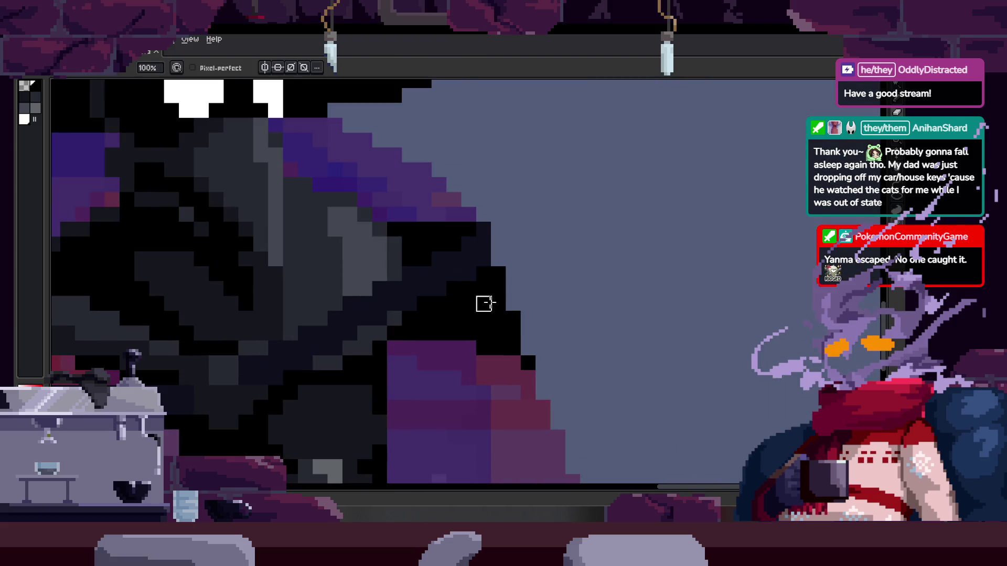
# Paint purple swoosh pixels along the cloak's black edge
pyautogui.moveTo(454, 227); pyautogui.dragTo(446, 244)
pyautogui.press('i')
pyautogui.press('b')
pyautogui.press('e')
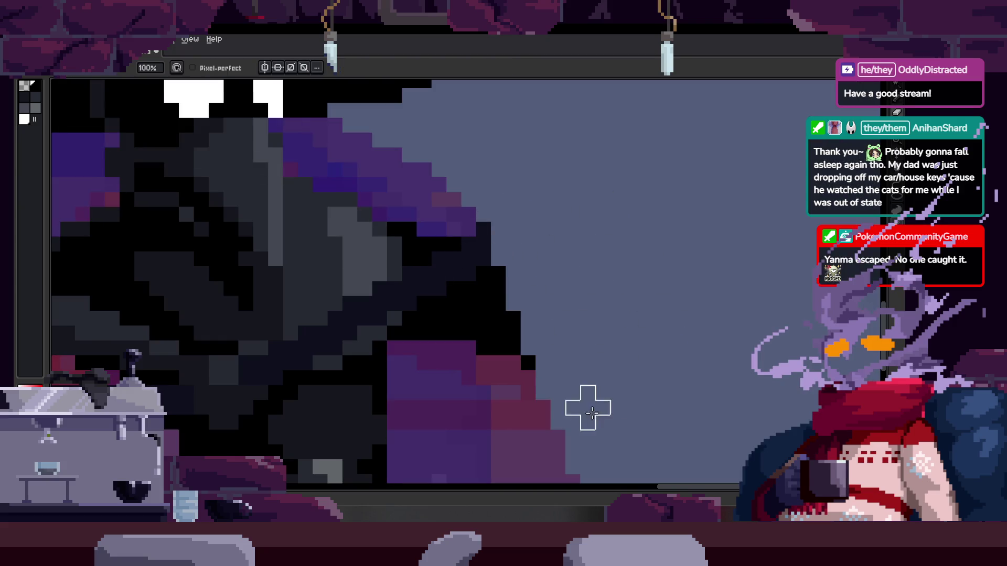
pyautogui.scroll(-3, 602, 369)
pyautogui.scroll(3, 575, 355)
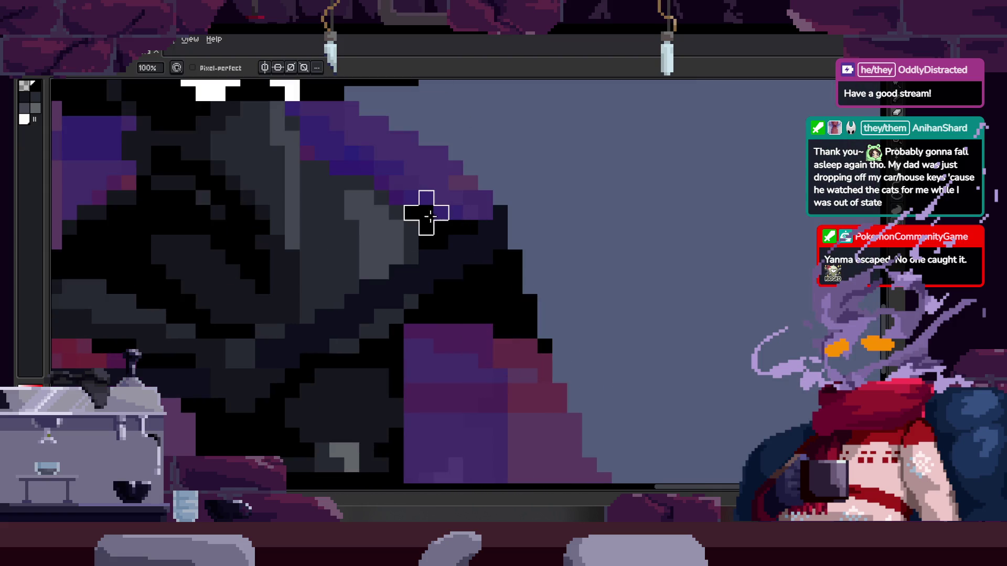
# Touch up the purple edge and erase the stray pixels
pyautogui.press('b')
pyautogui.scroll(1, 367, 189)
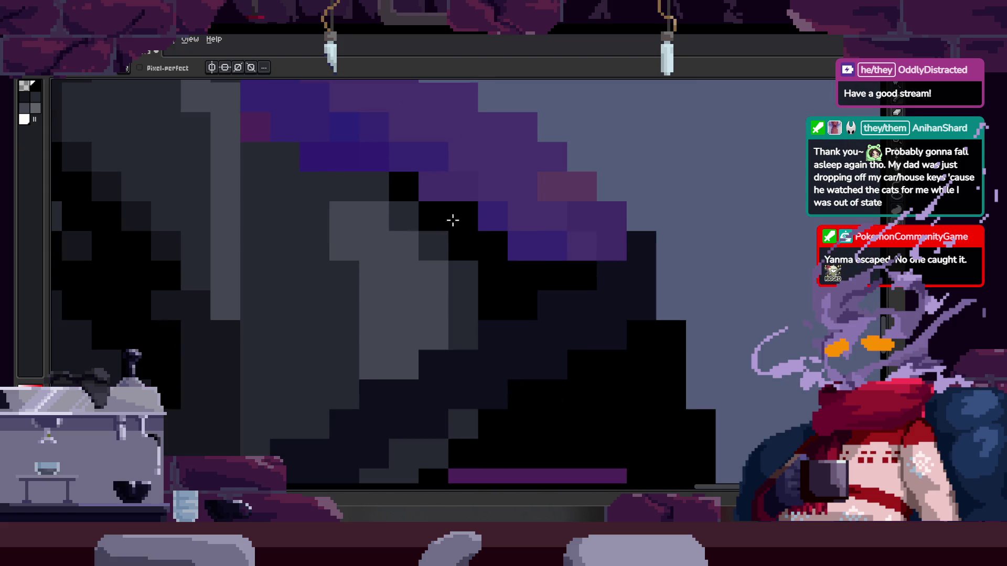
pyautogui.scroll(1, 487, 242)
pyautogui.scroll(-2, 415, 209)
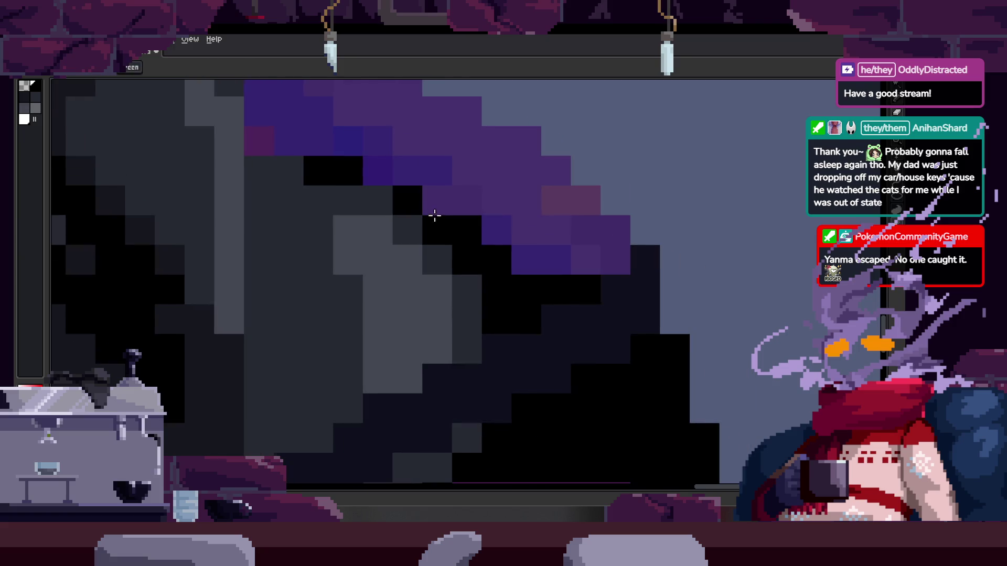
pyautogui.scroll(1, 526, 278)
pyautogui.scroll(1, 514, 270)
pyautogui.press('e')
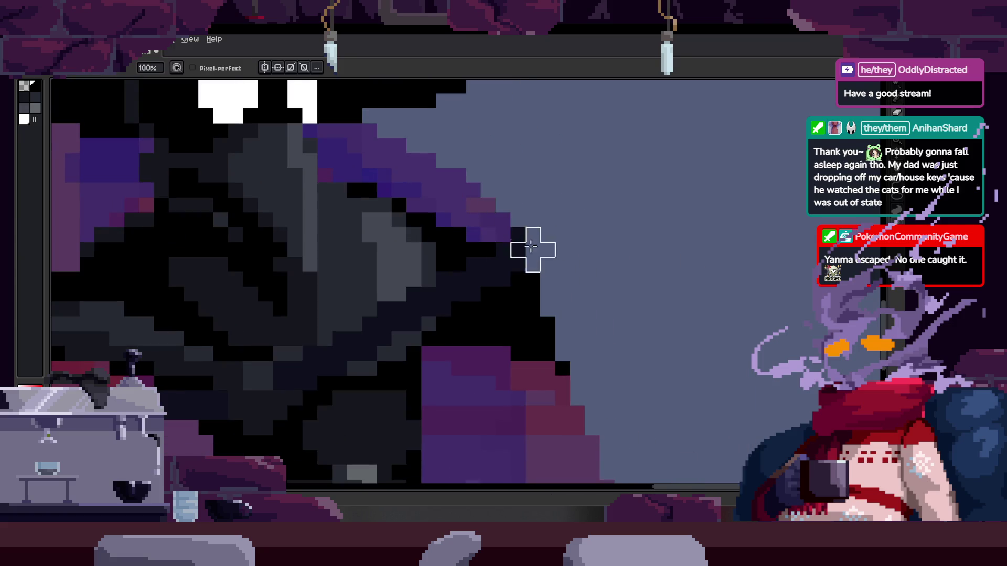
pyautogui.scroll(-3, 656, 351)
# Paint black over the stray red pixels at the cloak edge
pyautogui.press('b')
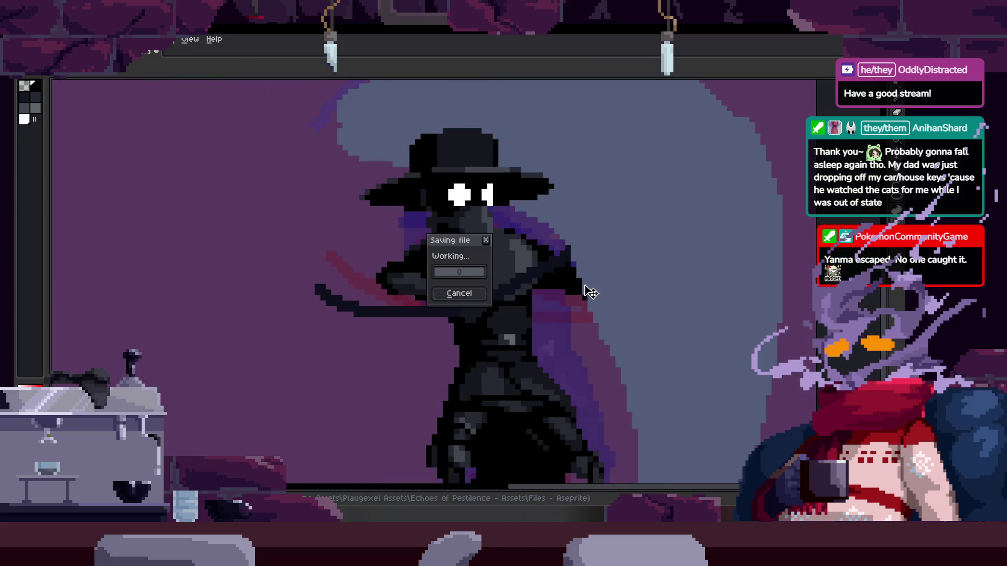
pyautogui.scroll(4, 589, 288)
pyautogui.moveTo(567, 326); pyautogui.dragTo(584, 330)
pyautogui.scroll(-3, 584, 330)
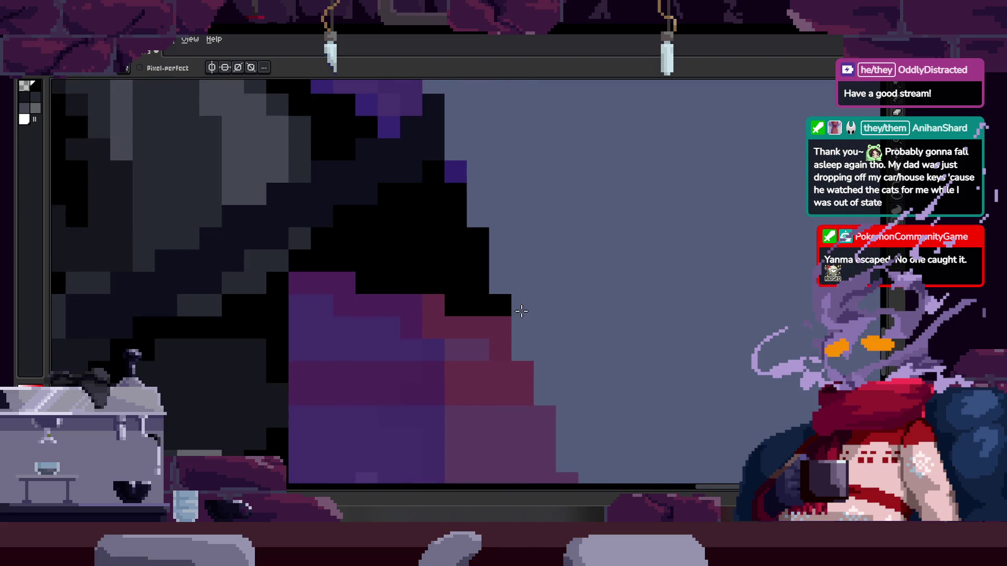
pyautogui.scroll(2, 535, 311)
pyautogui.scroll(1, 536, 311)
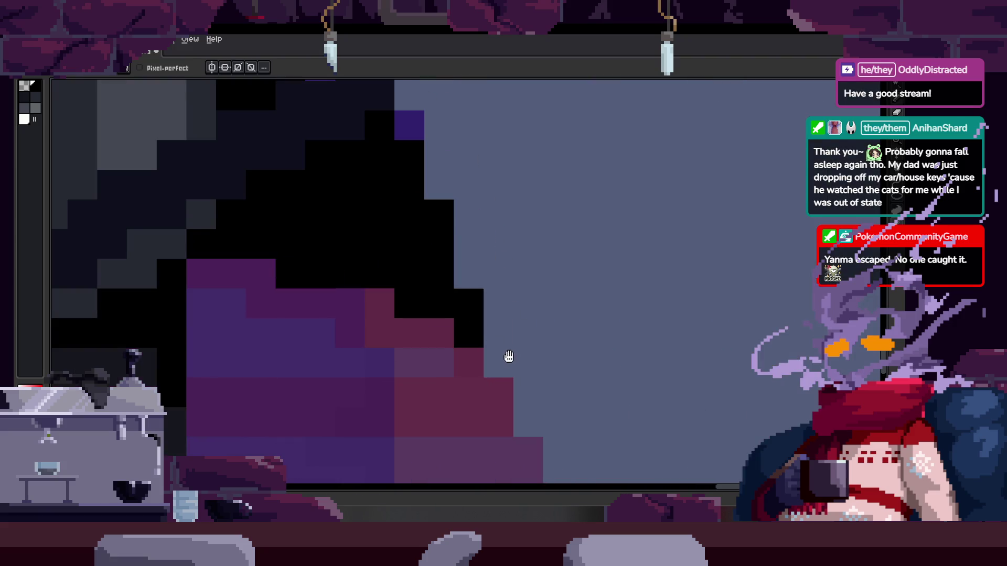
pyautogui.scroll(-3, 555, 314)
# Save the sprite and play back the attack animation to review it
pyautogui.hotkey('ctrl', 's')
pyautogui.press('Return')
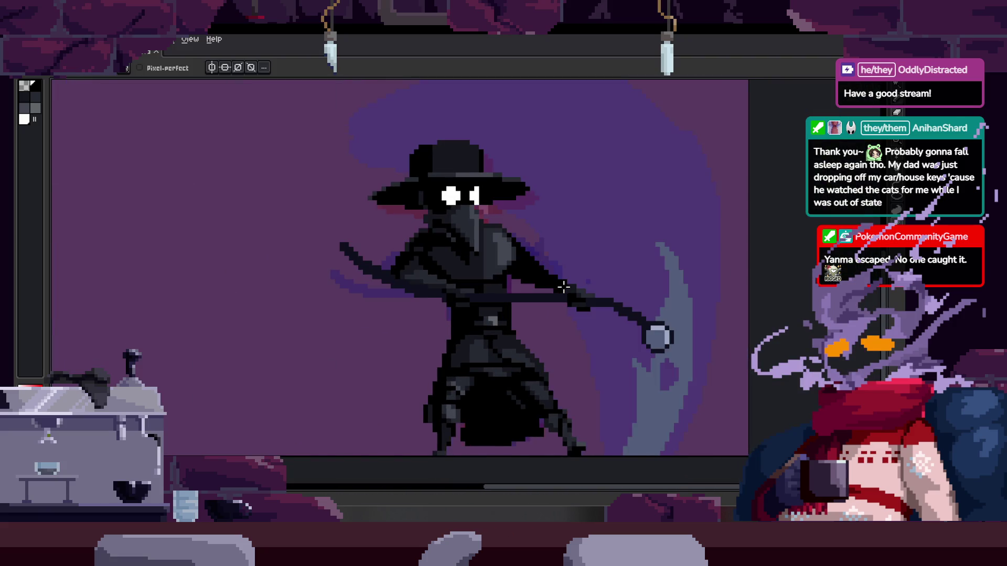
pyautogui.press('Tab')
pyautogui.scroll(2, 564, 287)
pyautogui.scroll(-2, 563, 287)
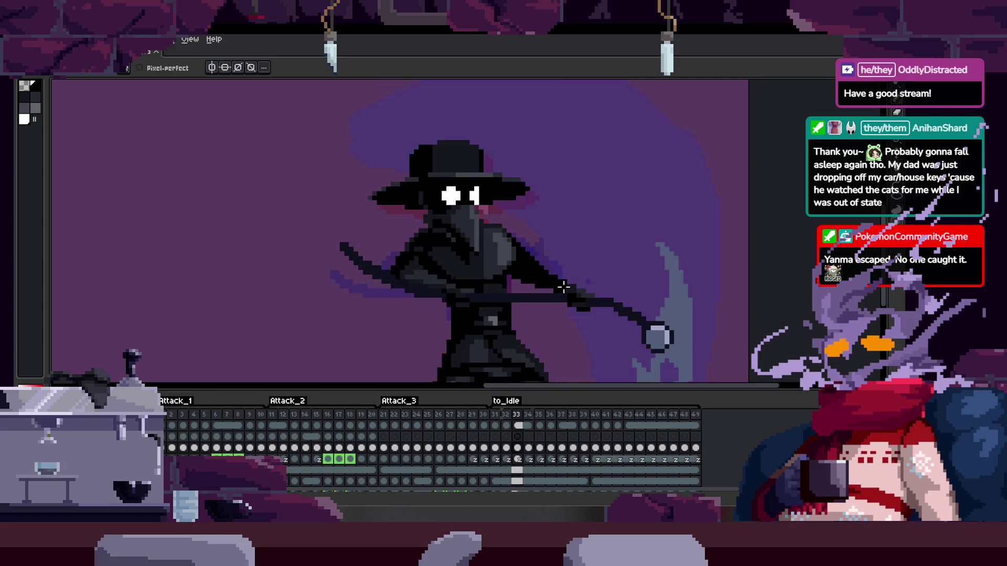
pyautogui.scroll(2, 563, 287)
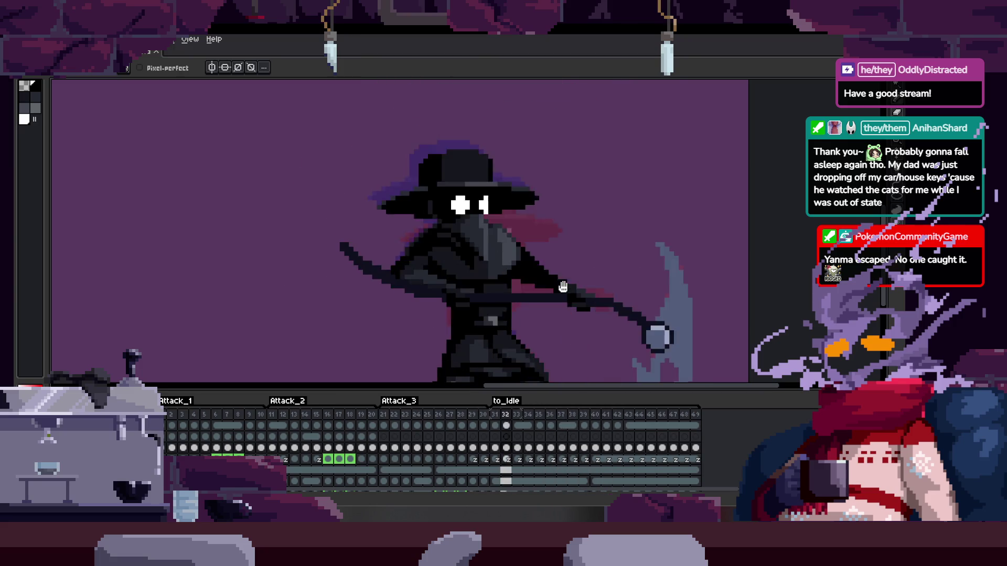
pyautogui.press('Tab')
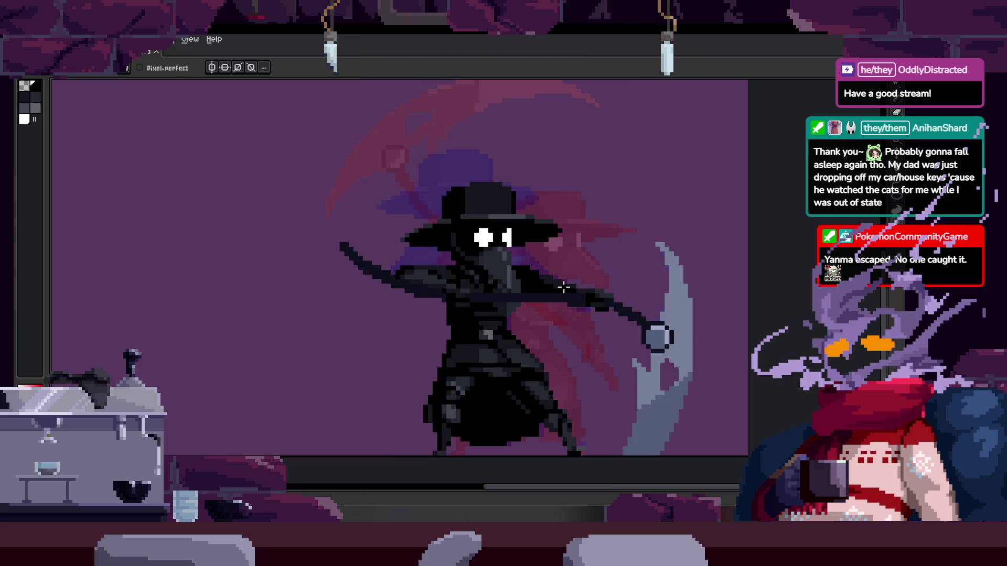
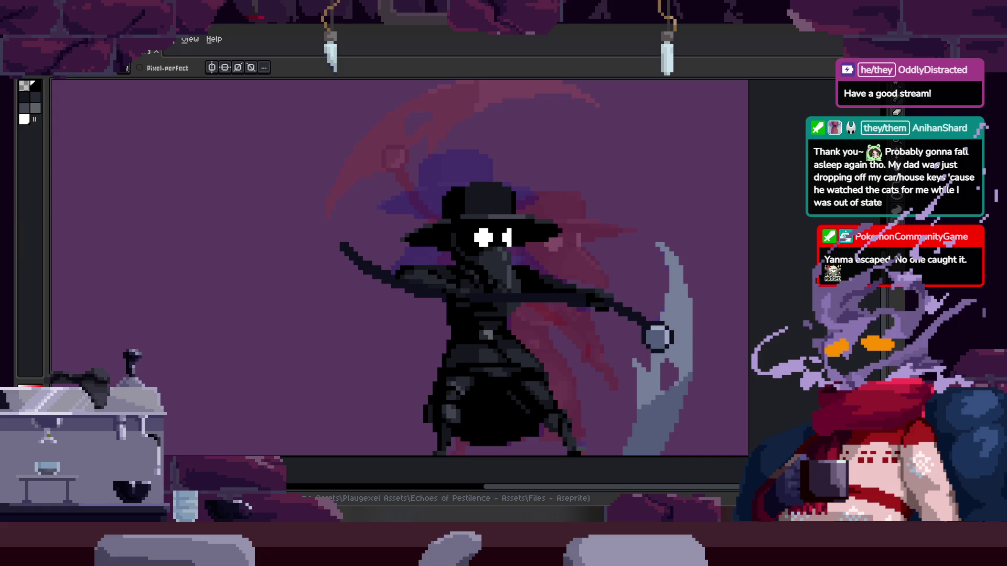
# Zoom in and out to inspect the plague-doctor figure up close
pyautogui.scroll(5, 487, 274)
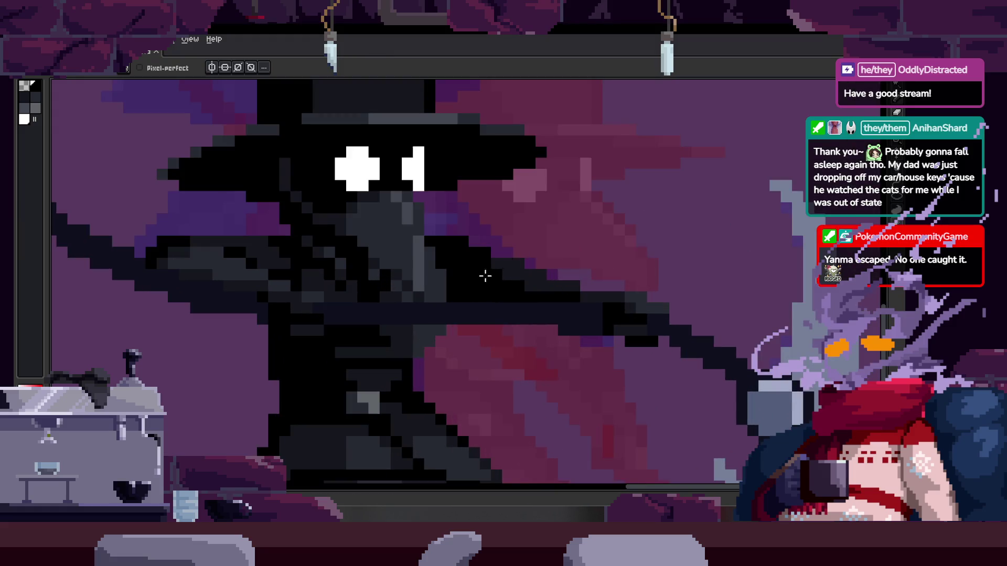
pyautogui.scroll(-5, 488, 274)
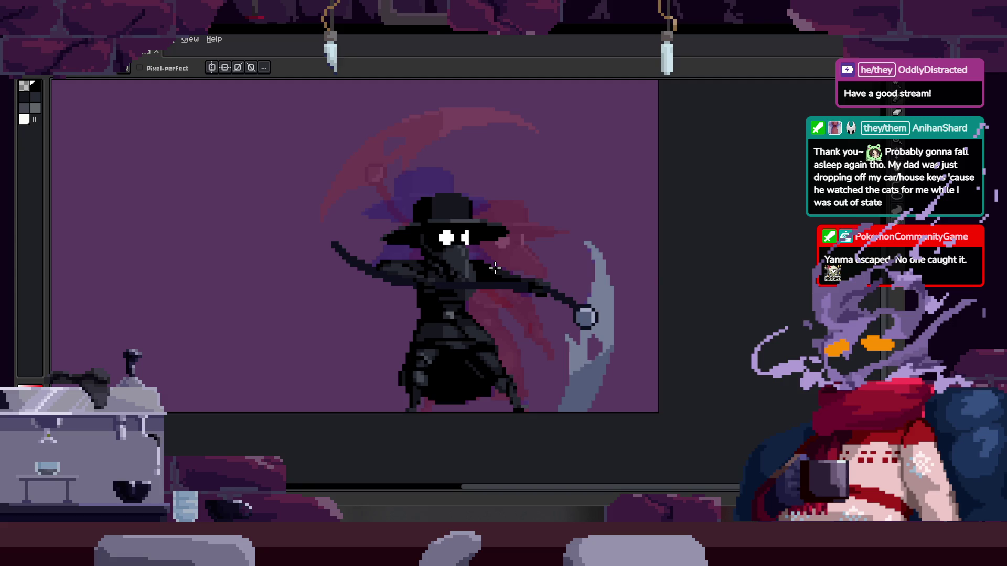
pyautogui.scroll(1, 528, 284)
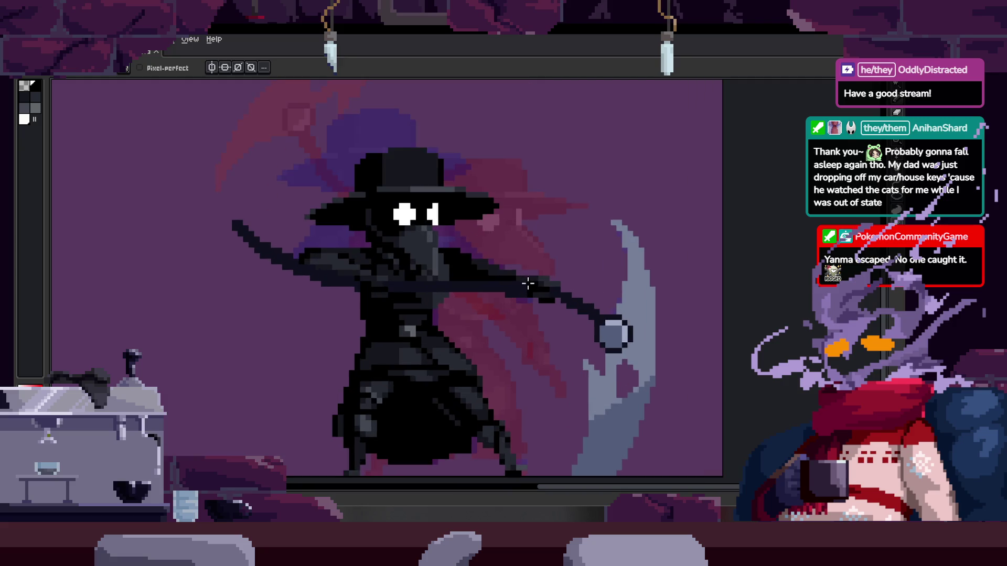
pyautogui.scroll(4, 471, 292)
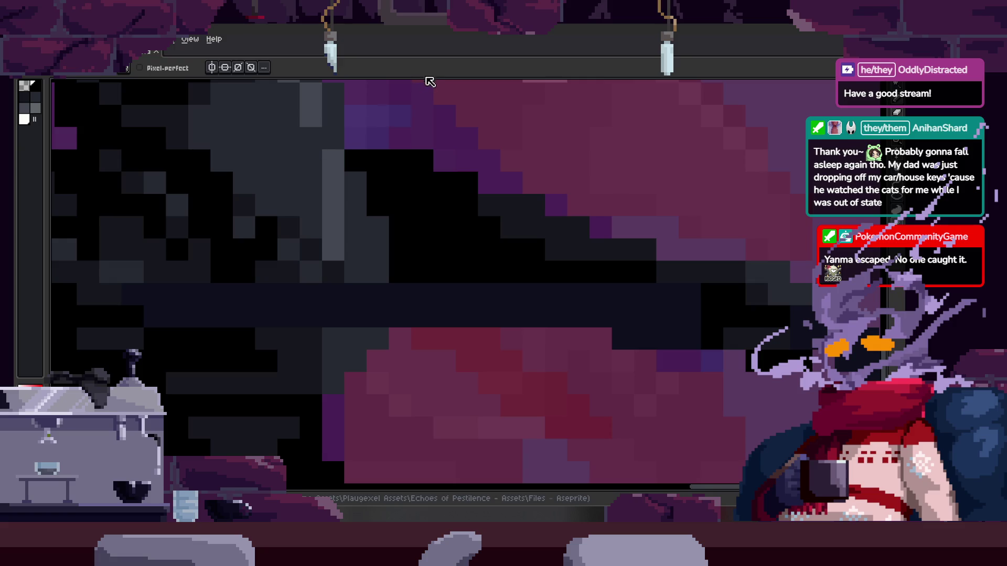
pyautogui.scroll(-3, 381, 230)
pyautogui.scroll(-3, 382, 230)
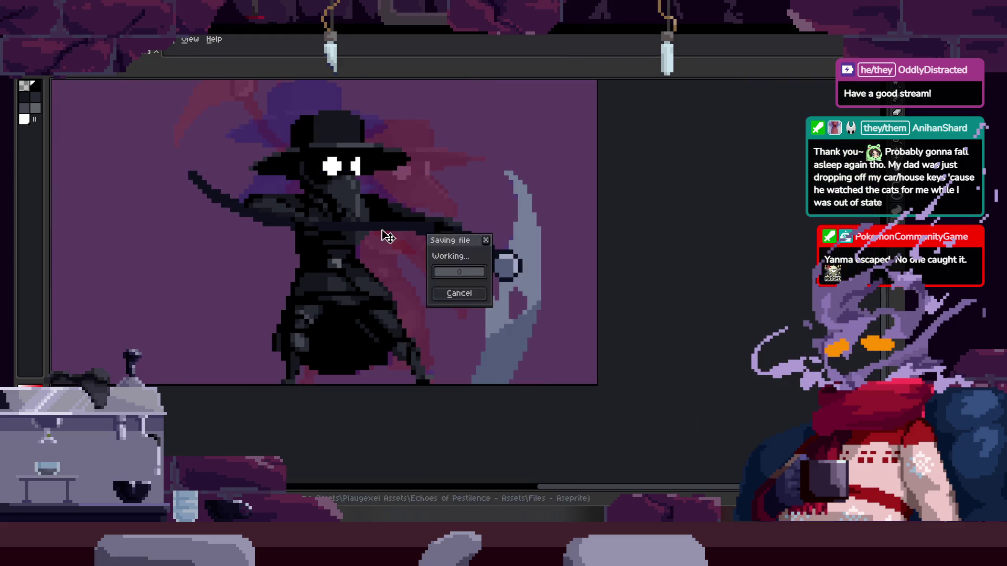
# Play the scythe attack animation to preview it, zooming in and out
pyautogui.scroll(3, 382, 233)
pyautogui.scroll(-2, 395, 241)
pyautogui.scroll(-1, 321, 250)
pyautogui.scroll(2, 411, 240)
pyautogui.scroll(-1, 499, 270)
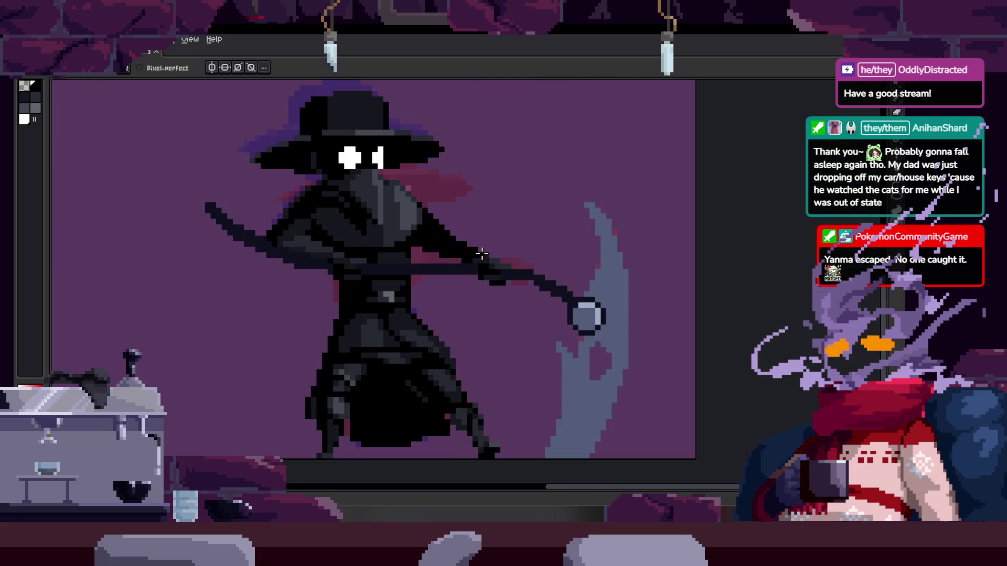
pyautogui.press('ctrl')
pyautogui.scroll(3, 488, 261)
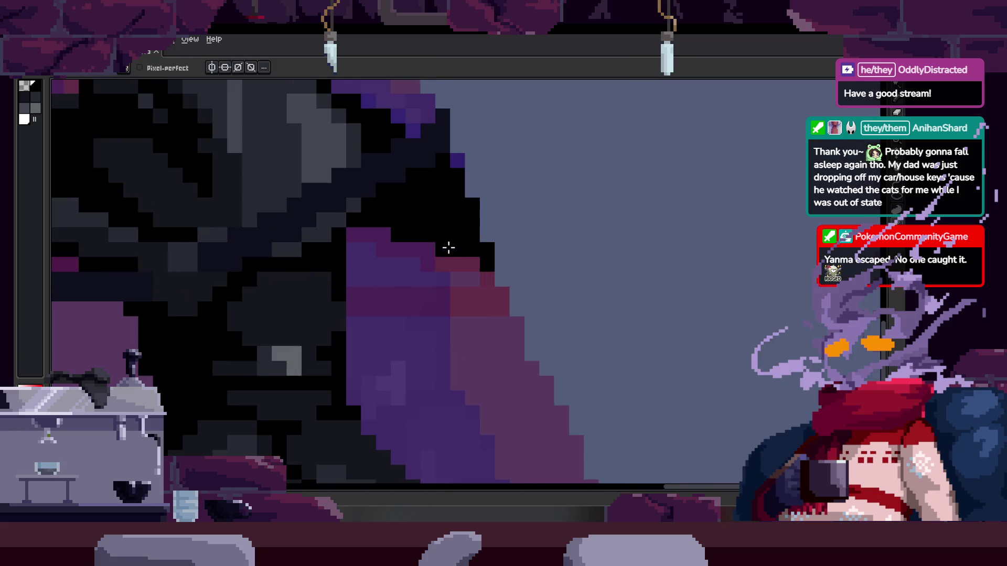
pyautogui.scroll(-3, 447, 222)
pyautogui.scroll(1, 467, 234)
# Review the frames with the timeline toggled, then fill the teal beak with the dark colour
pyautogui.press('Tab')
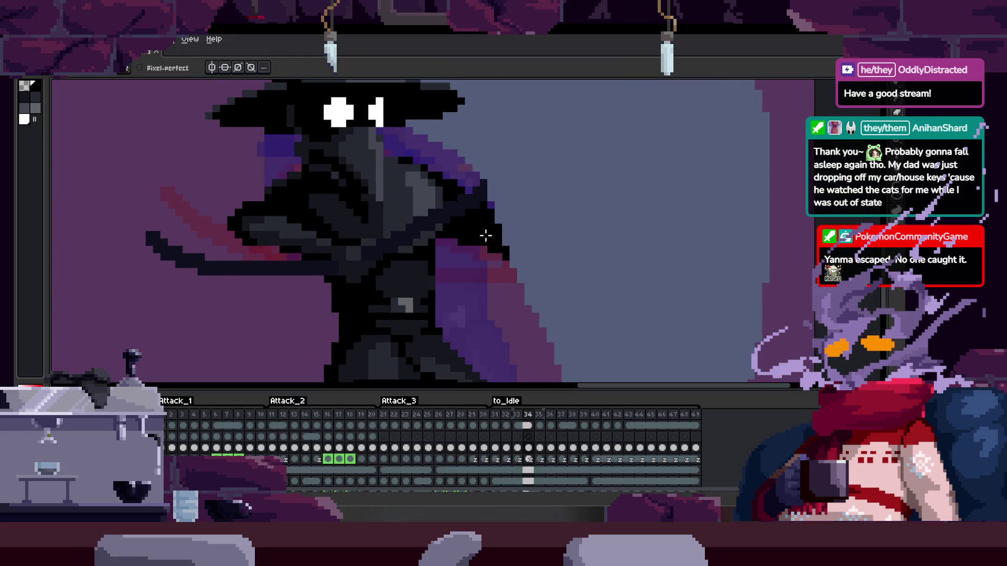
pyautogui.scroll(2, 485, 235)
pyautogui.press('Tab')
pyautogui.scroll(-2, 486, 235)
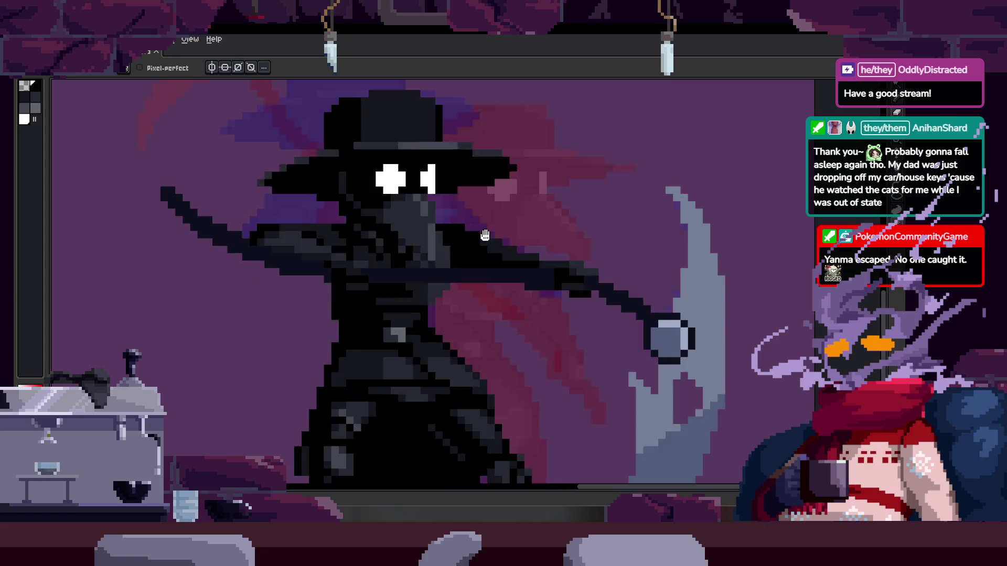
pyautogui.scroll(-1, 477, 216)
pyautogui.scroll(1, 447, 181)
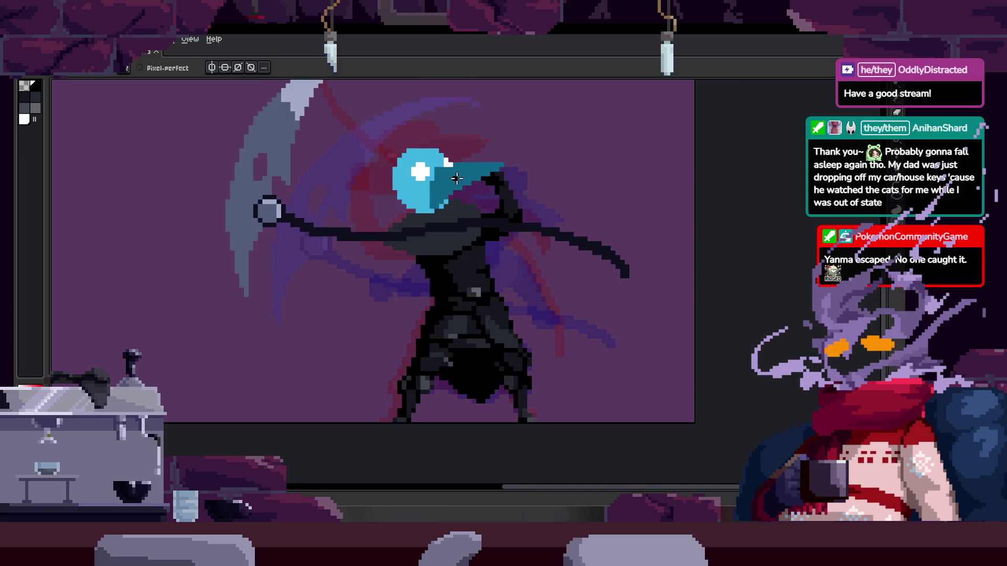
pyautogui.scroll(2, 459, 181)
pyautogui.scroll(-2, 488, 203)
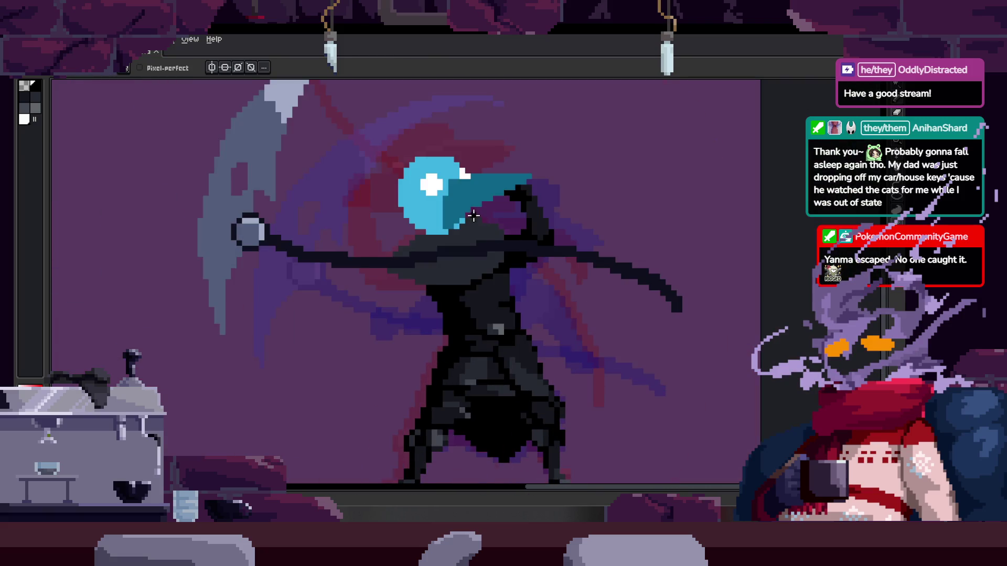
pyautogui.scroll(2, 476, 173)
pyautogui.press('g')
pyautogui.click(508, 196)
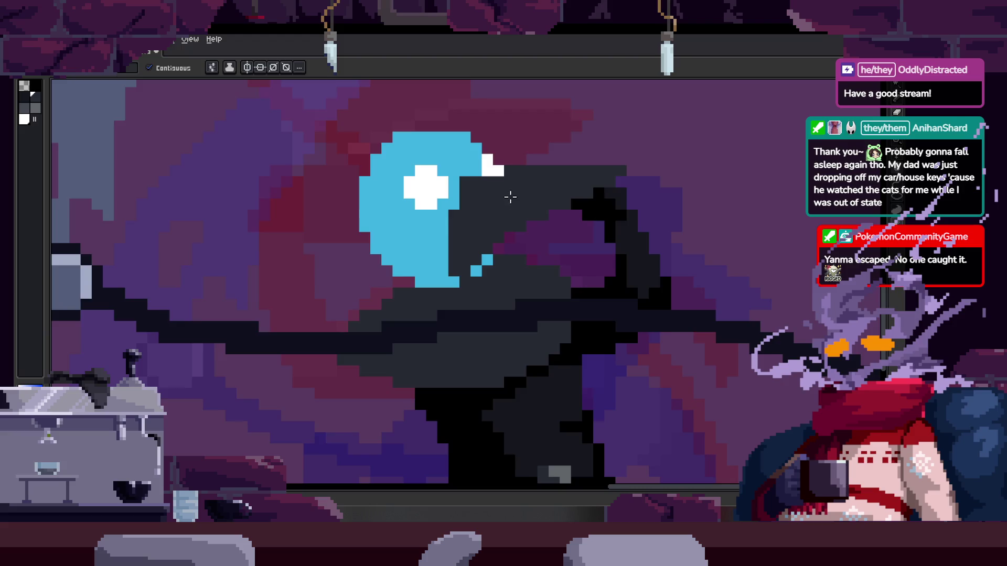
# Fill the blue head area with the dark colour
pyautogui.scroll(-2, 507, 198)
pyautogui.scroll(2, 427, 234)
pyautogui.click(436, 255)
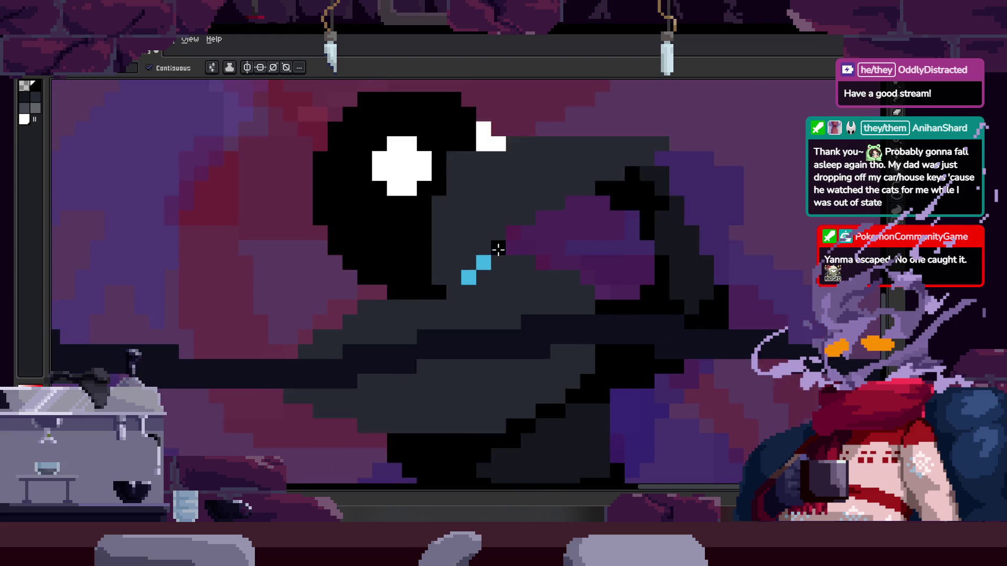
pyautogui.scroll(2, 447, 298)
pyautogui.scroll(-2, 492, 277)
# Paint black pixels to reshape the head, extending the dark area left and up
pyautogui.press('b')
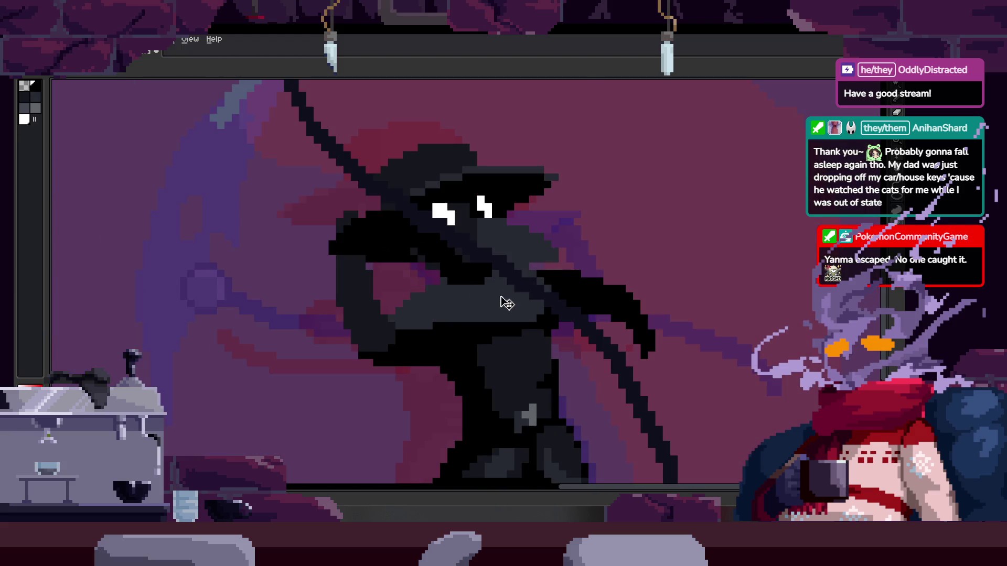
pyautogui.scroll(2, 472, 280)
pyautogui.click(394, 286)
pyautogui.moveTo(394, 286)
pyautogui.mouseDown()
pyautogui.moveTo(378, 288)
pyautogui.moveTo(439, 273)
pyautogui.moveTo(452, 313)
pyautogui.moveTo(475, 265)
pyautogui.mouseUp()
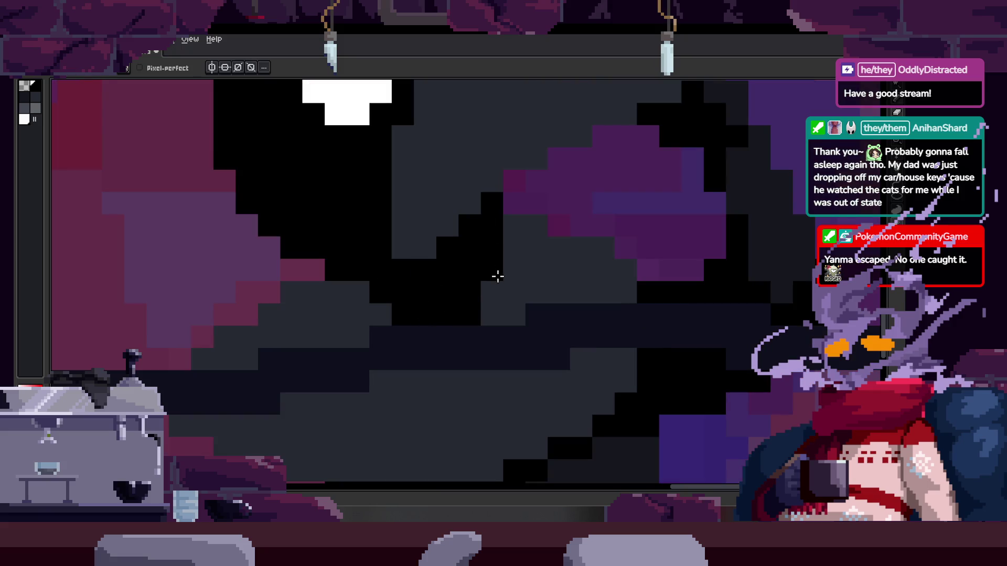
pyautogui.moveTo(396, 310); pyautogui.dragTo(382, 313)
pyautogui.scroll(-3, 455, 274)
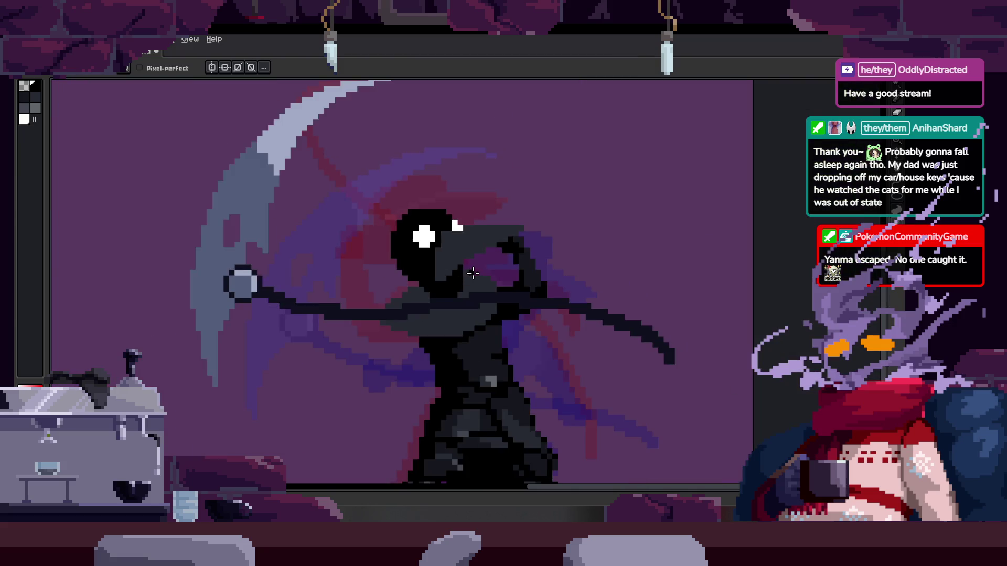
pyautogui.scroll(4, 461, 274)
pyautogui.moveTo(286, 347)
pyautogui.mouseDown()
pyautogui.moveTo(314, 299)
pyautogui.moveTo(313, 355)
pyautogui.moveTo(456, 218)
pyautogui.moveTo(239, 303)
pyautogui.mouseUp()
# Erase a stray black pixel and a row of dark grey pixels on the head
pyautogui.press('e')
pyautogui.click(331, 269)
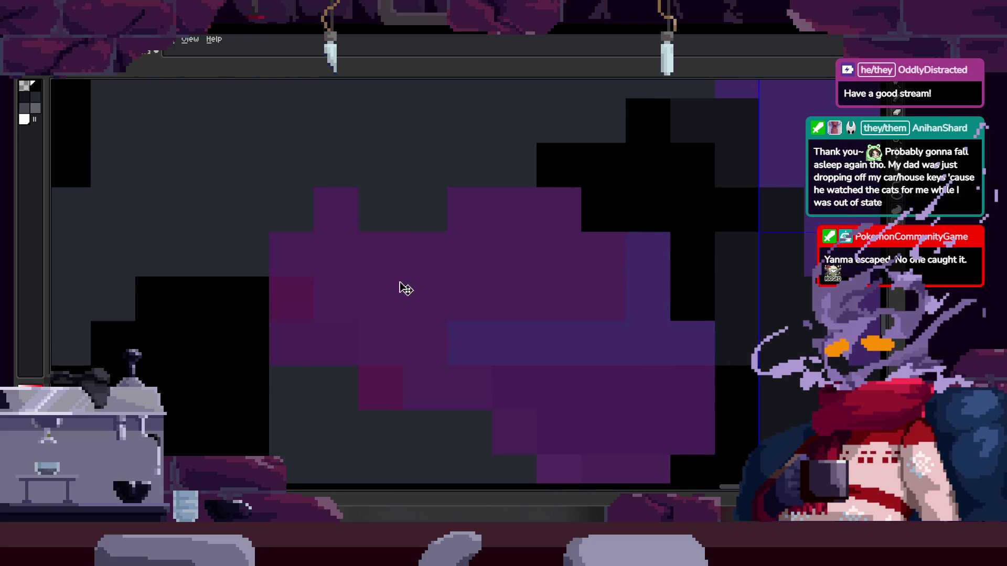
pyautogui.scroll(1, 362, 278)
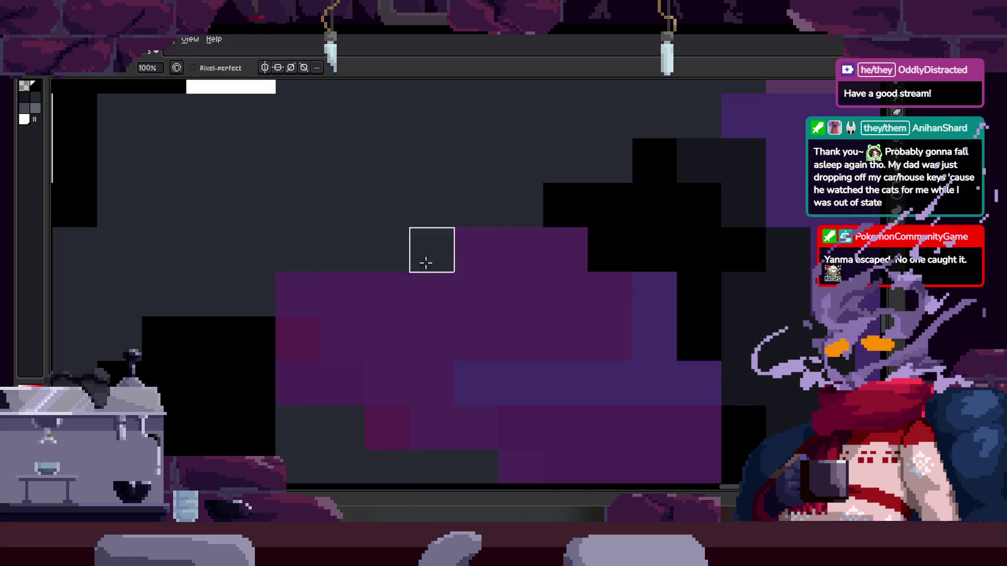
pyautogui.scroll(-3, 422, 288)
pyautogui.scroll(3, 445, 277)
pyautogui.scroll(-4, 442, 274)
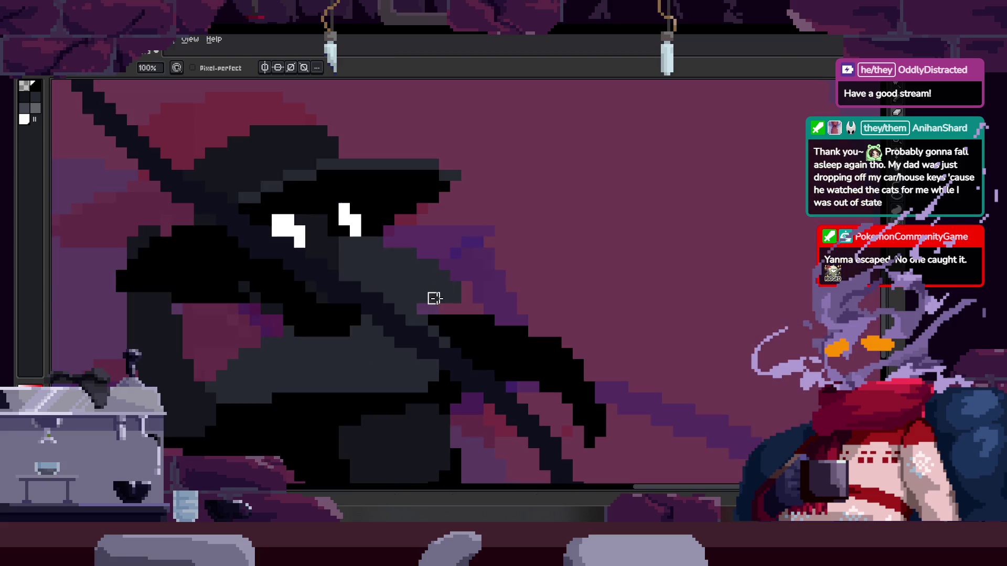
pyautogui.scroll(4, 434, 299)
pyautogui.scroll(3, 472, 226)
pyautogui.moveTo(399, 199); pyautogui.dragTo(590, 207)
pyautogui.scroll(1, 545, 271)
pyautogui.scroll(-1, 533, 265)
# Turn a row of black pixels dark grey and shade a row of beak pixels grey
pyautogui.moveTo(353, 266); pyautogui.dragTo(564, 268)
pyautogui.scroll(-5, 563, 268)
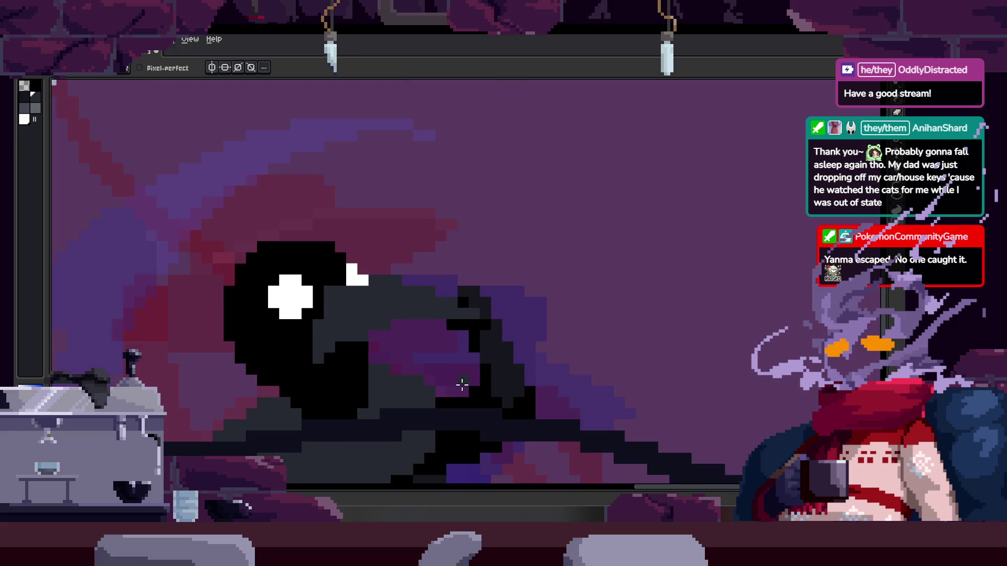
pyautogui.scroll(5, 457, 243)
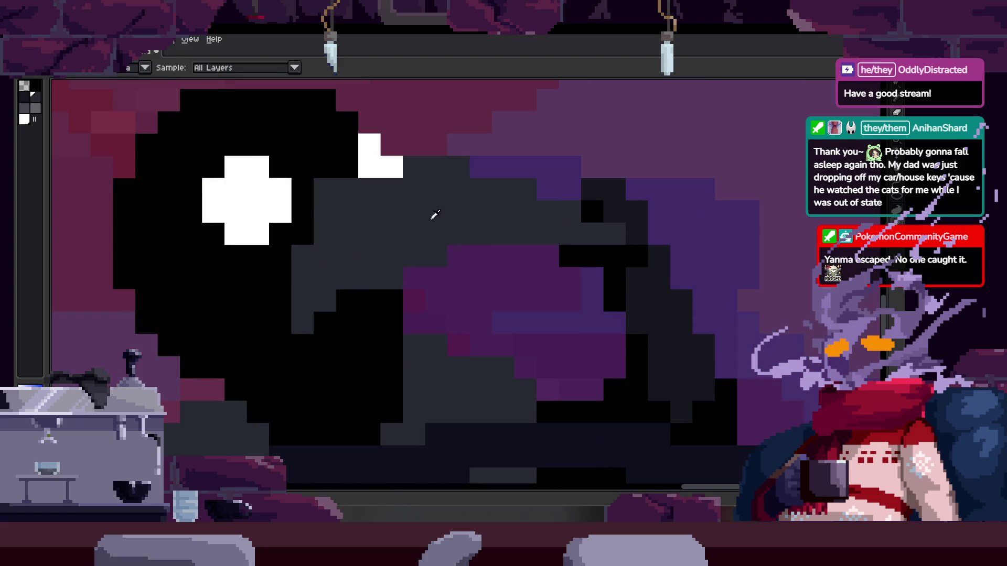
pyautogui.scroll(-1, 526, 244)
pyautogui.scroll(1, 511, 283)
pyautogui.moveTo(511, 283); pyautogui.dragTo(582, 282)
pyautogui.scroll(-2, 580, 278)
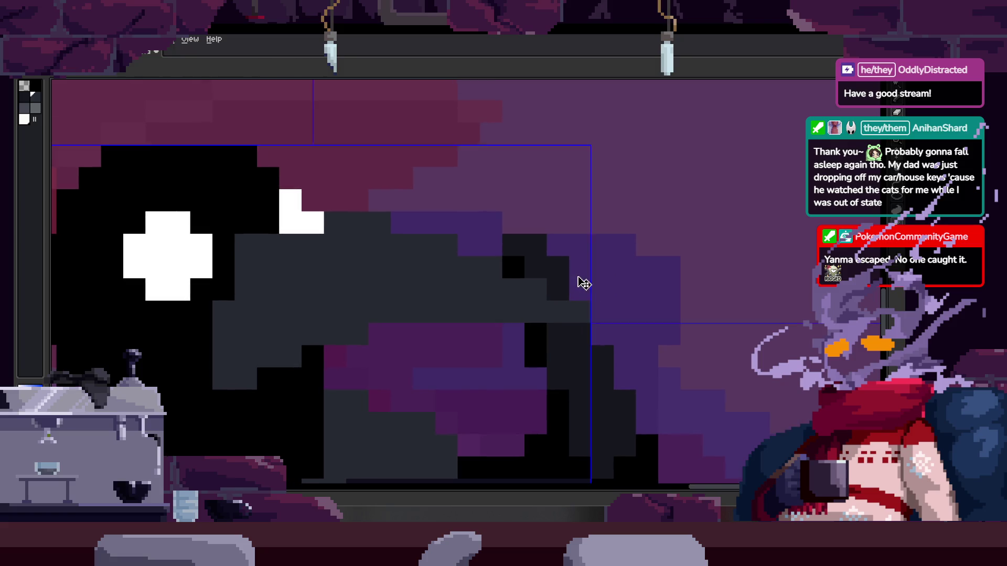
pyautogui.scroll(2, 407, 265)
pyautogui.moveTo(407, 265); pyautogui.dragTo(496, 248)
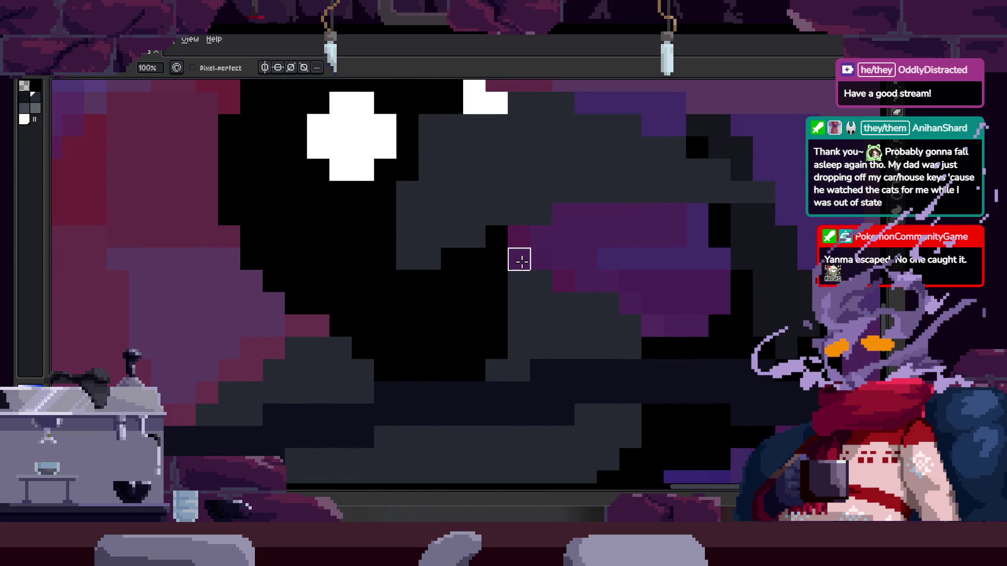
pyautogui.moveTo(571, 254); pyautogui.dragTo(511, 256)
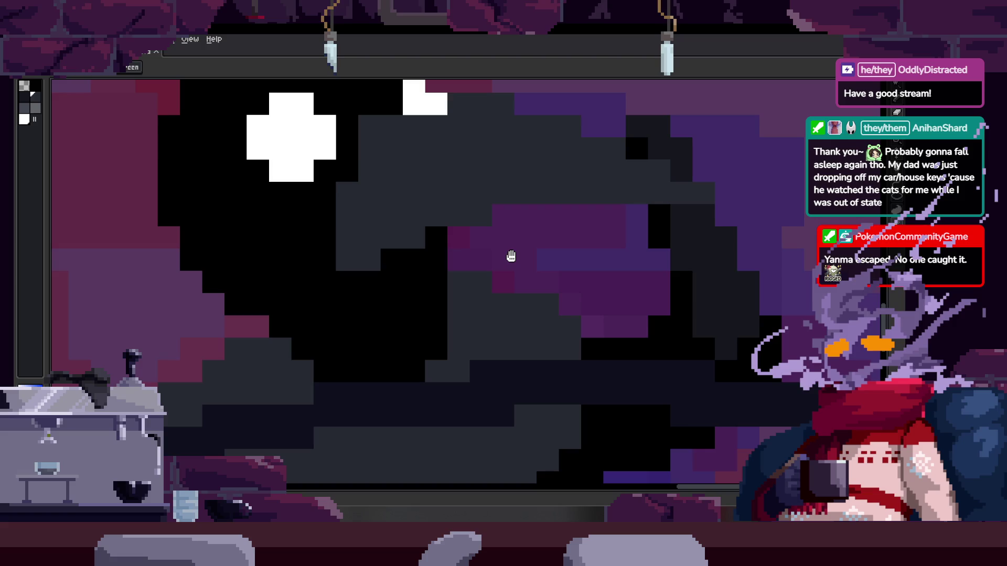
# Shade the beak with dark pixels, adding a dark row along its length
pyautogui.press('b')
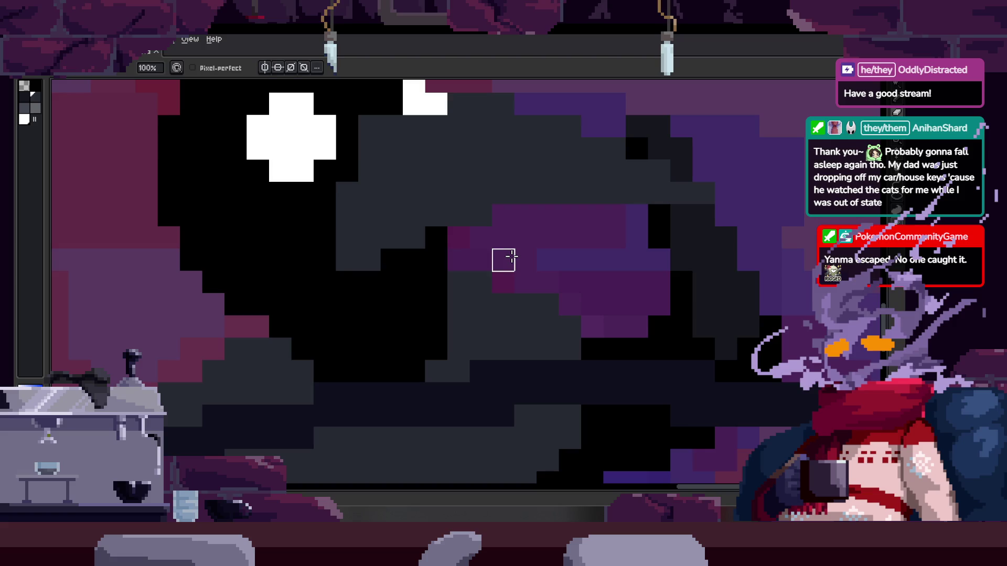
pyautogui.scroll(-2, 512, 256)
pyautogui.scroll(2, 496, 215)
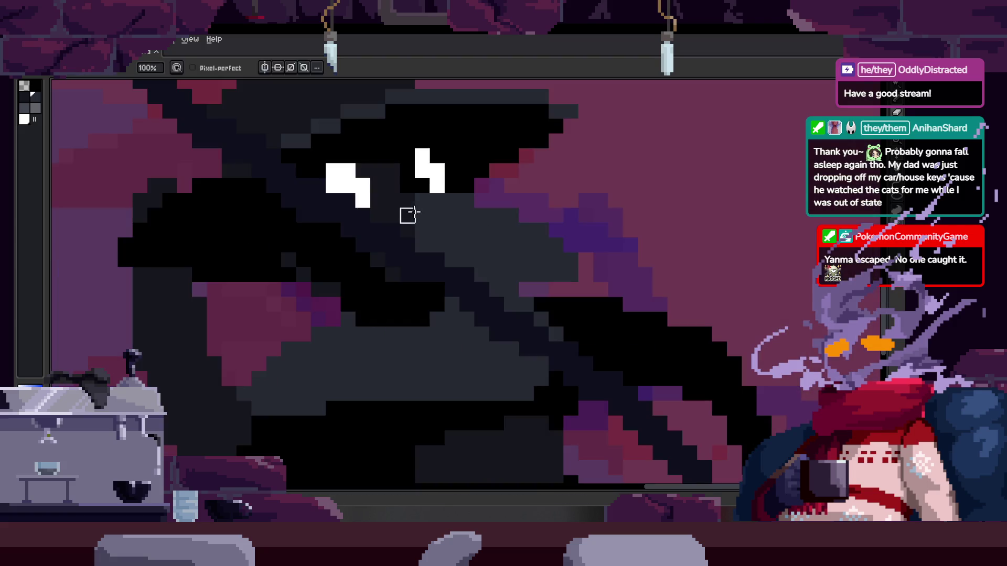
pyautogui.scroll(-2, 409, 215)
pyautogui.scroll(4, 432, 259)
pyautogui.moveTo(483, 313)
pyautogui.mouseDown()
pyautogui.moveTo(407, 169)
pyautogui.moveTo(432, 152)
pyautogui.moveTo(357, 402)
pyautogui.moveTo(455, 227)
pyautogui.moveTo(580, 335)
pyautogui.moveTo(512, 330)
pyautogui.mouseUp()
pyautogui.scroll(-1, 491, 367)
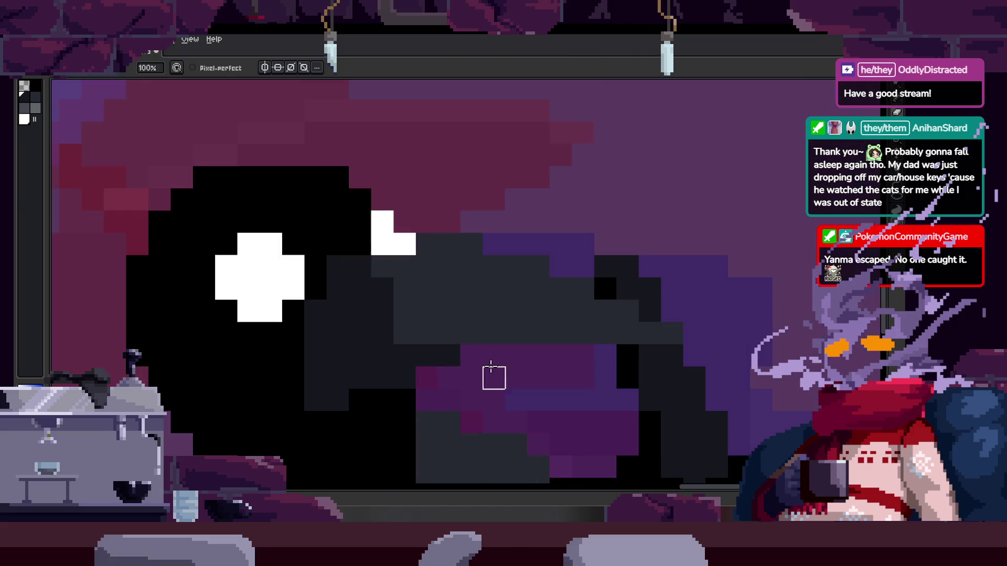
pyautogui.moveTo(681, 333); pyautogui.dragTo(652, 341)
pyautogui.scroll(-3, 499, 411)
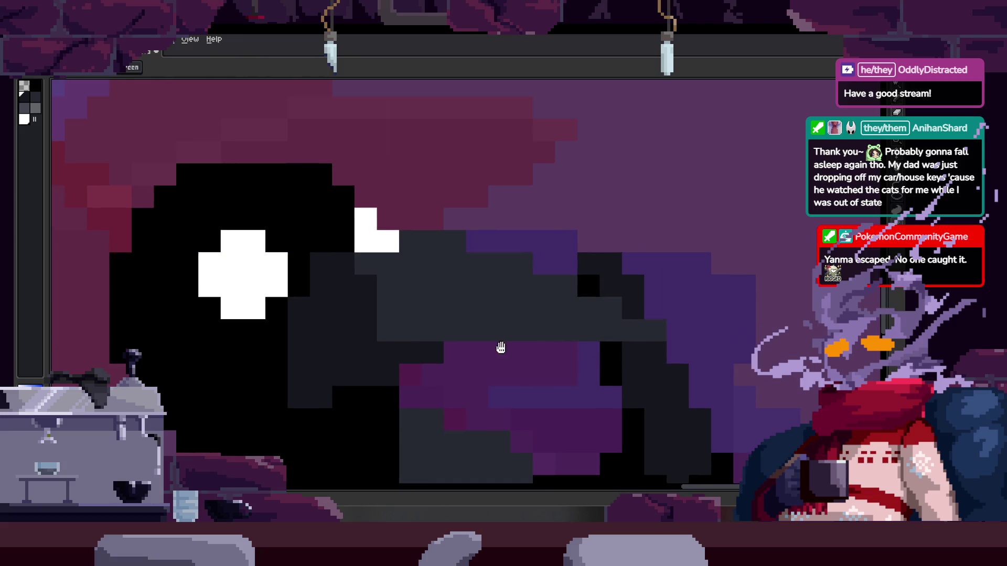
# Clear the selection and paint dark shading pixels over the purple gaps around the head
pyautogui.hotkey('ctrl', 'd')
pyautogui.press('b')
pyautogui.scroll(1, 461, 320)
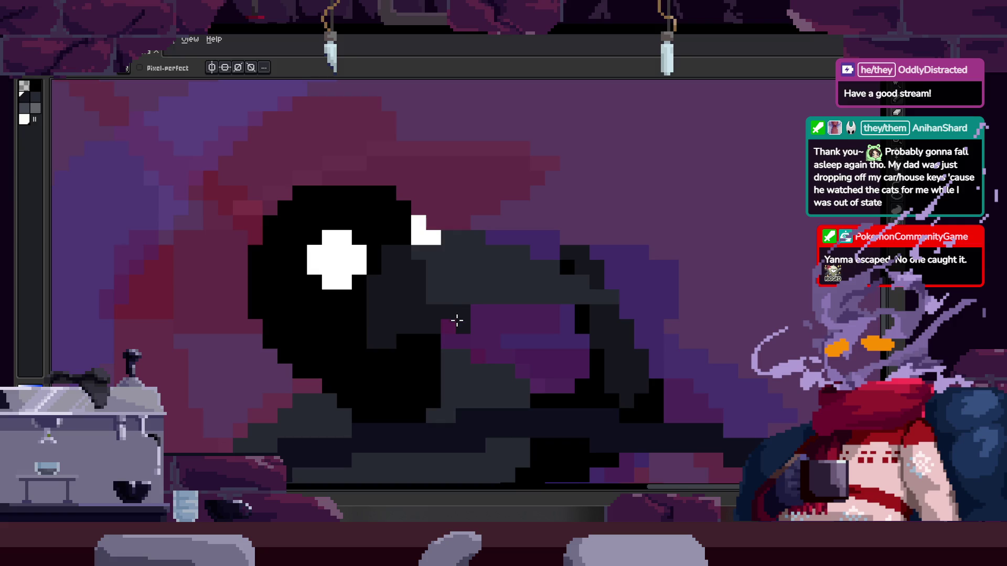
pyautogui.scroll(1, 456, 321)
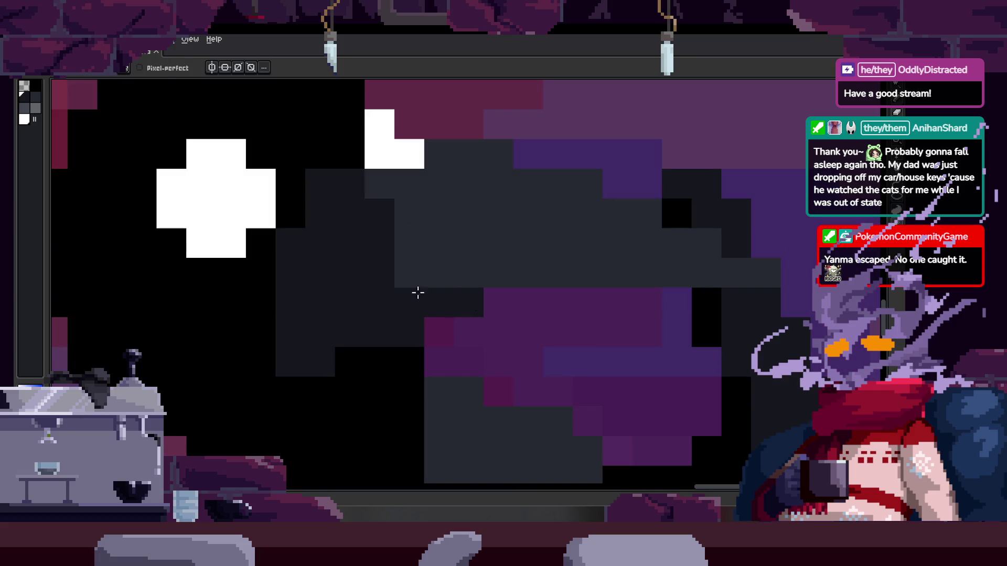
pyautogui.scroll(-2, 442, 240)
pyautogui.scroll(2, 446, 249)
pyautogui.scroll(-3, 435, 268)
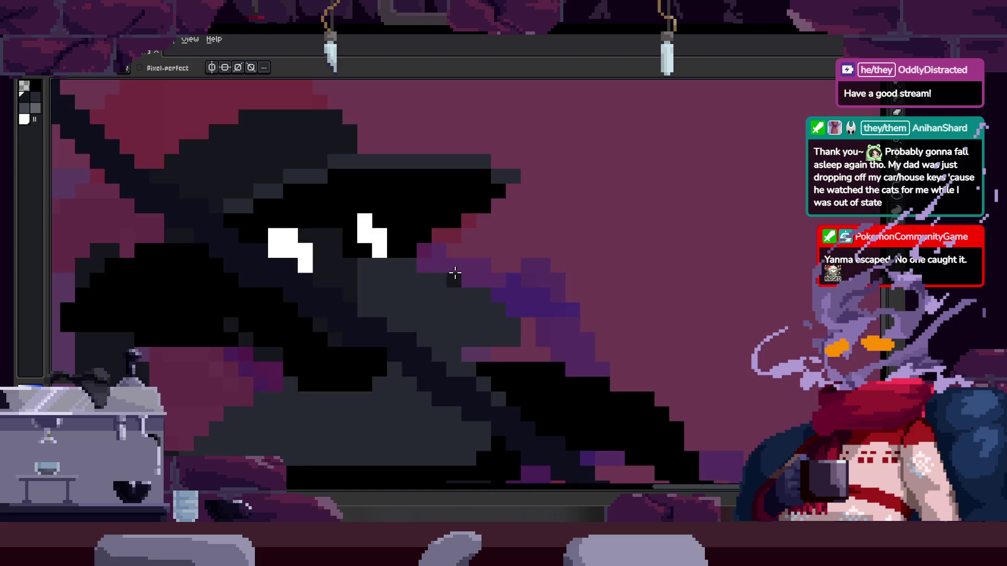
pyautogui.scroll(2, 435, 259)
pyautogui.scroll(-2, 442, 286)
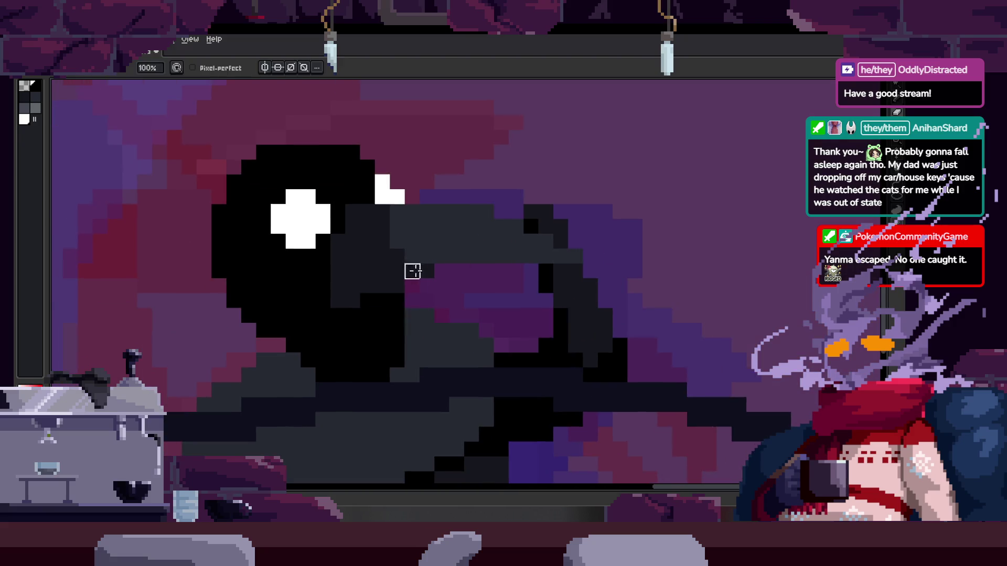
pyautogui.scroll(1, 412, 271)
pyautogui.moveTo(393, 348); pyautogui.dragTo(669, 271)
pyautogui.press('g')
pyautogui.click(445, 304)
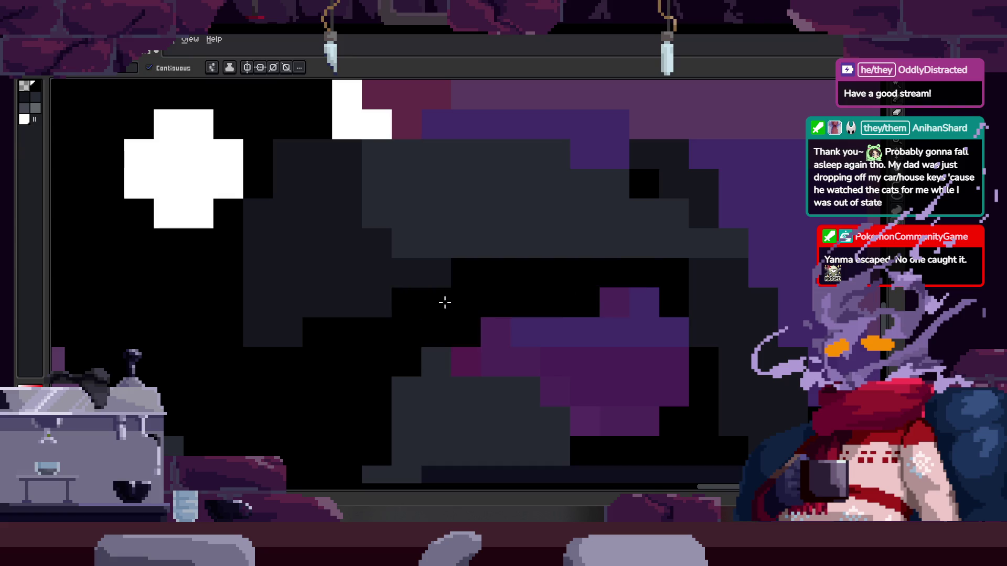
# Zoom in and pan to the plague doctor's head and beak
pyautogui.scroll(-2, 489, 287)
pyautogui.scroll(-2, 529, 306)
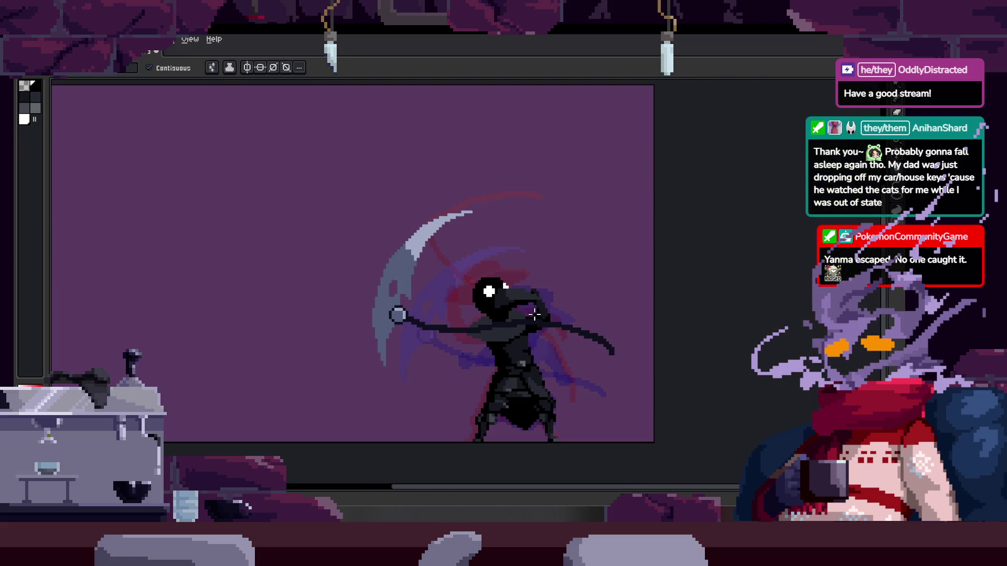
pyautogui.scroll(4, 503, 281)
pyautogui.moveTo(546, 299); pyautogui.dragTo(346, 305)
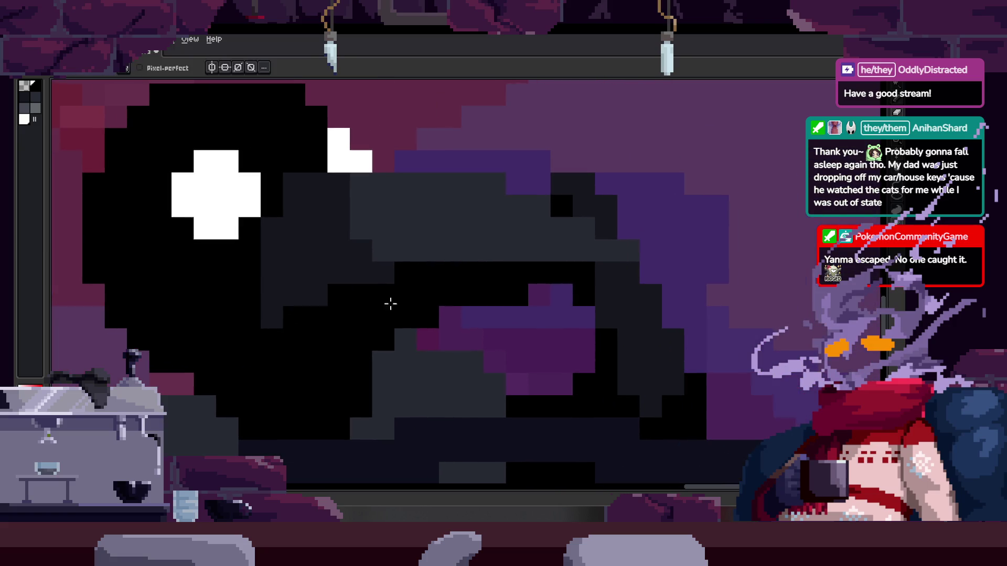
pyautogui.scroll(-5, 540, 296)
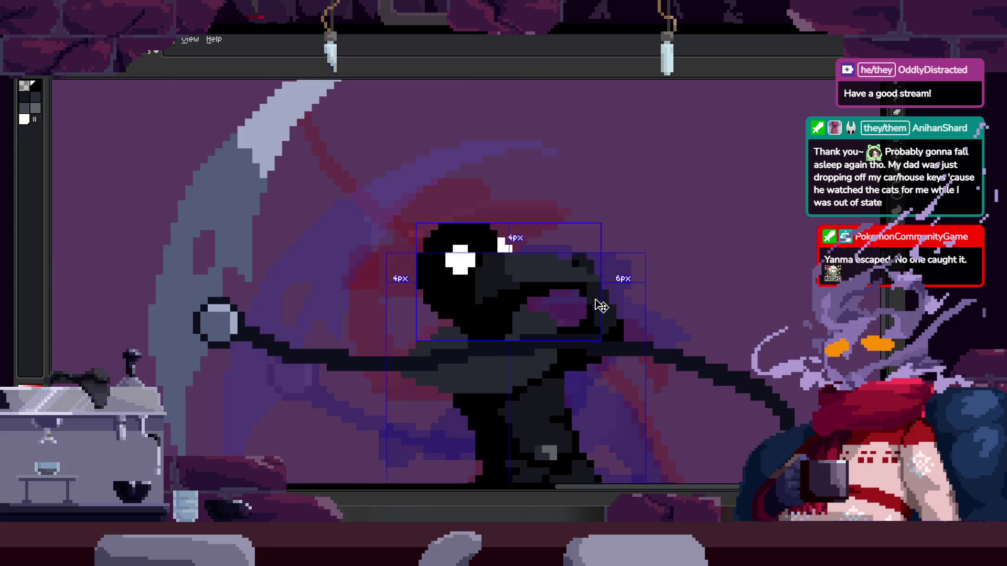
pyautogui.scroll(2, 490, 309)
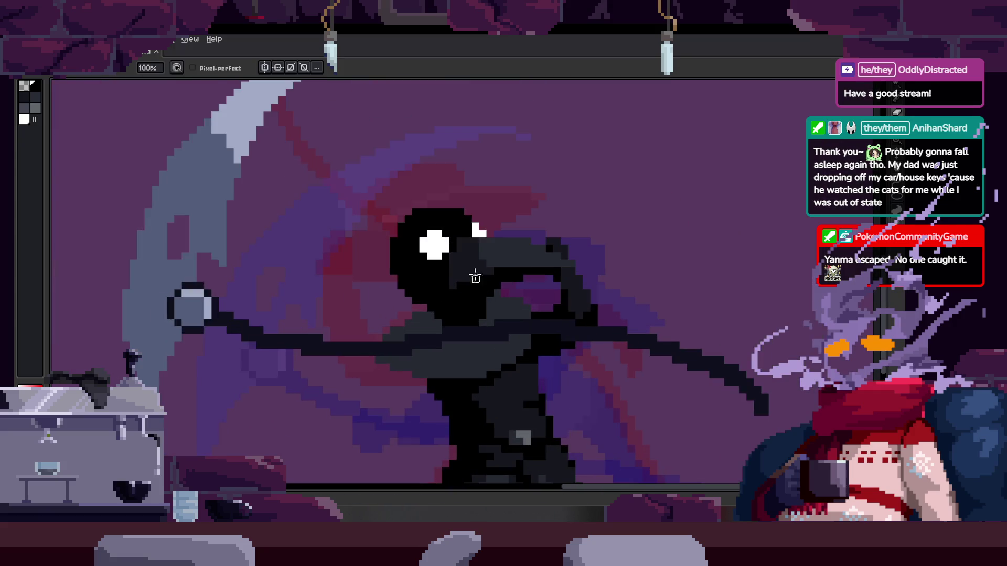
pyautogui.scroll(4, 474, 299)
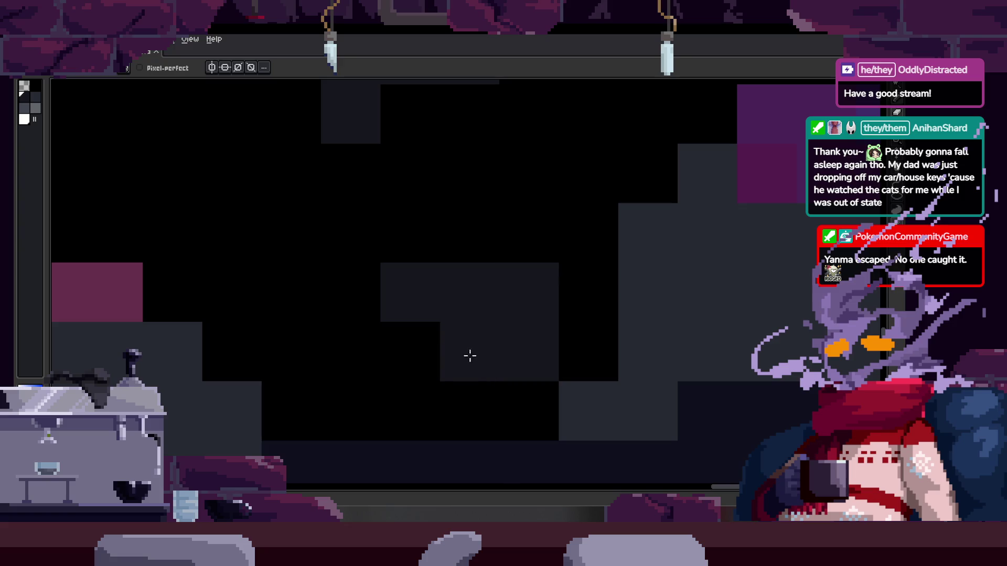
pyautogui.scroll(-3, 474, 361)
pyautogui.press('alt')
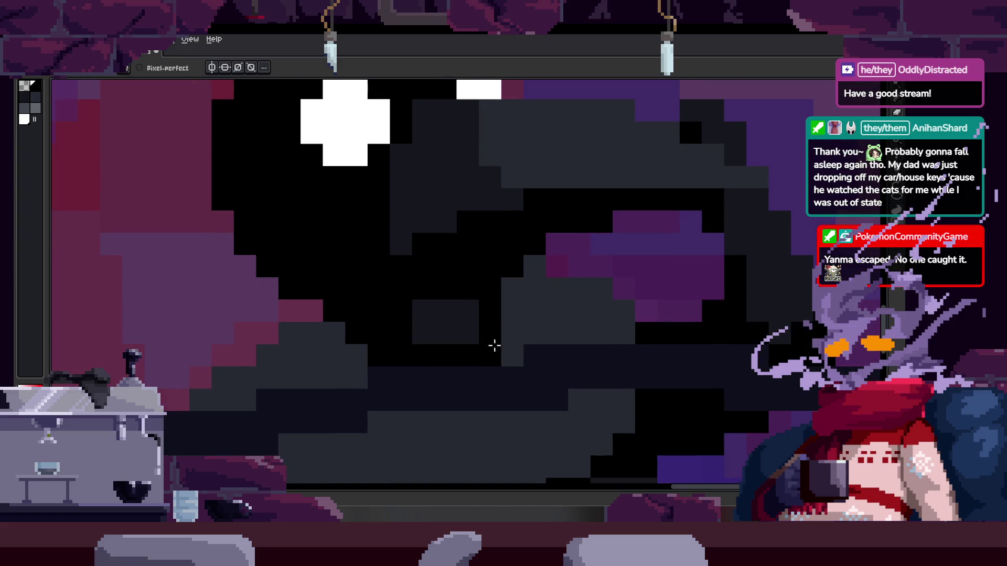
pyautogui.scroll(-3, 488, 349)
pyautogui.scroll(4, 468, 336)
pyautogui.scroll(-5, 372, 351)
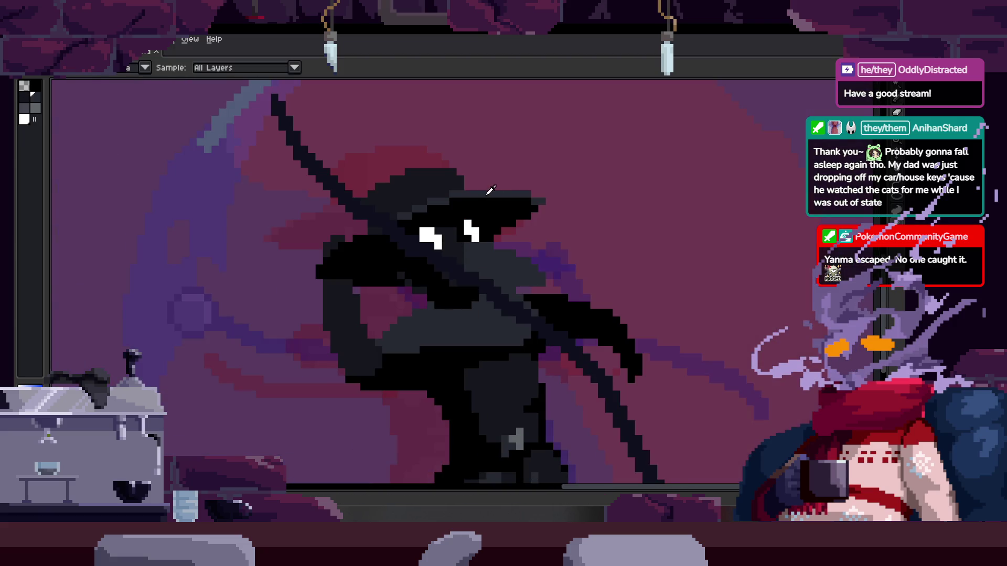
pyautogui.scroll(2, 491, 190)
pyautogui.scroll(1, 457, 236)
pyautogui.scroll(-2, 524, 206)
pyautogui.scroll(1, 544, 303)
# Compare the head with the neighbouring frames, including the hatted crow frame
pyautogui.press('Right')
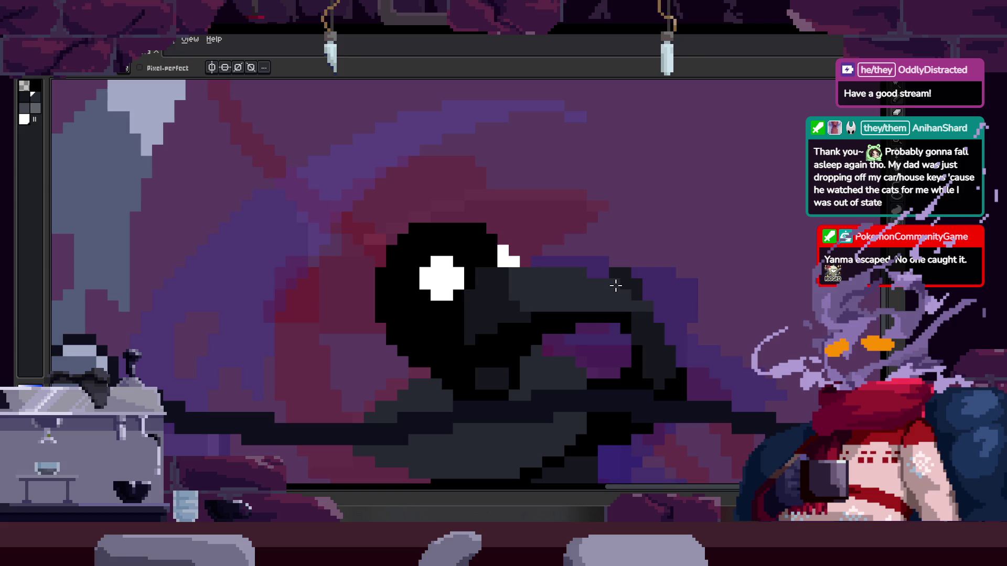
pyautogui.moveTo(616, 285)
pyautogui.mouseDown()
pyautogui.moveTo(573, 308)
pyautogui.moveTo(564, 299)
pyautogui.mouseUp()
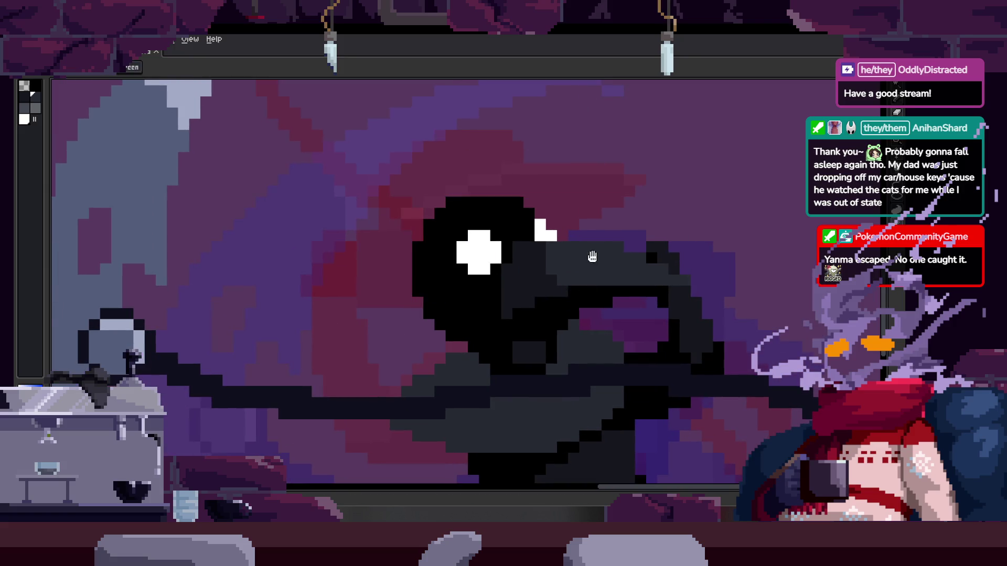
pyautogui.scroll(-1, 535, 299)
pyautogui.scroll(2, 535, 284)
pyautogui.scroll(-2, 512, 284)
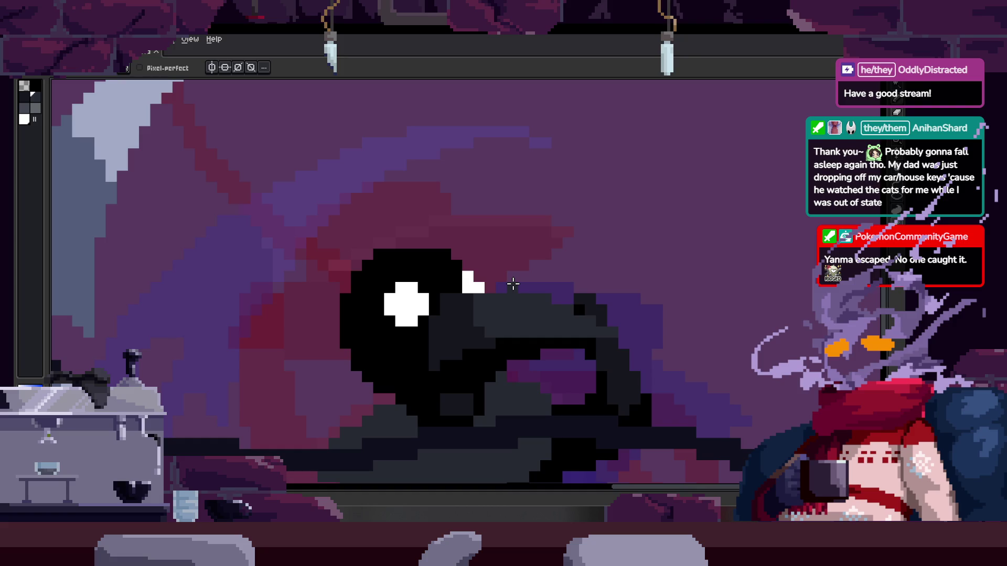
pyautogui.scroll(1, 513, 284)
pyautogui.scroll(-2, 512, 304)
pyautogui.press('Right')
pyautogui.scroll(1, 509, 283)
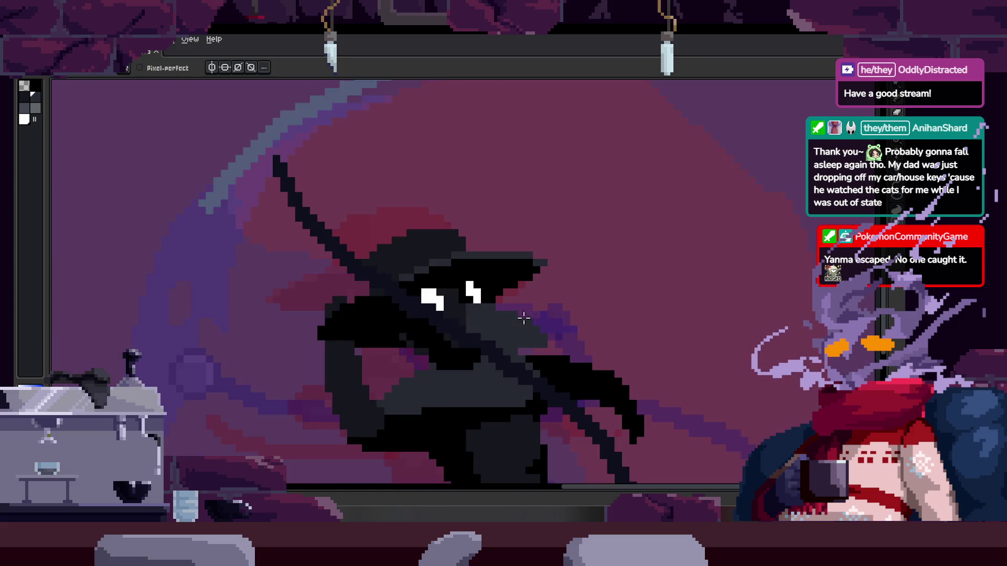
pyautogui.moveTo(509, 284); pyautogui.dragTo(572, 282)
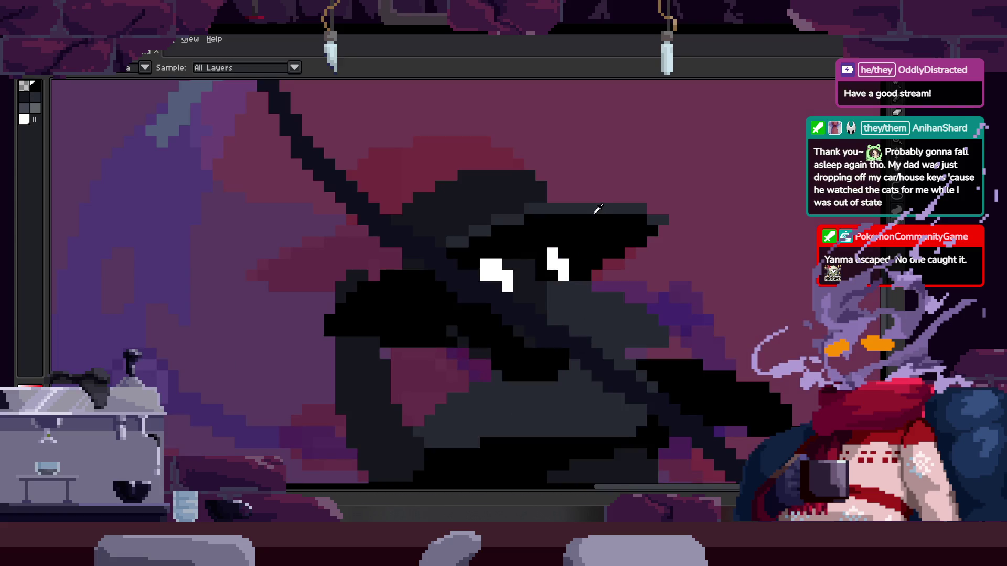
# Draw a dark diagonal hat line over the head, bending its bottom to the right
pyautogui.press('b')
pyautogui.press('l')
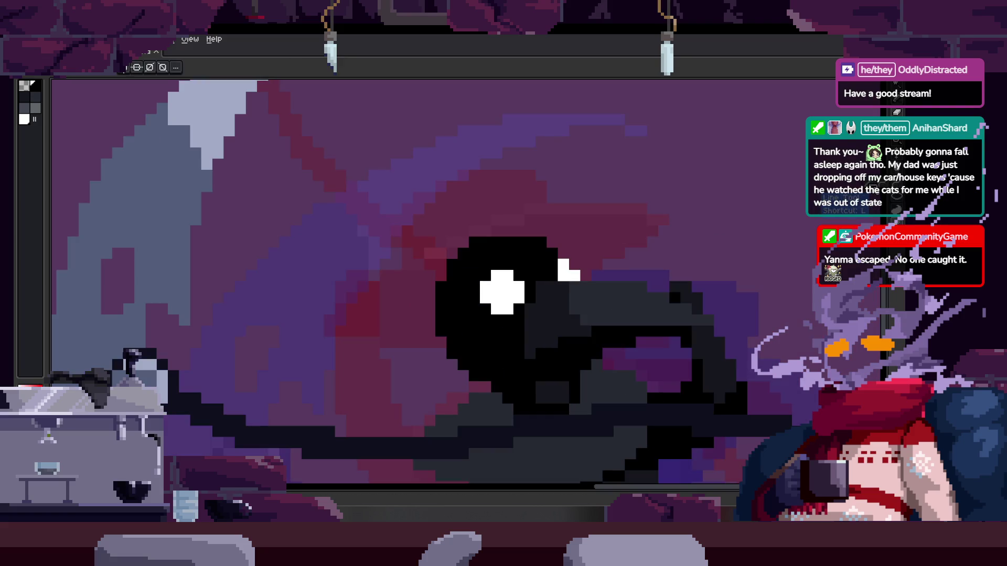
pyautogui.moveTo(619, 221); pyautogui.dragTo(655, 210)
pyautogui.click(400, 231)
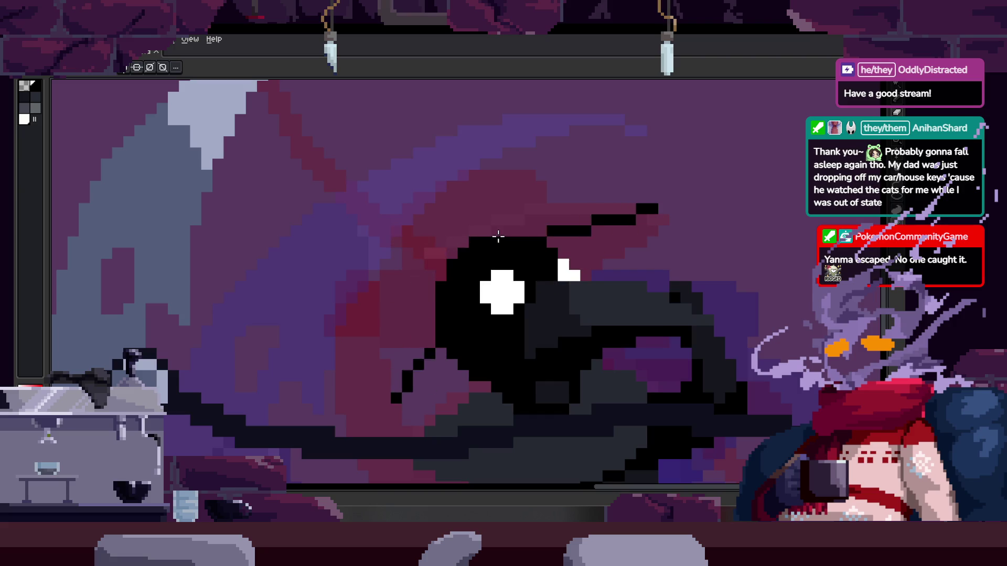
pyautogui.hotkey('ctrl', 'z')
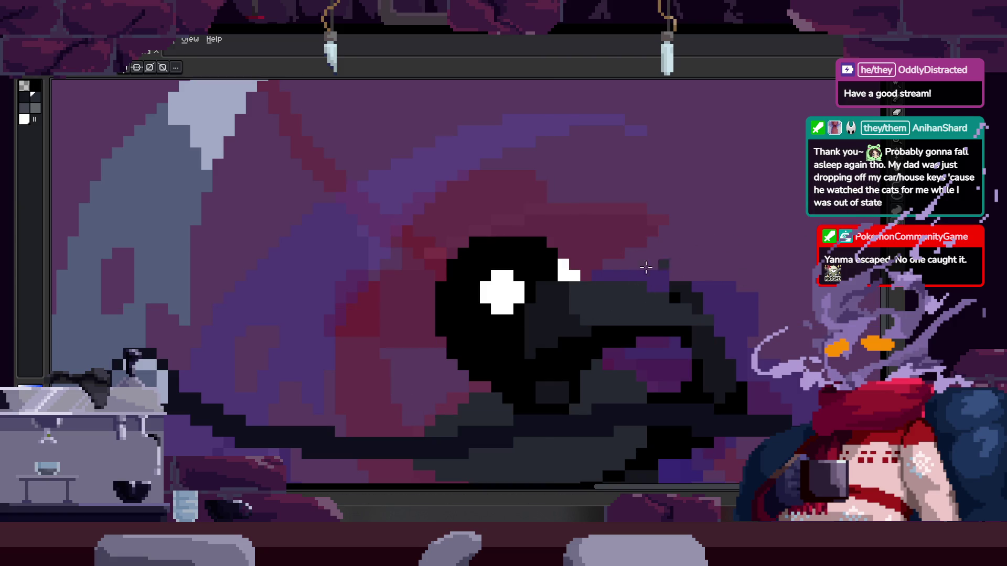
pyautogui.moveTo(404, 384)
pyautogui.mouseDown()
pyautogui.moveTo(659, 218)
pyautogui.moveTo(652, 227)
pyautogui.moveTo(640, 207)
pyautogui.moveTo(650, 203)
pyautogui.moveTo(398, 247)
pyautogui.moveTo(375, 299)
pyautogui.moveTo(537, 192)
pyautogui.moveTo(505, 180)
pyautogui.mouseUp()
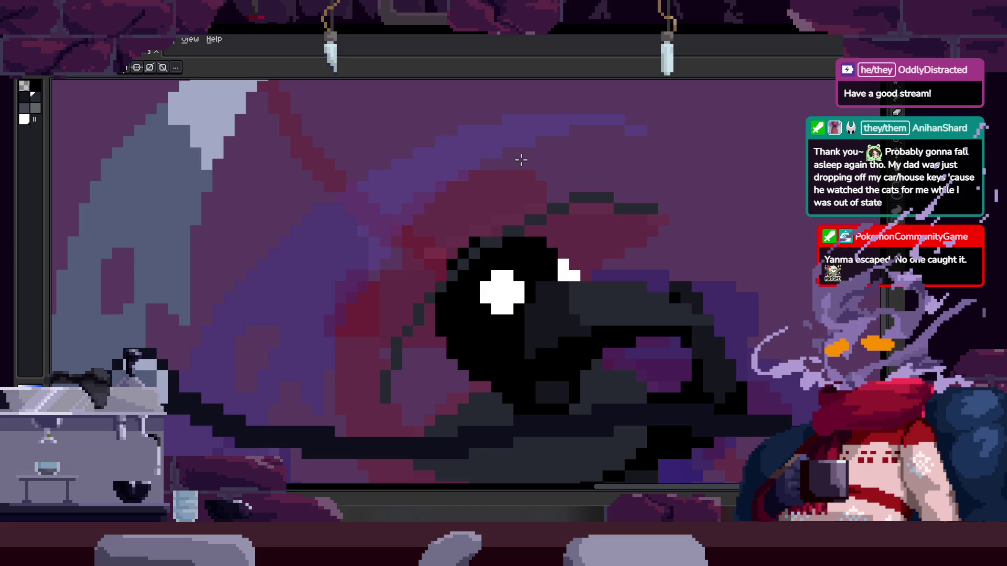
pyautogui.scroll(1, 431, 390)
pyautogui.moveTo(337, 457)
pyautogui.mouseDown()
pyautogui.moveTo(508, 276)
pyautogui.moveTo(345, 434)
pyautogui.mouseUp()
# Paint a black stroke over the dark head area and save the file
pyautogui.press('b')
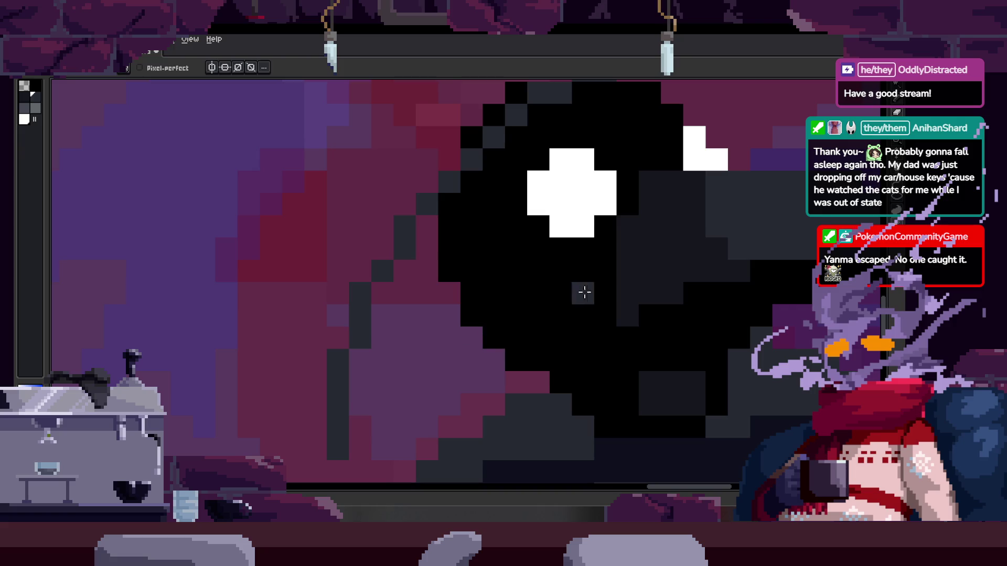
pyautogui.press('[')
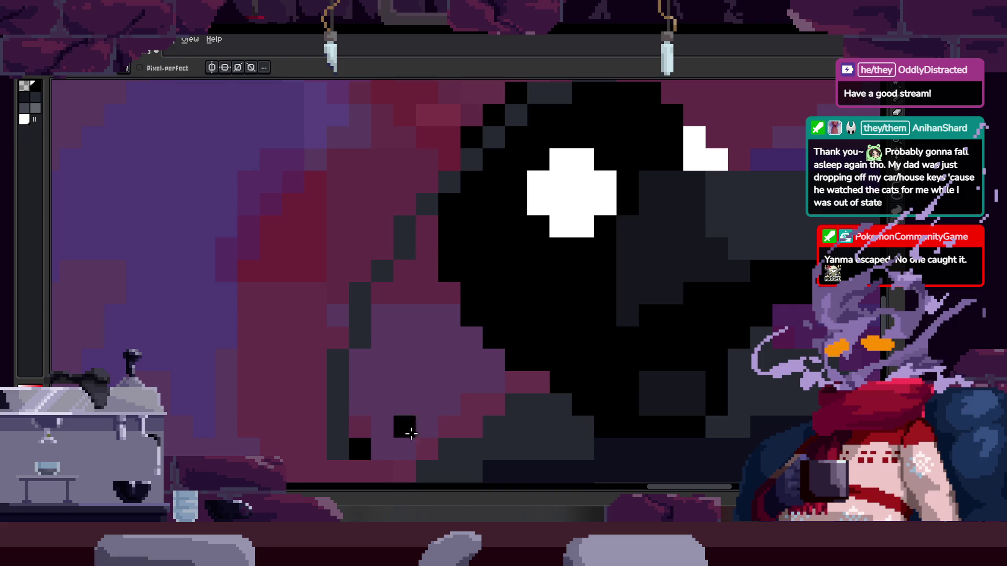
pyautogui.hscroll(5, 481, 332)
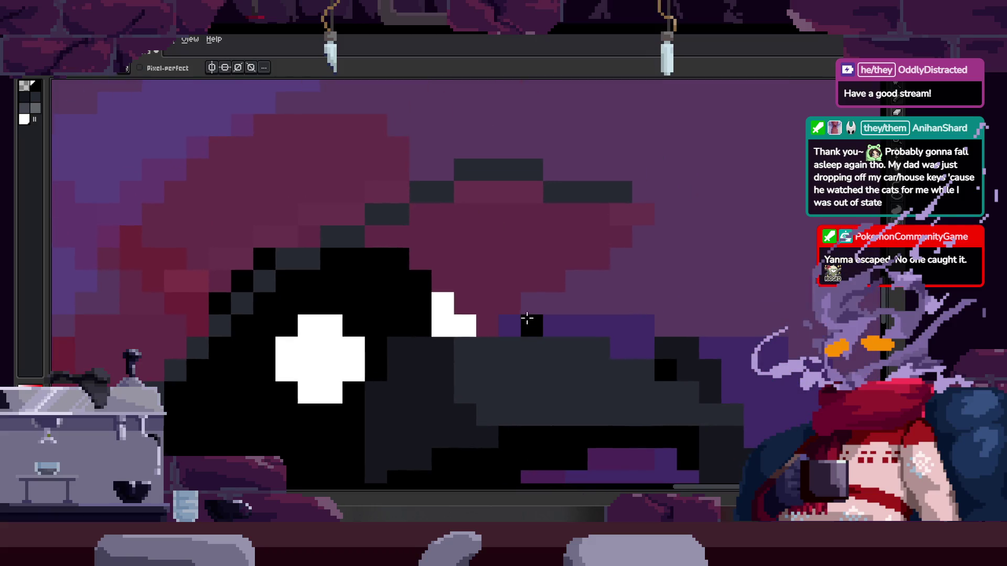
pyautogui.moveTo(519, 320); pyautogui.dragTo(627, 214)
pyautogui.scroll(-3, 534, 263)
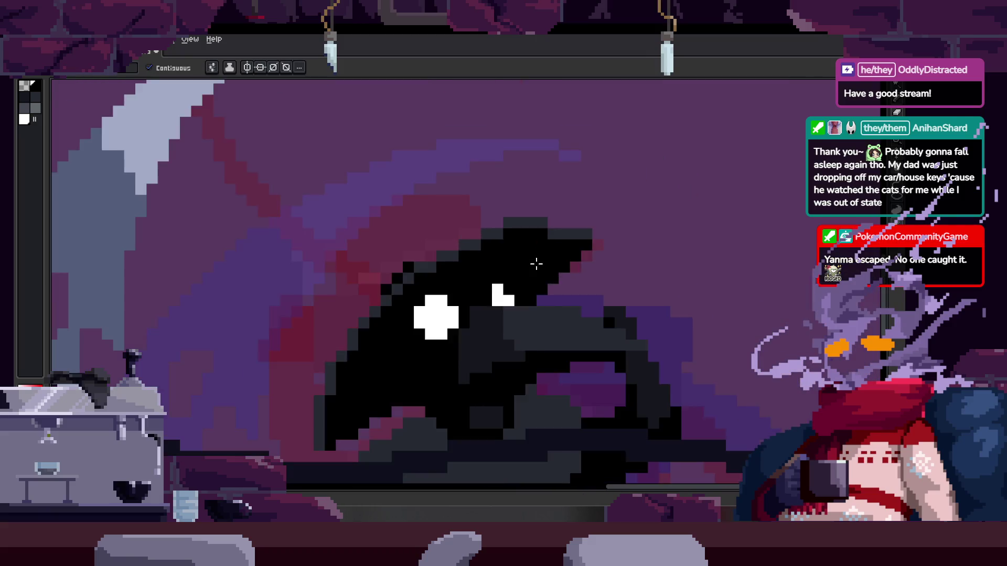
pyautogui.hotkey('ctrl', 's')
pyautogui.scroll(4, 543, 271)
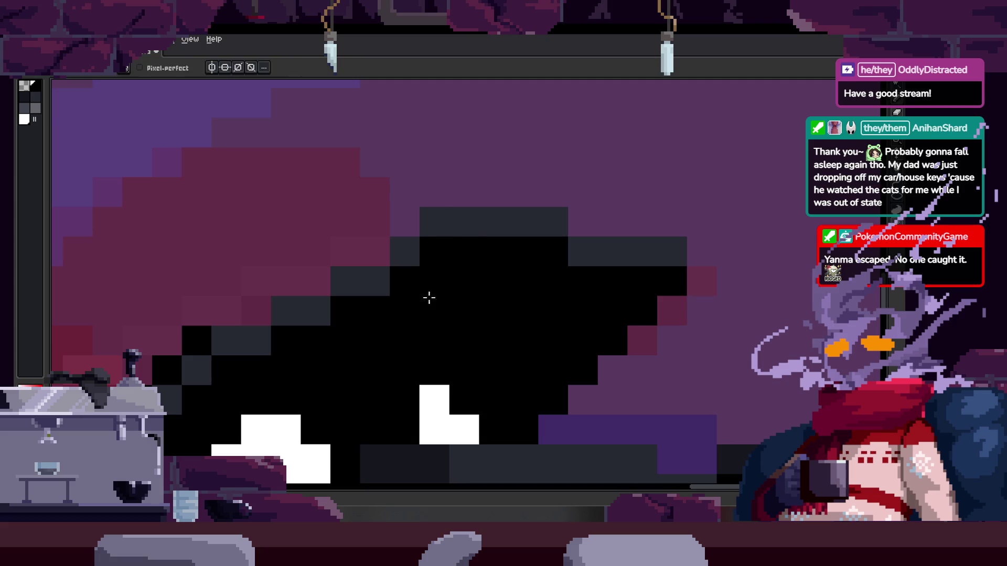
# Touch up the head's outline pixels in dark grey and black
pyautogui.moveTo(432, 288); pyautogui.dragTo(499, 319)
pyautogui.click(451, 301)
pyautogui.keyDown('alt'); pyautogui.click(479, 266); pyautogui.keyUp('alt')
pyautogui.click(449, 272)
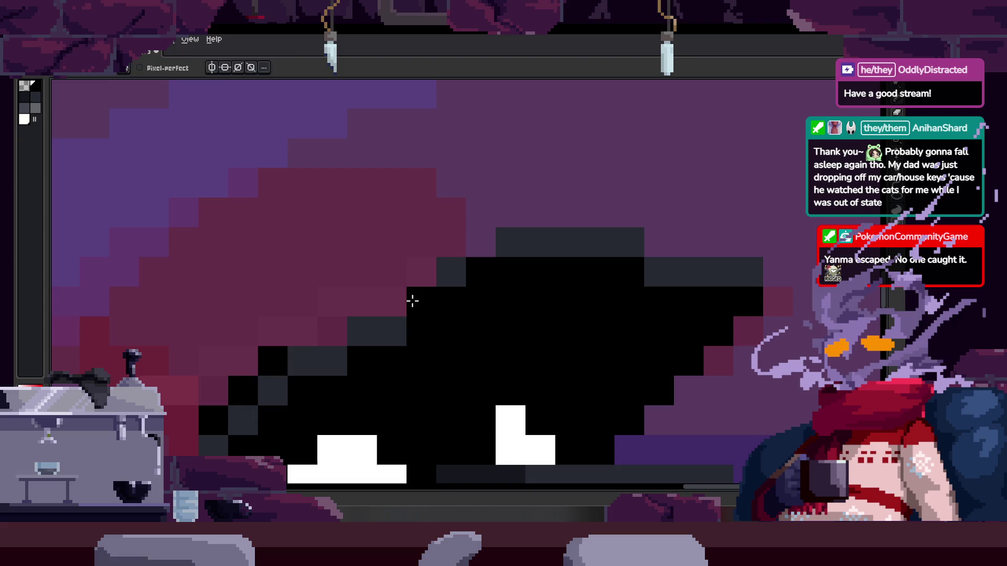
pyautogui.moveTo(413, 300); pyautogui.dragTo(400, 301)
pyautogui.rightClick(383, 332)
# Recolour a black hat pixel and a purple edge pixel dark grey, then zoom out
pyautogui.moveTo(378, 338); pyautogui.dragTo(436, 310)
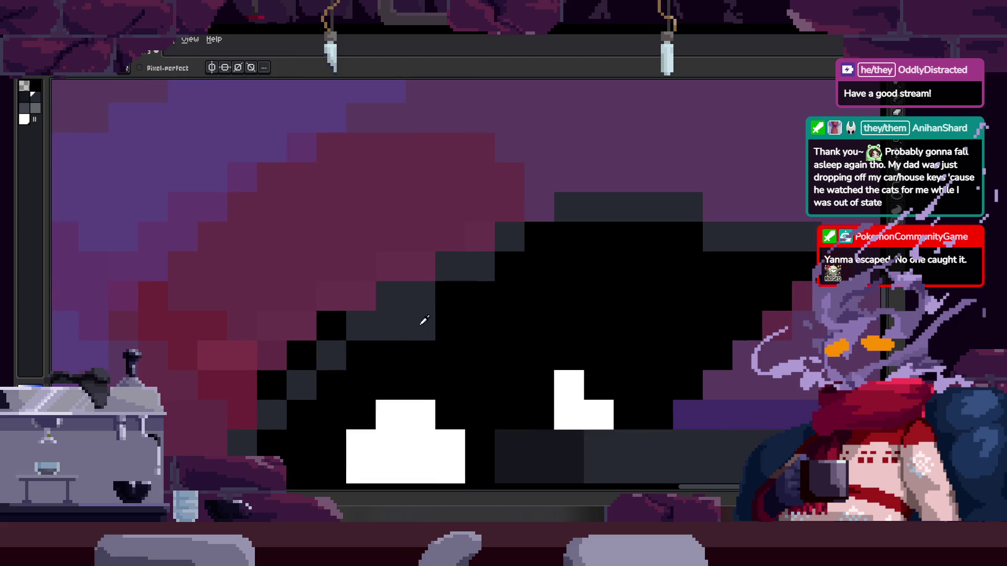
pyautogui.scroll(-3, 546, 288)
pyautogui.scroll(4, 558, 288)
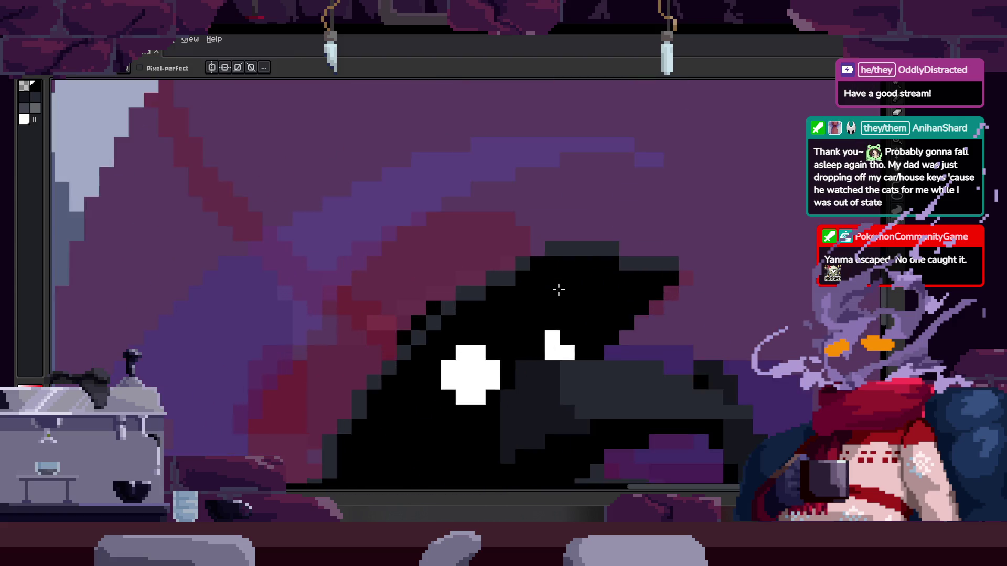
pyautogui.scroll(-1, 453, 264)
pyautogui.scroll(-1, 483, 331)
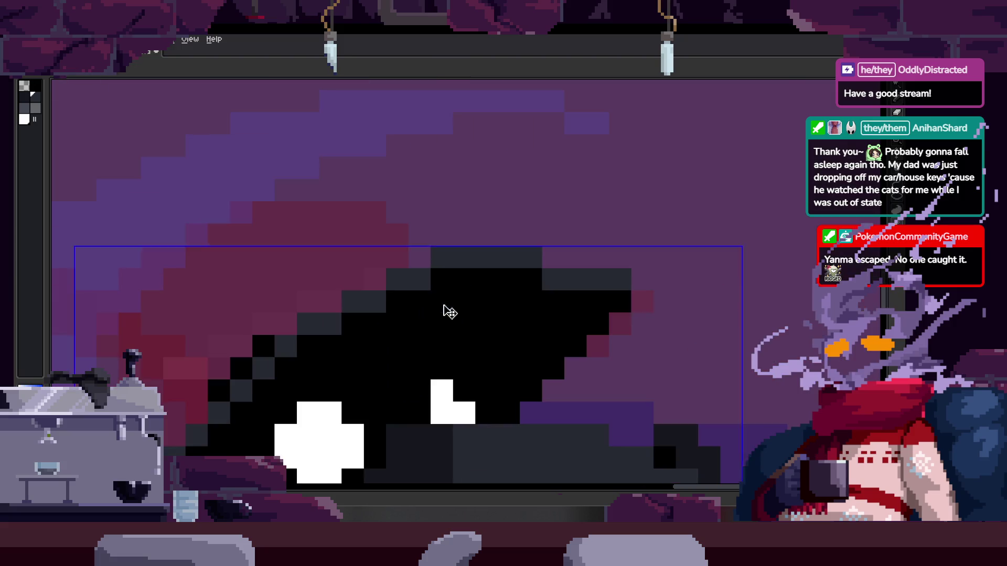
pyautogui.moveTo(449, 313); pyautogui.dragTo(454, 298)
pyautogui.scroll(-3, 455, 297)
pyautogui.click(545, 257)
pyautogui.scroll(3, 545, 256)
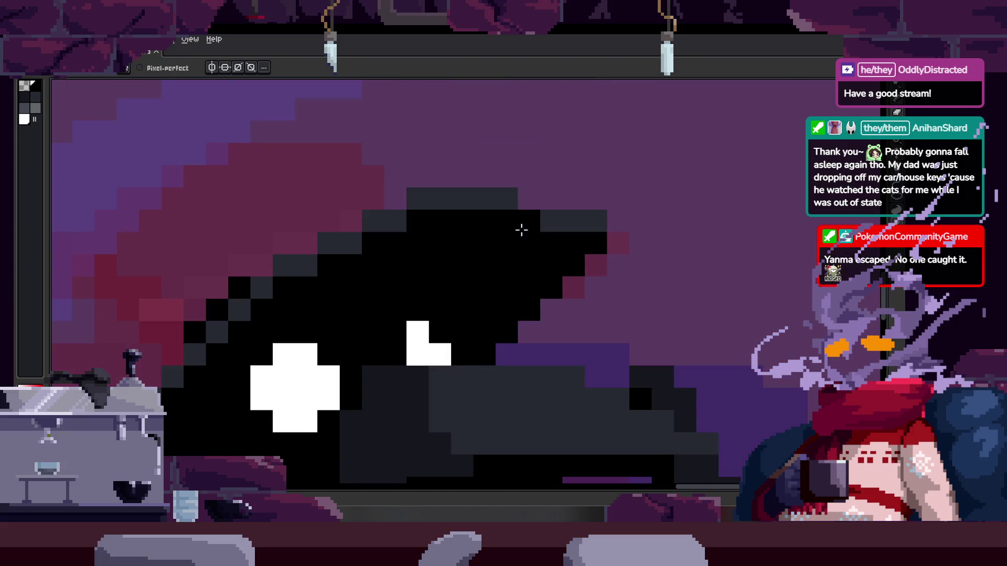
pyautogui.click(527, 200)
pyautogui.scroll(-1, 550, 207)
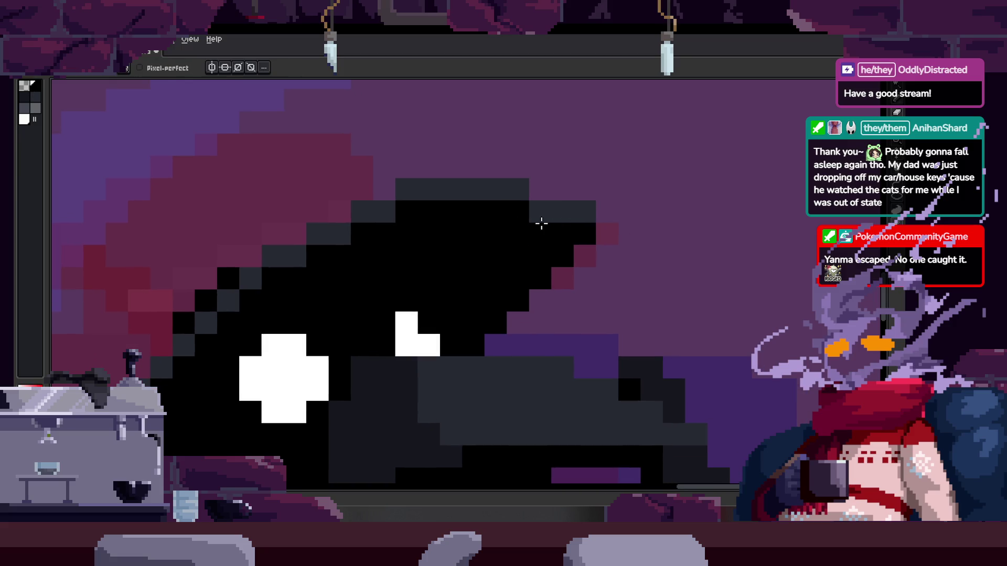
pyautogui.scroll(-5, 558, 256)
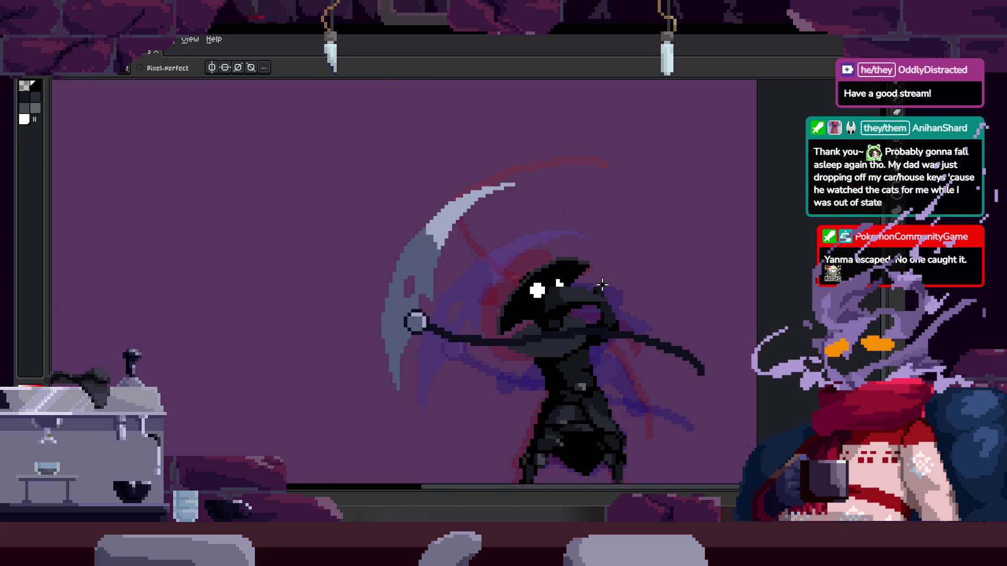
# In the next frame, outline the hat's top curve and fill the red interior dark
pyautogui.press('Right')
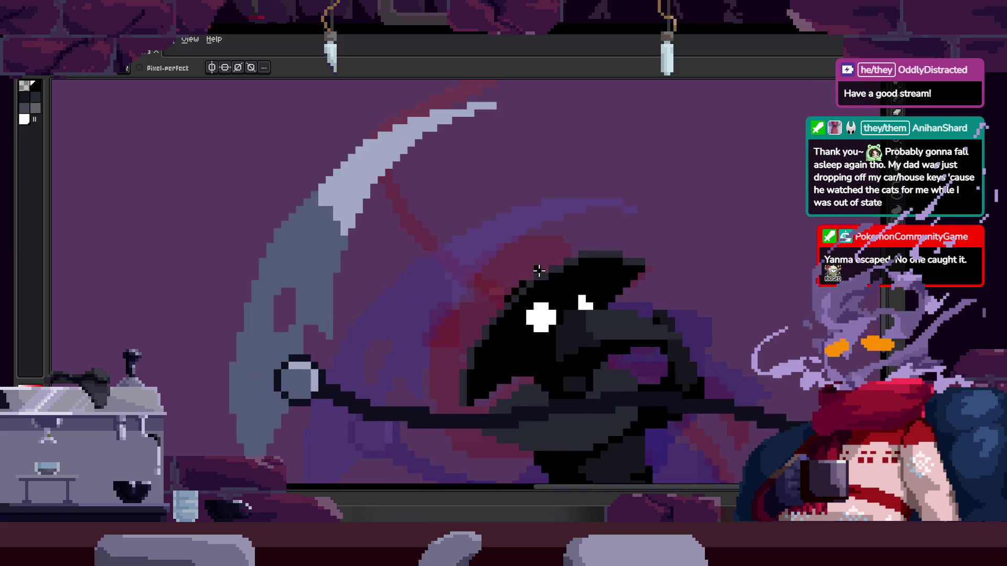
pyautogui.scroll(4, 507, 274)
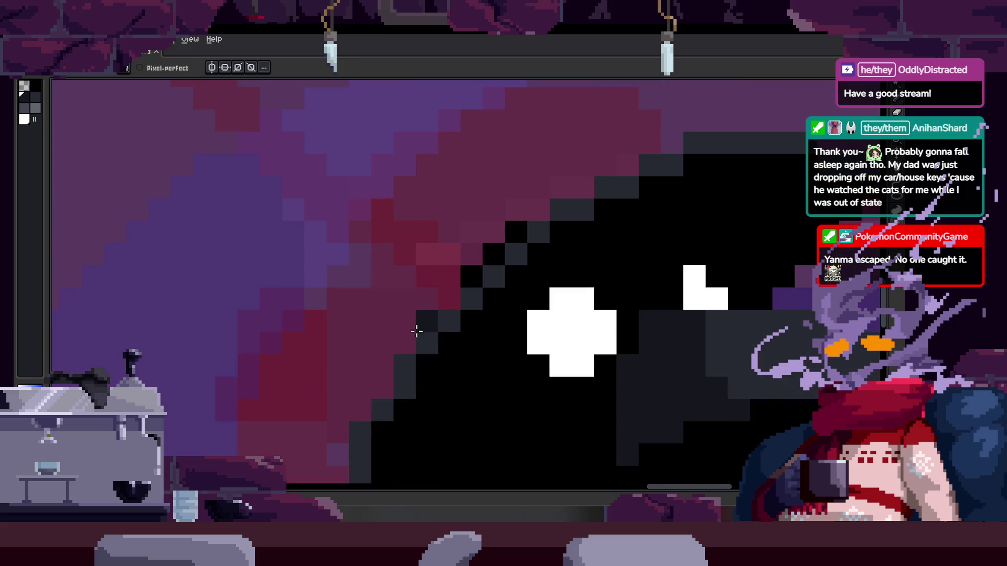
pyautogui.moveTo(409, 300)
pyautogui.mouseDown()
pyautogui.moveTo(447, 148)
pyautogui.moveTo(623, 111)
pyautogui.mouseUp()
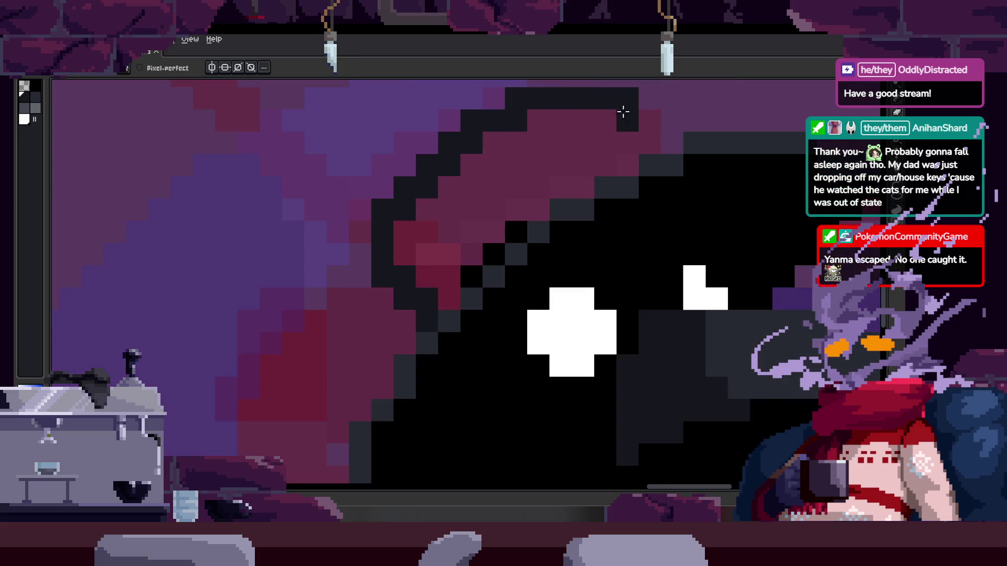
pyautogui.click(570, 163)
pyautogui.press('b')
# Blacken the purple stair-step pixels along the hat's edge
pyautogui.scroll(-5, 513, 223)
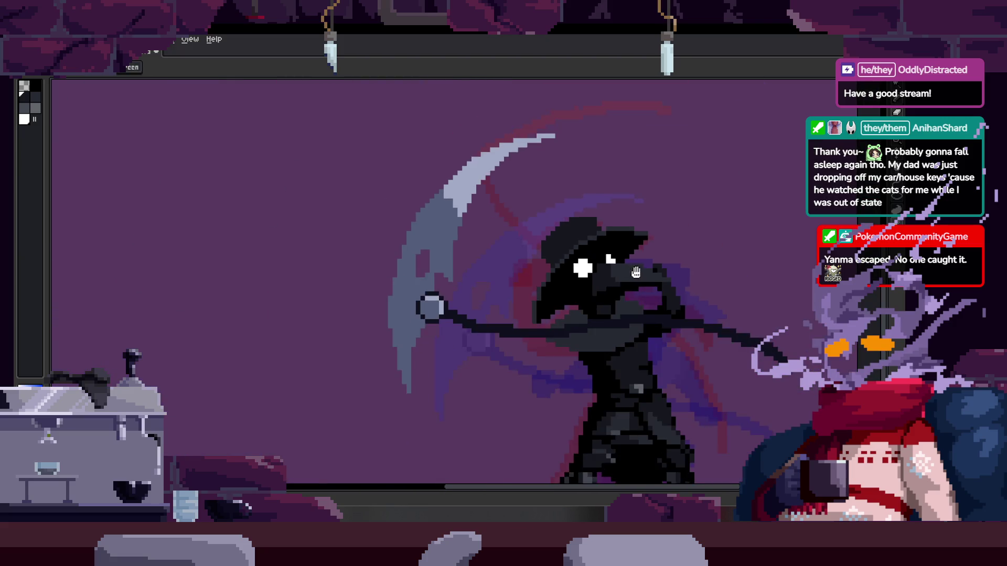
pyautogui.scroll(4, 490, 336)
pyautogui.press('i')
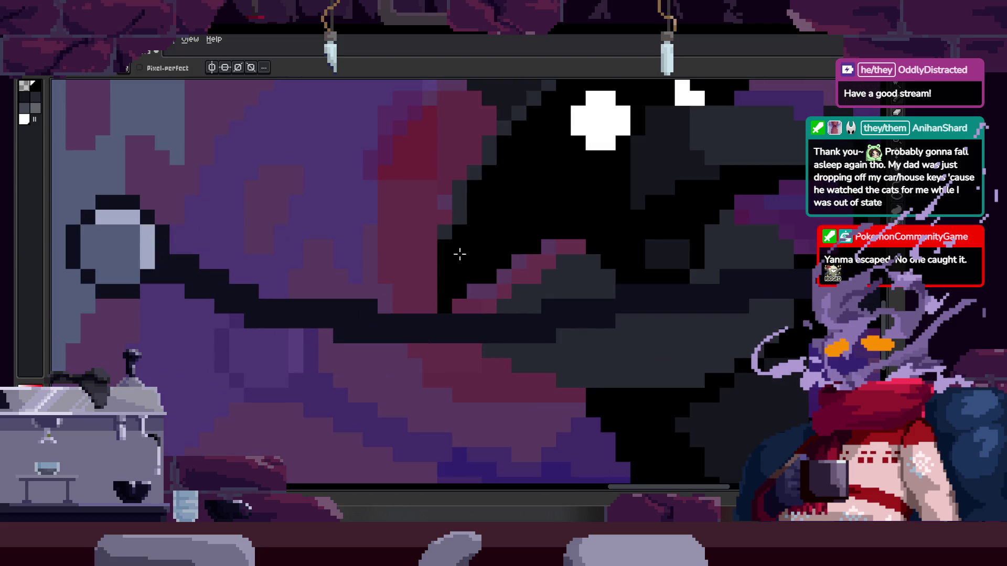
pyautogui.scroll(1, 459, 262)
pyautogui.scroll(1, 568, 254)
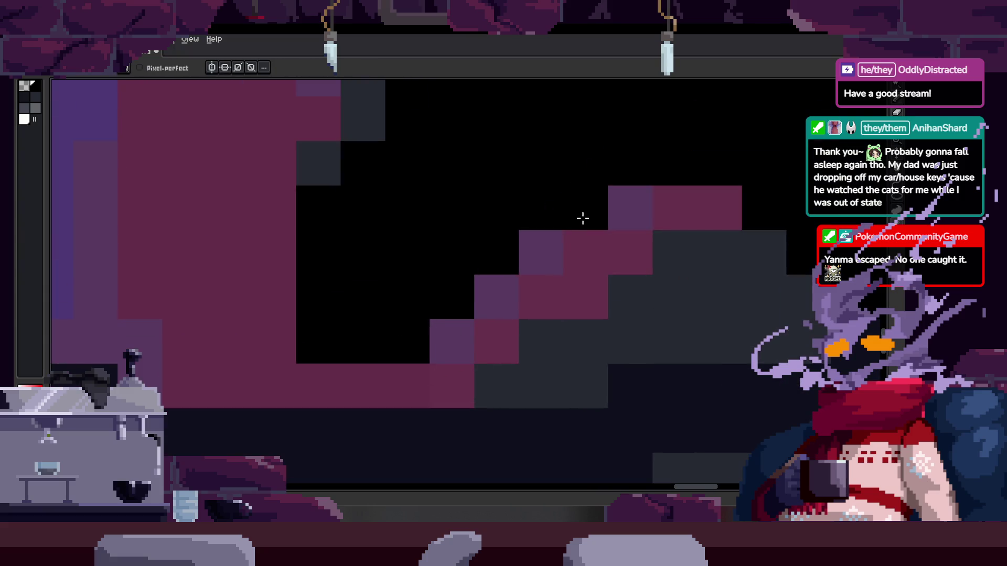
pyautogui.click(540, 252)
pyautogui.moveTo(602, 218); pyautogui.dragTo(533, 301)
pyautogui.click(586, 252)
pyautogui.click(366, 377)
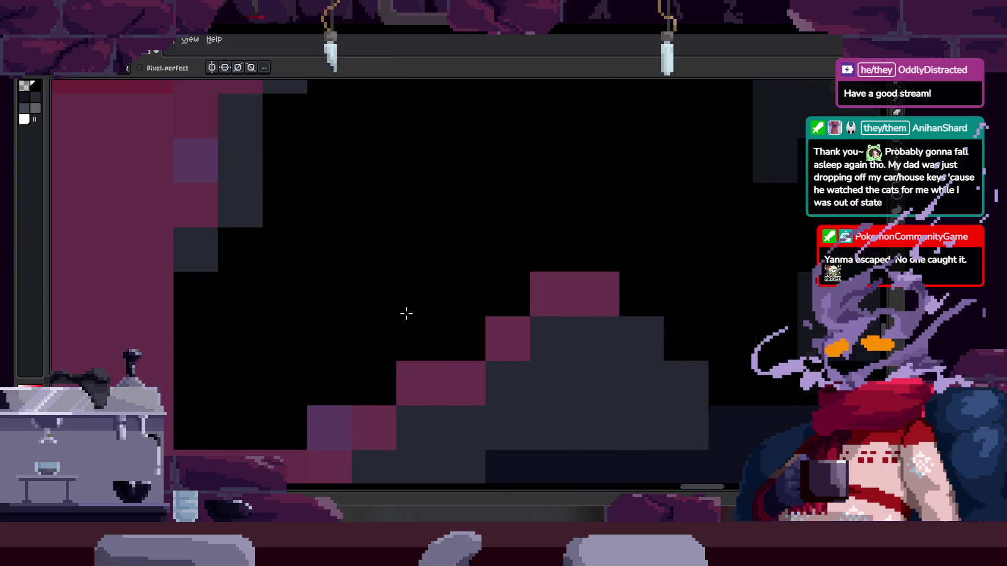
pyautogui.scroll(-3, 407, 313)
pyautogui.scroll(3, 365, 327)
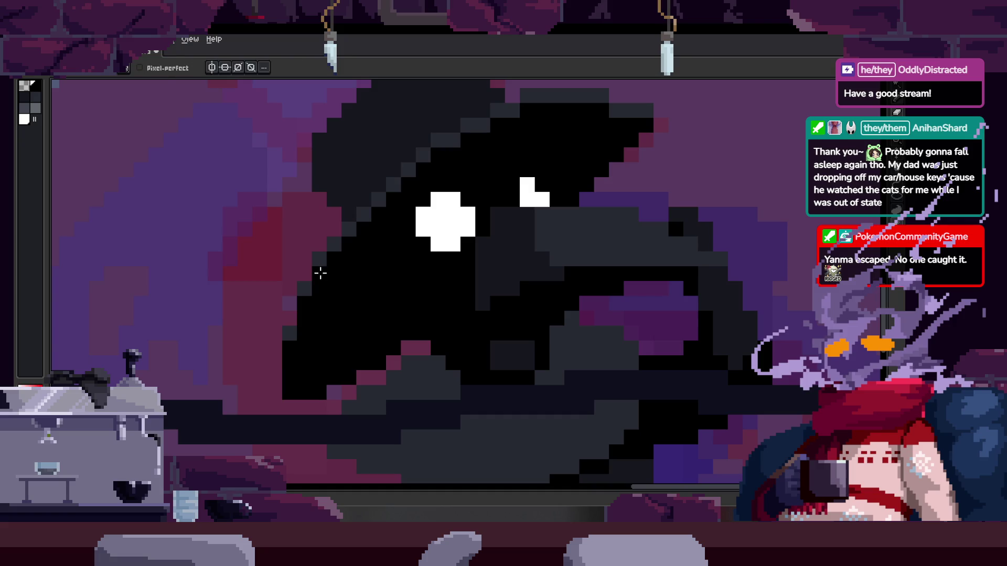
pyautogui.scroll(-3, 341, 283)
pyautogui.scroll(-1, 399, 296)
pyautogui.press('Return')
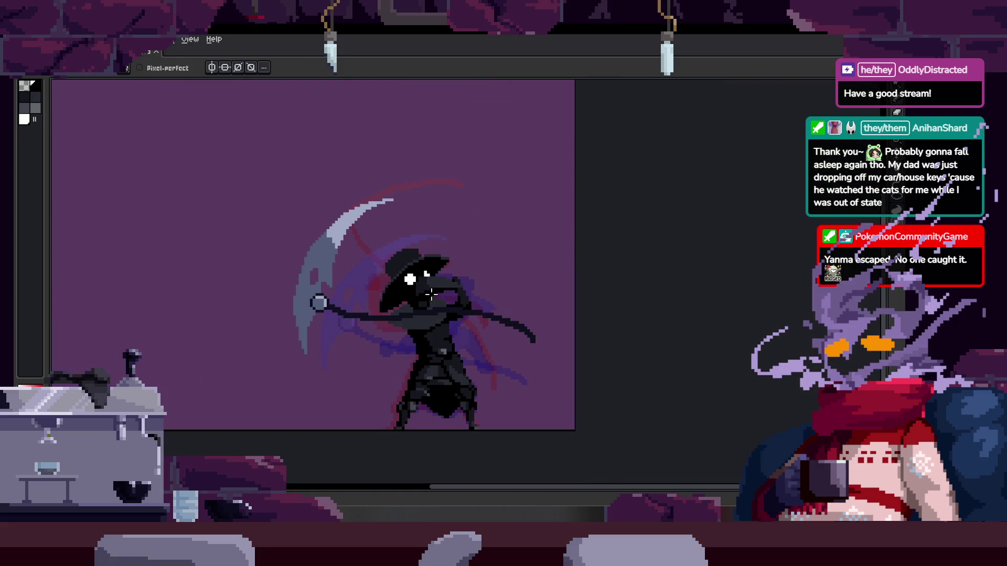
# Play the scythe attack, save with Ctrl+S, and centre the sprite with the timeline hidden
pyautogui.press('Tab')
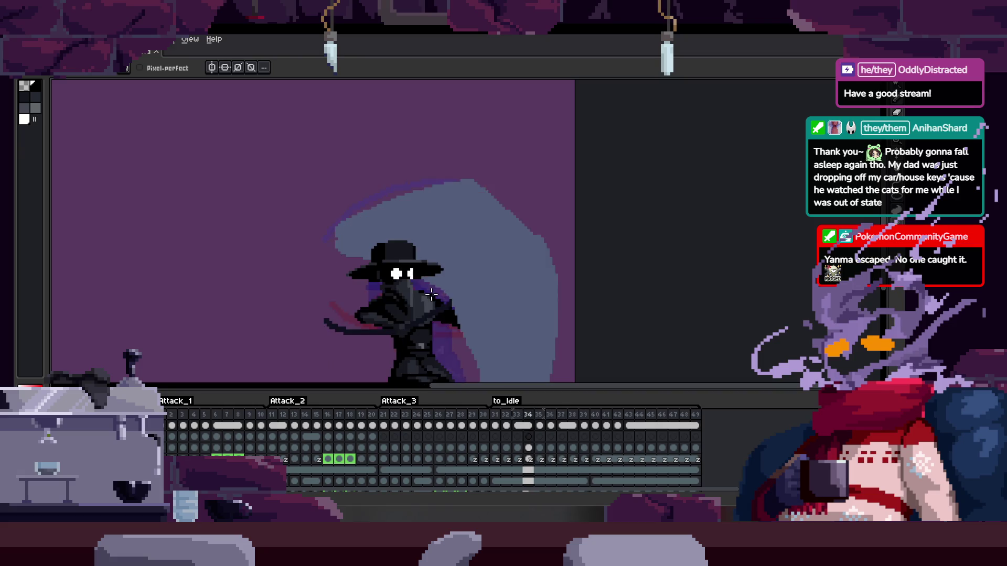
pyautogui.hotkey('ctrl', 's')
pyautogui.press('Tab')
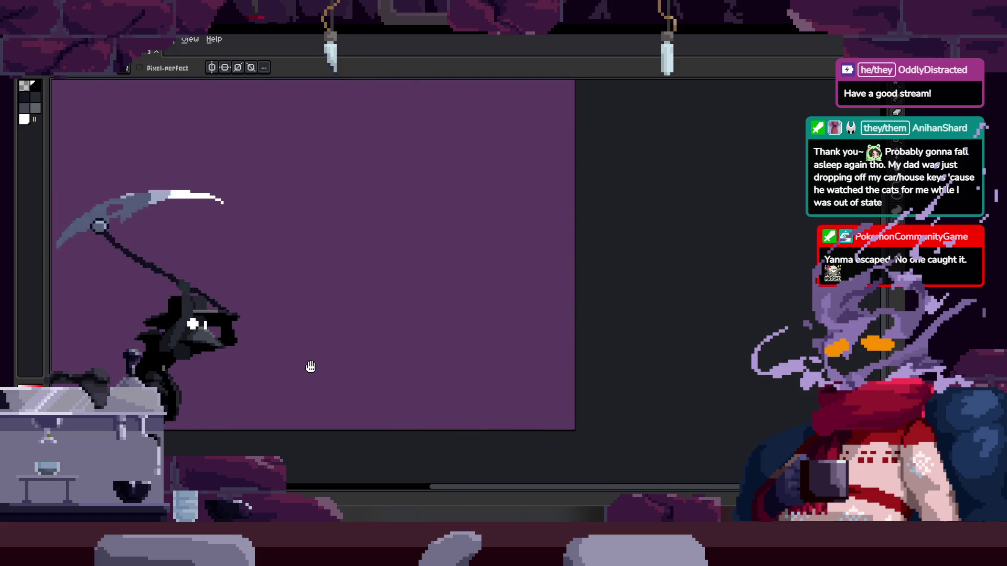
pyautogui.scroll(-3, 320, 371)
pyautogui.scroll(3, 323, 373)
pyautogui.moveTo(330, 383); pyautogui.dragTo(586, 428)
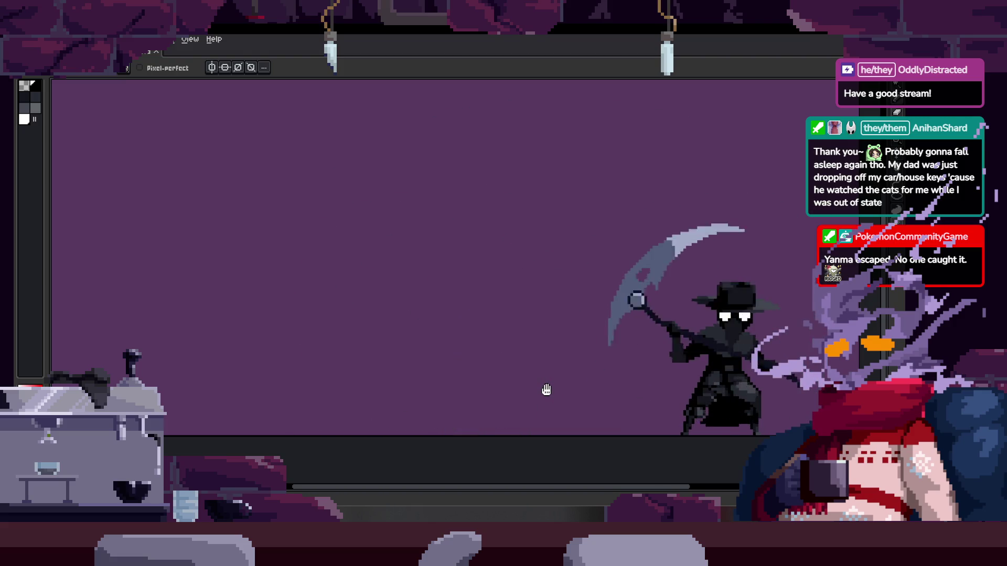
pyautogui.scroll(-1, 546, 390)
pyautogui.scroll(1, 521, 370)
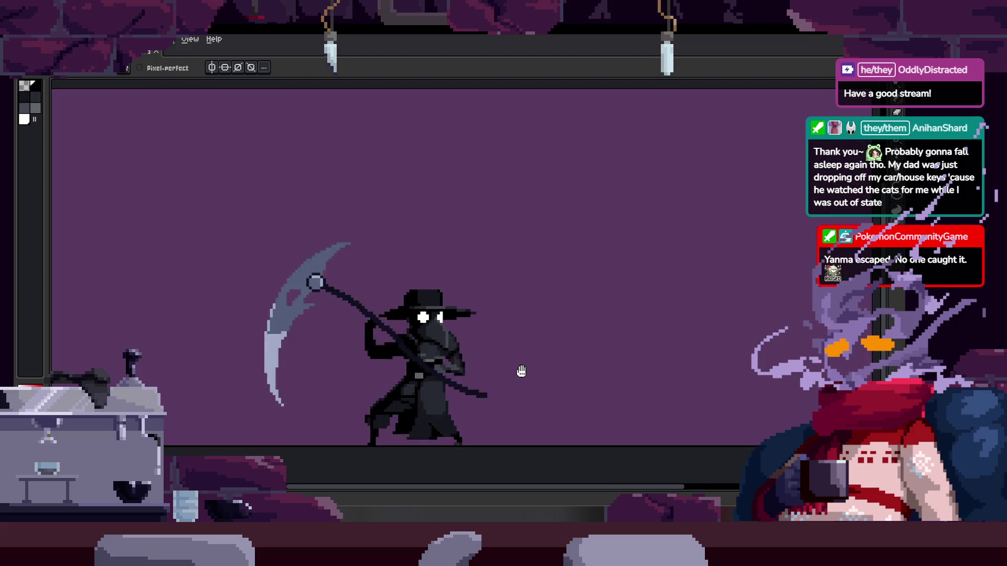
pyautogui.press('b')
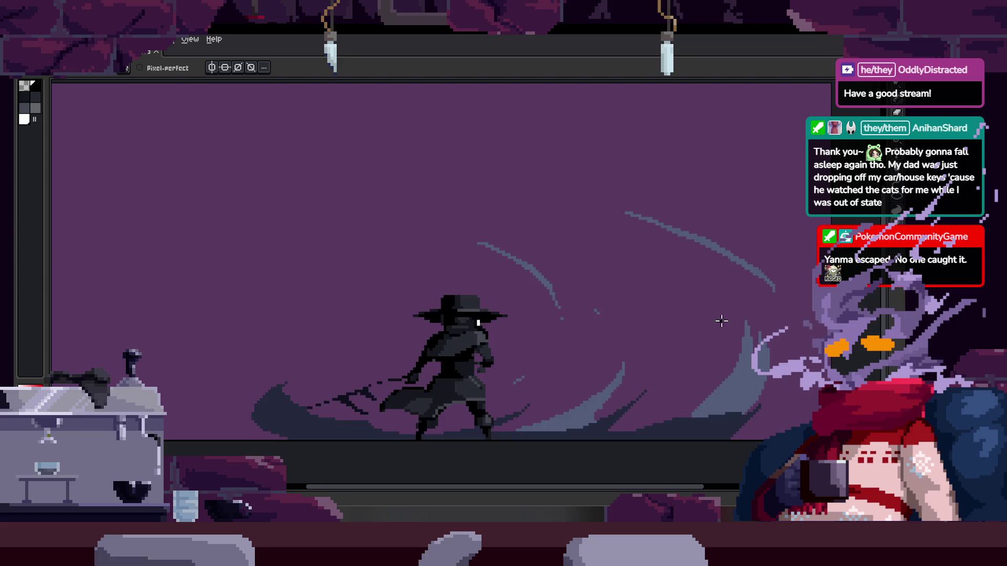
# Stop and restart the scythe swing playback with the timeline hidden
pyautogui.press('Return')
pyautogui.scroll(2, 697, 223)
pyautogui.press('ctrl')
pyautogui.scroll(-2, 693, 211)
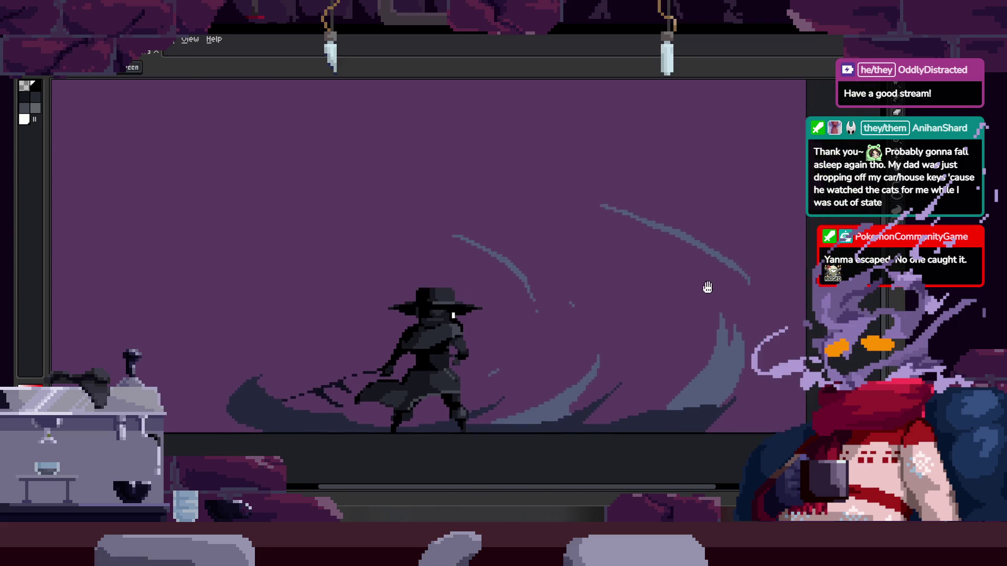
pyautogui.press('Tab')
pyautogui.press('Return')
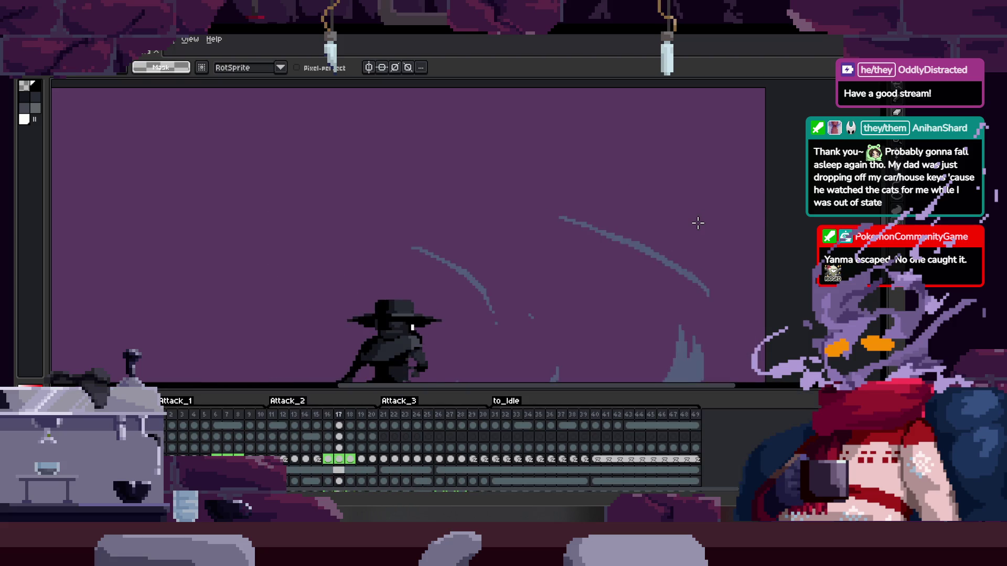
pyautogui.press('Tab')
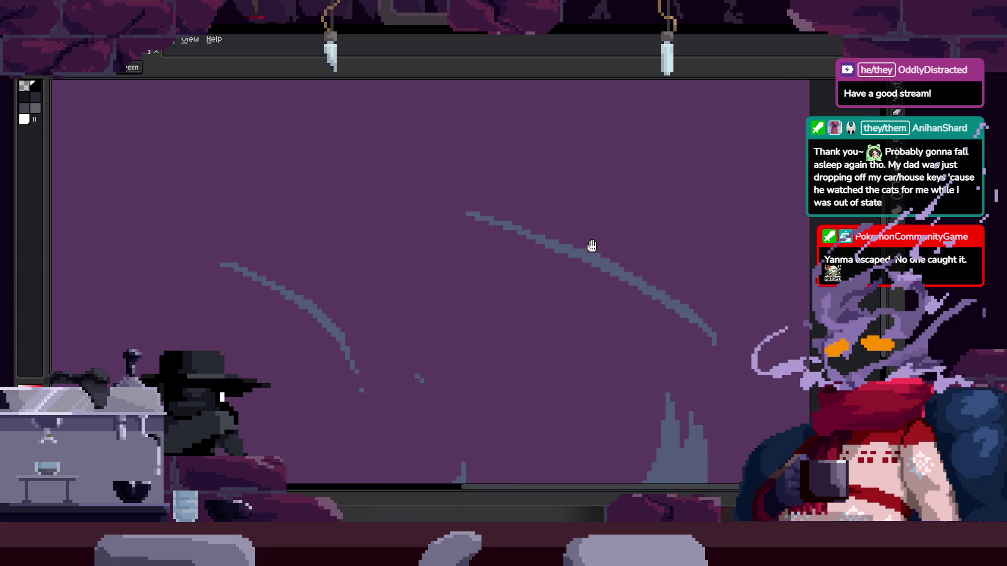
# Lasso-select the slash arc, eyedrop its blue, and open the F7 preview window
pyautogui.moveTo(693, 273); pyautogui.dragTo(696, 285)
pyautogui.scroll(4, 634, 240)
pyautogui.press('i')
pyautogui.click(465, 311)
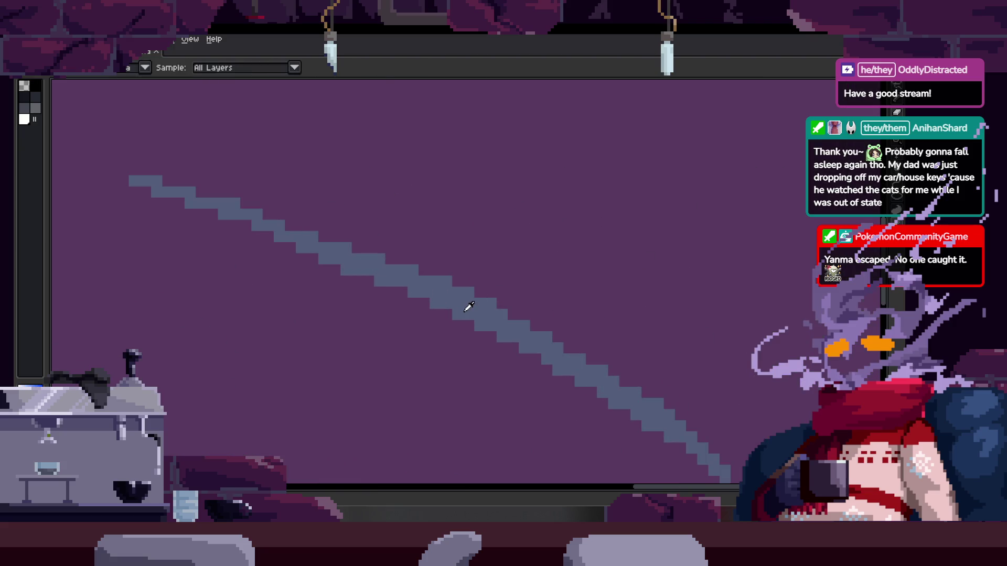
pyautogui.scroll(-4, 477, 307)
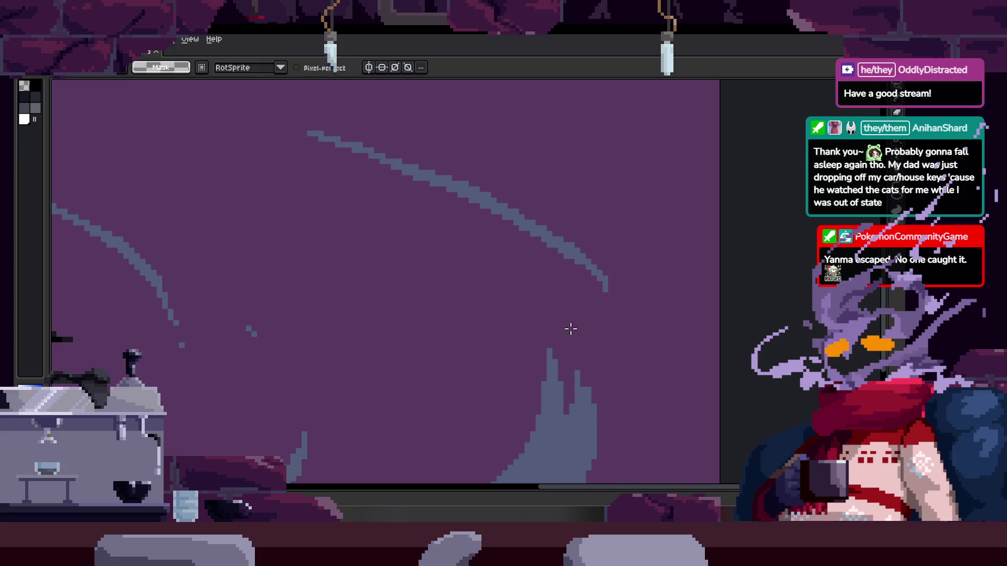
pyautogui.scroll(-1, 593, 315)
pyautogui.press('Tab')
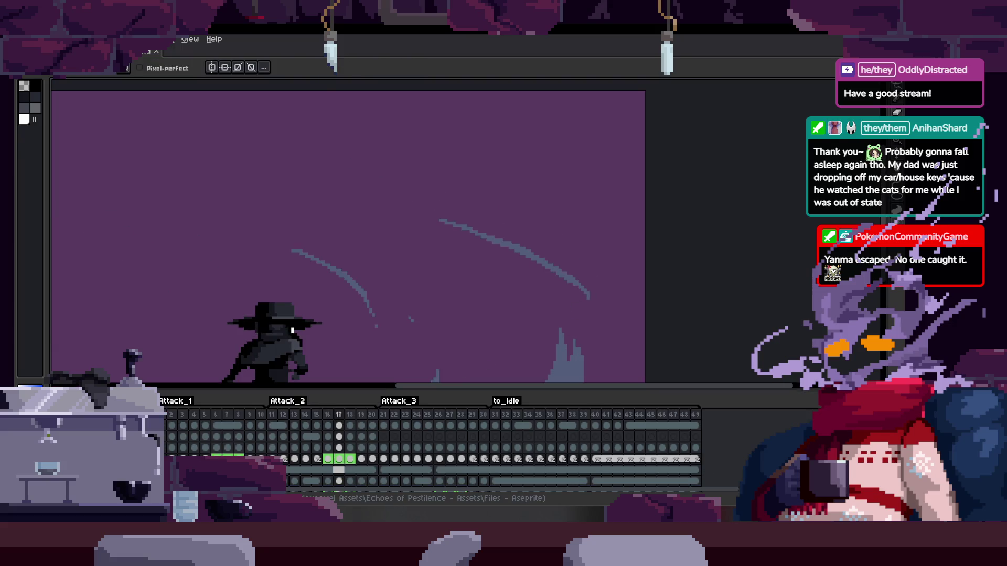
pyautogui.press('F7')
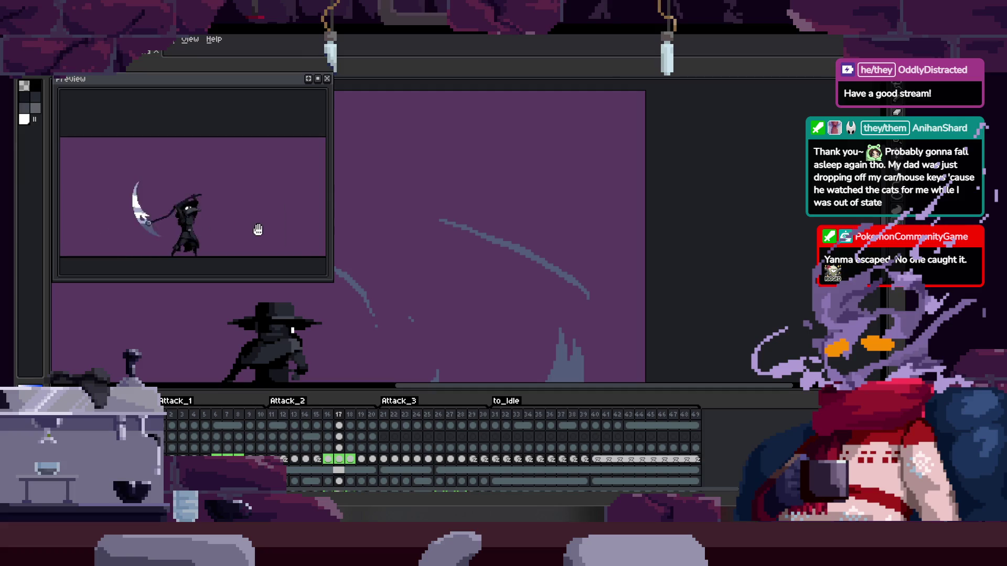
# Toggle the timeline and flip through the animation frames
pyautogui.scroll(3, 593, 251)
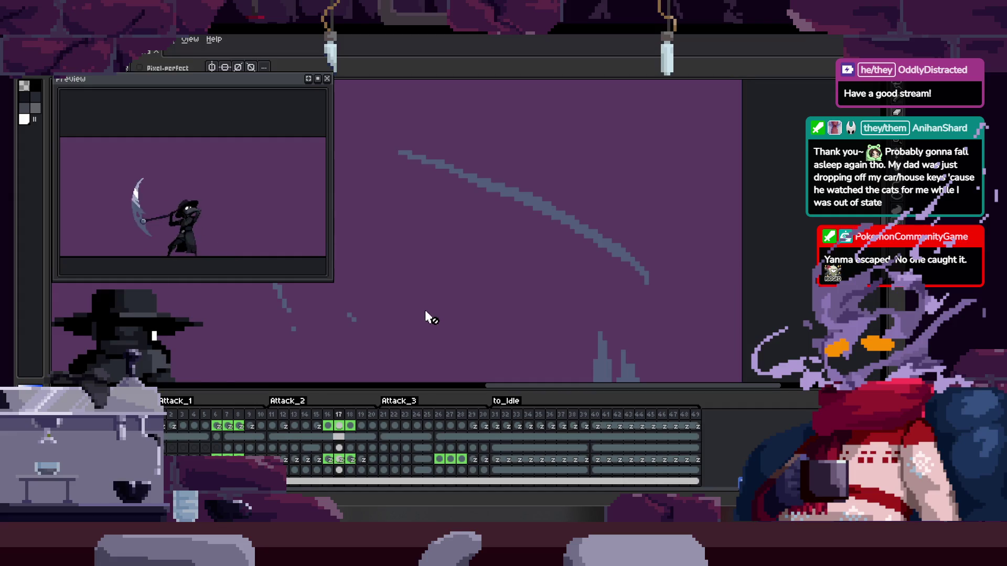
pyautogui.scroll(-1, 427, 315)
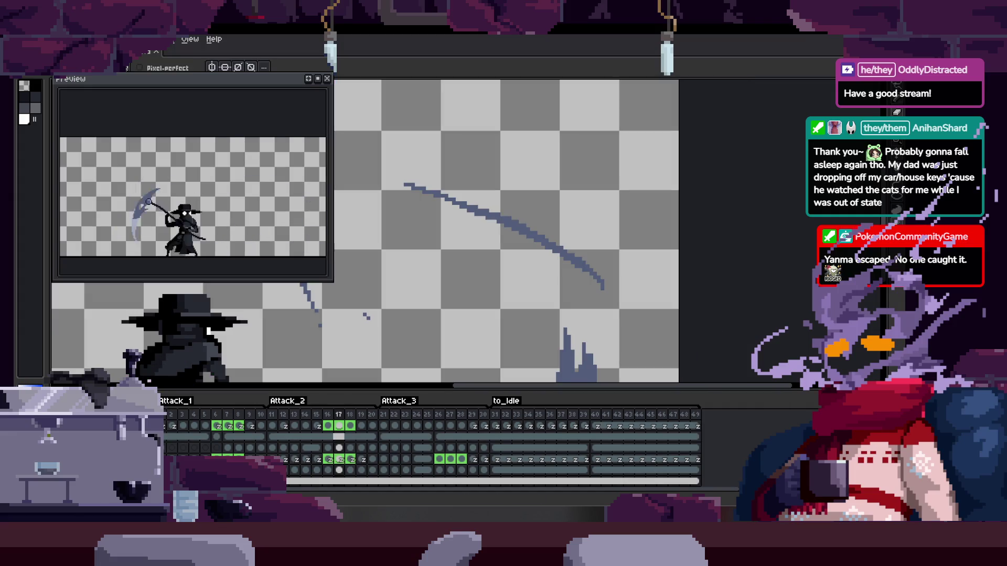
pyautogui.press('Tab')
pyautogui.scroll(1, 569, 274)
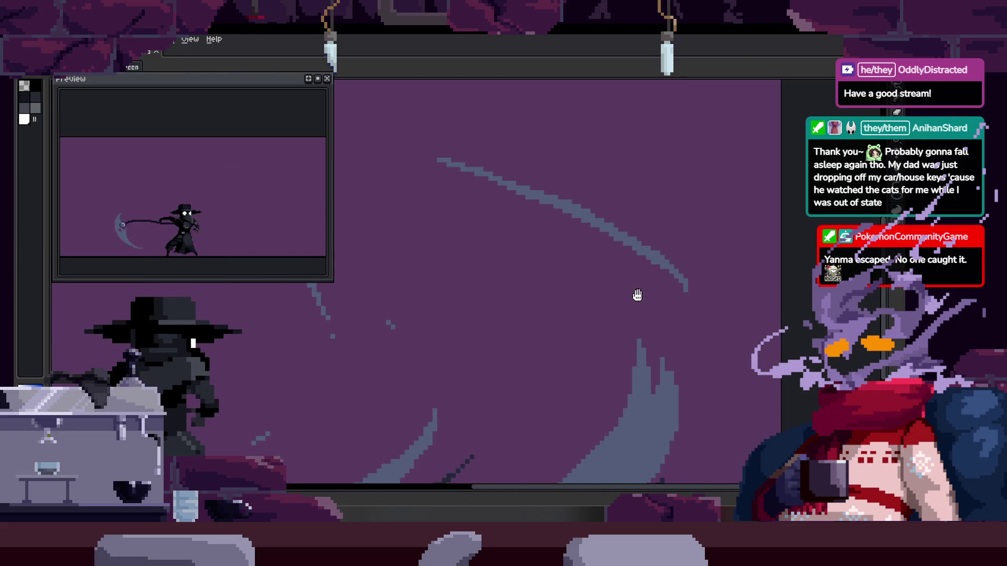
pyautogui.press('Tab')
pyautogui.press('Tab')
pyautogui.press('Return')
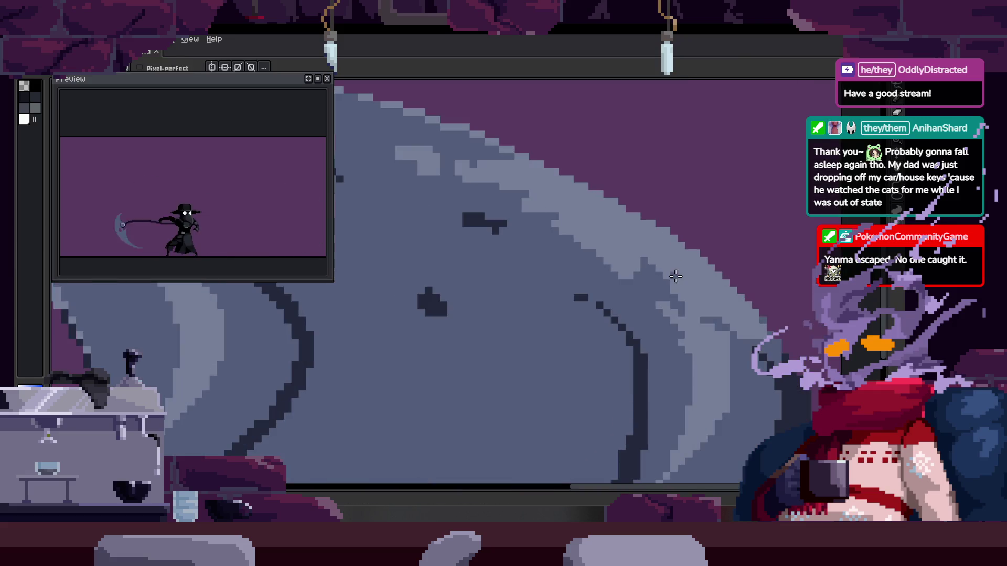
pyautogui.press('b')
pyautogui.scroll(1, 475, 196)
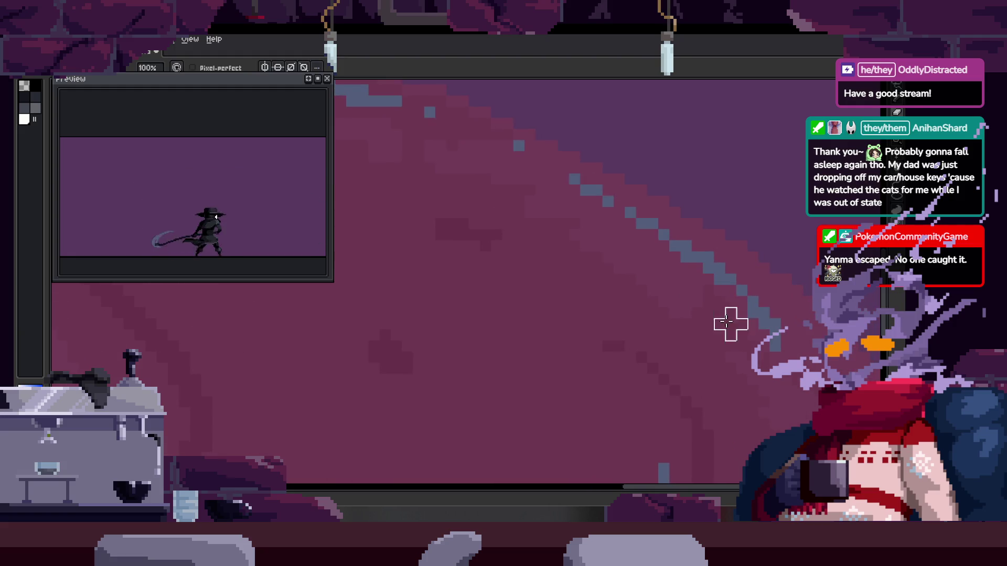
pyautogui.scroll(-3, 729, 325)
pyautogui.scroll(1, 625, 272)
pyautogui.press('i')
pyautogui.press('w')
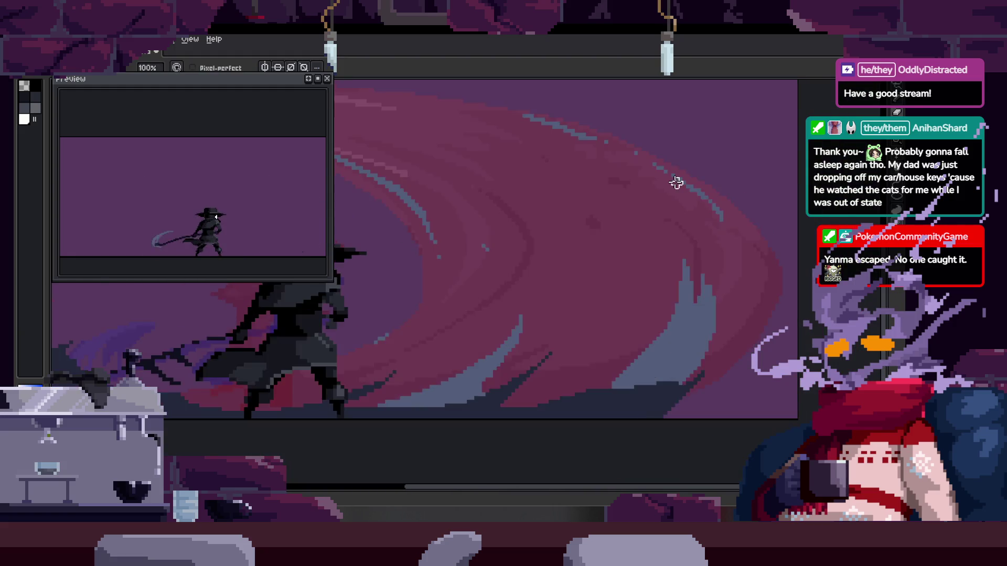
pyautogui.scroll(2, 690, 183)
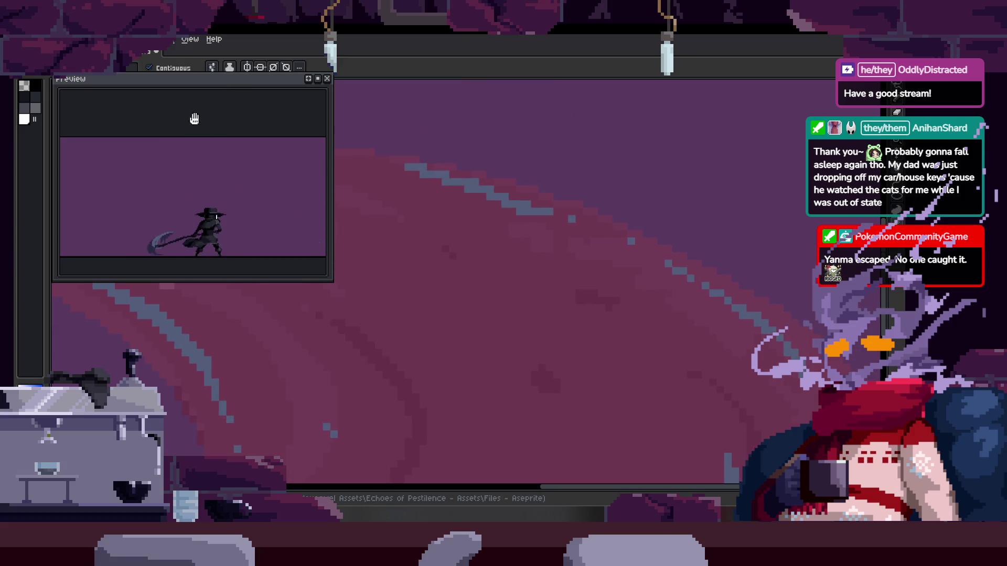
# Set the Pencil's ink mode to Lock Alpha
pyautogui.click(230, 67)
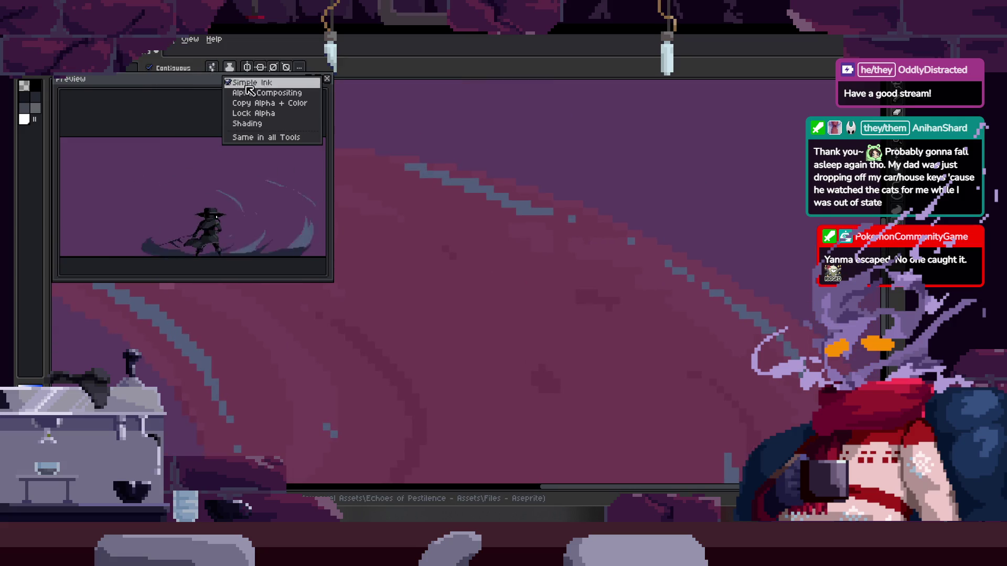
pyautogui.click(273, 116)
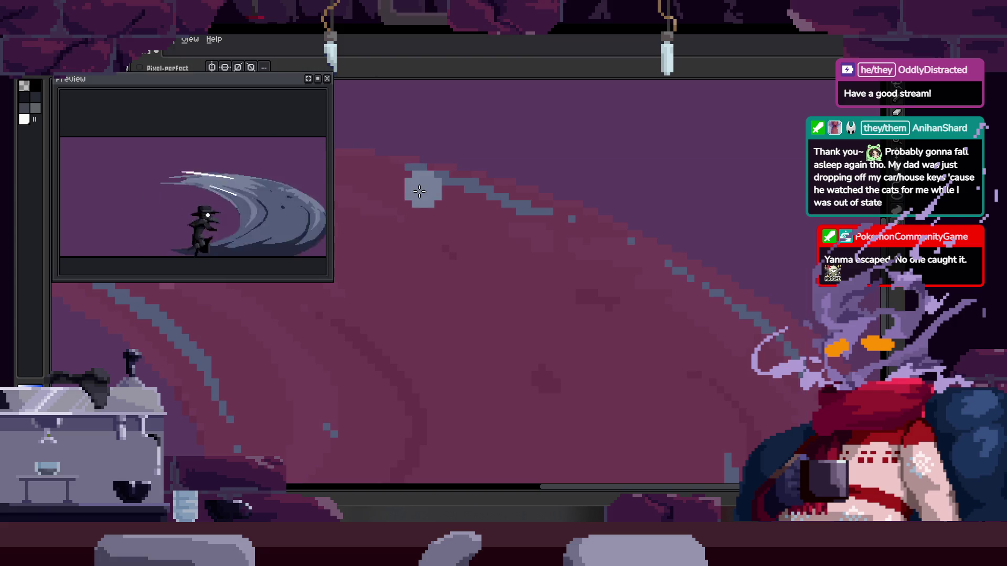
pyautogui.press('b')
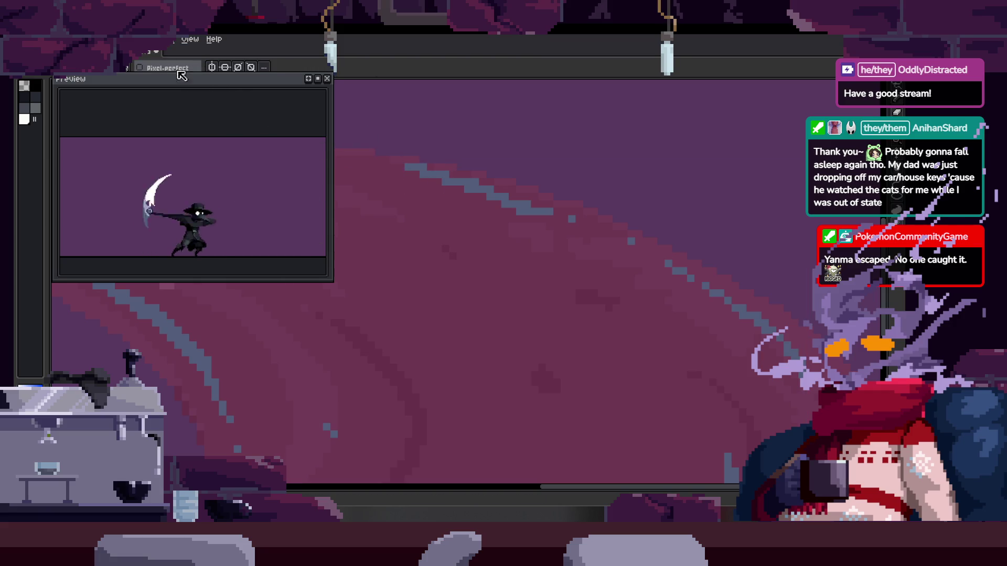
pyautogui.click(119, 72)
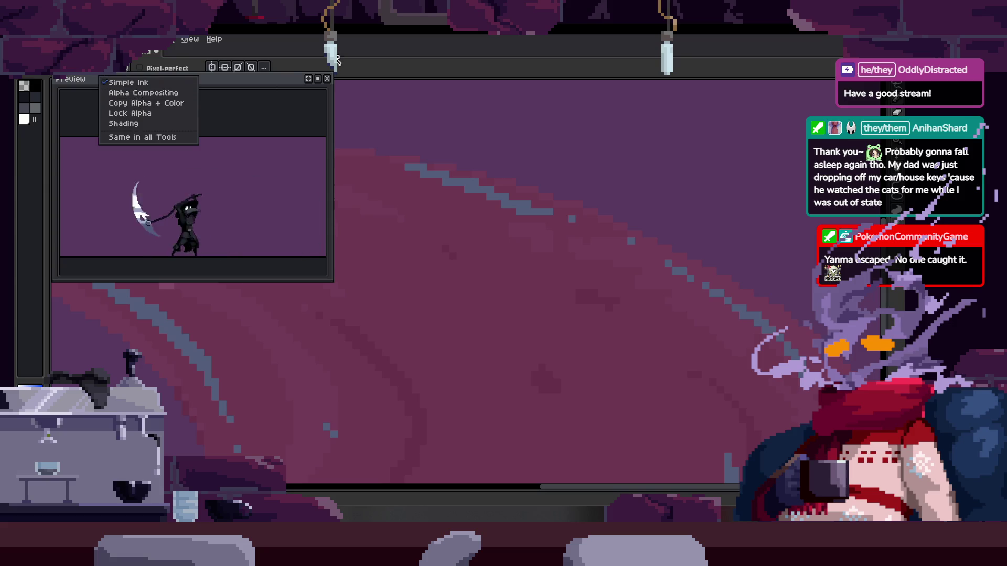
pyautogui.press('g')
pyautogui.click(236, 69)
pyautogui.click(246, 103)
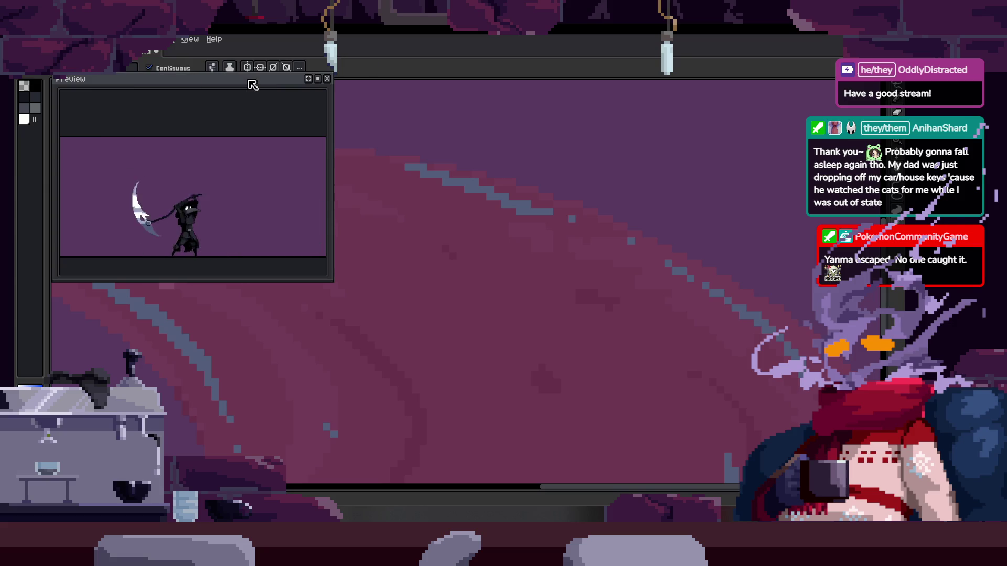
pyautogui.press('b')
pyautogui.click(122, 68)
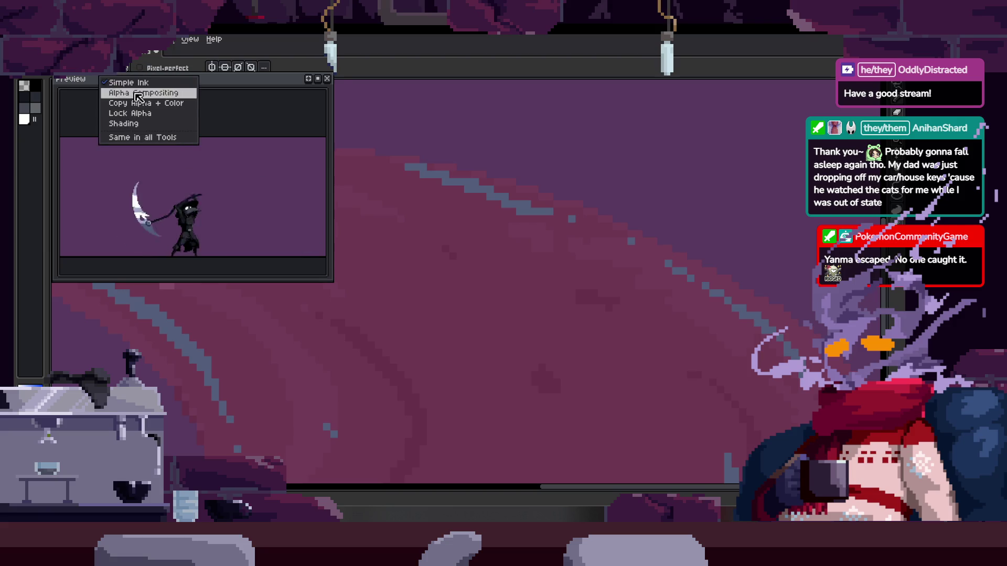
pyautogui.click(156, 115)
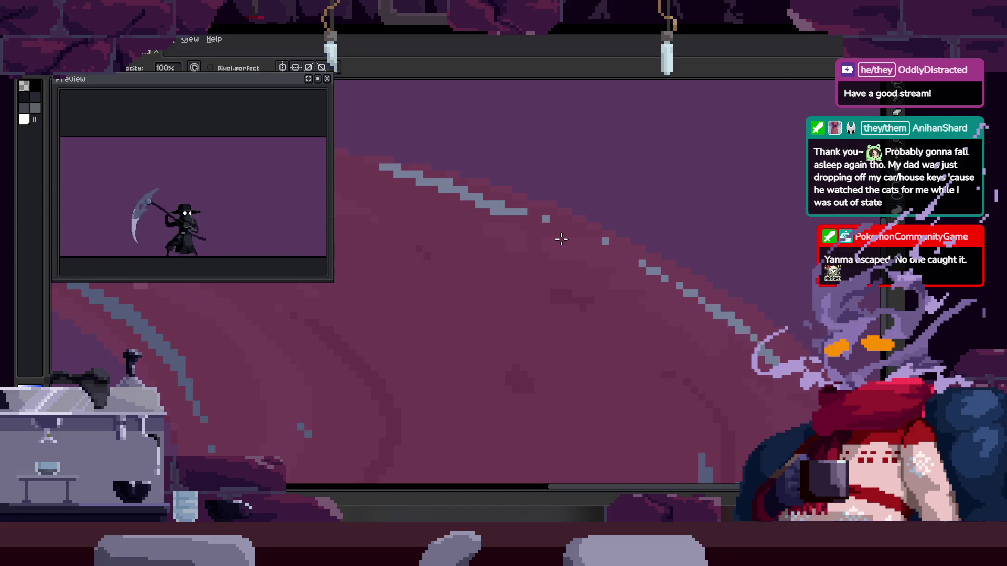
# Change the pencil's ink mode while zoomed in on the swoosh streak
pyautogui.scroll(-2, 561, 240)
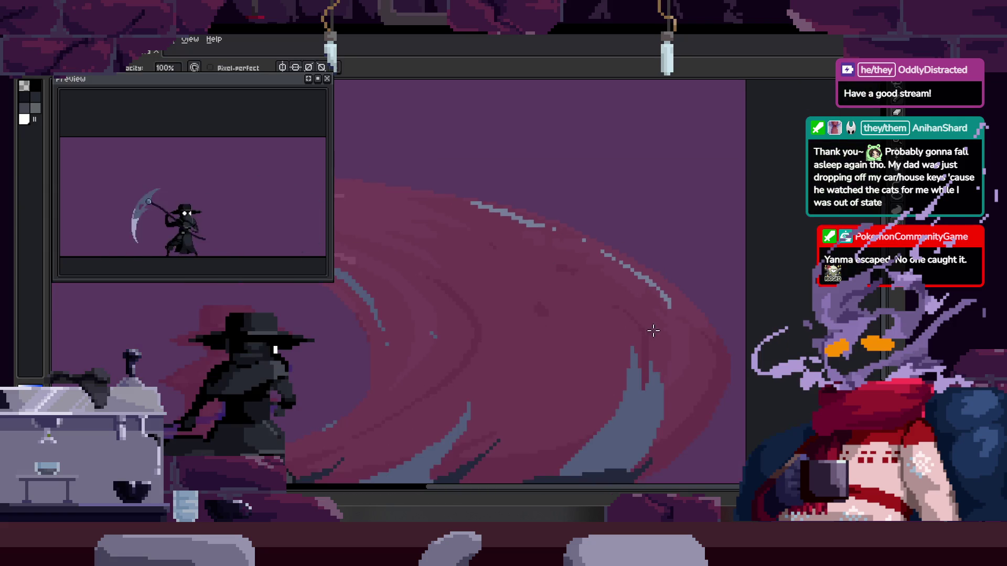
pyautogui.scroll(1, 526, 218)
pyautogui.click(115, 73)
pyautogui.click(123, 103)
pyautogui.scroll(2, 528, 163)
pyautogui.scroll(-3, 587, 355)
pyautogui.hscroll(-3, 511, 299)
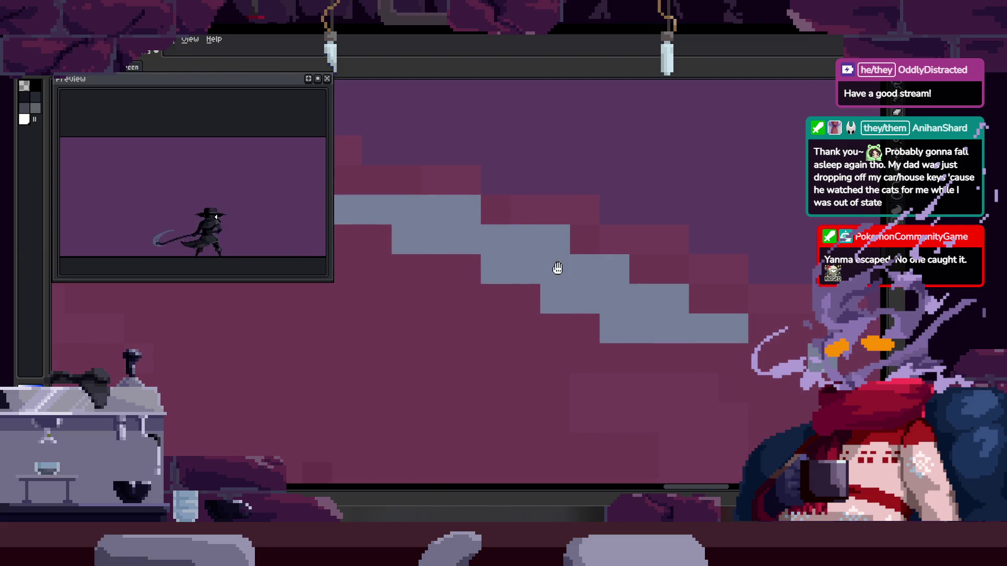
# Undo the last two changes to the grey streak along the swoosh
pyautogui.moveTo(547, 263); pyautogui.dragTo(525, 247)
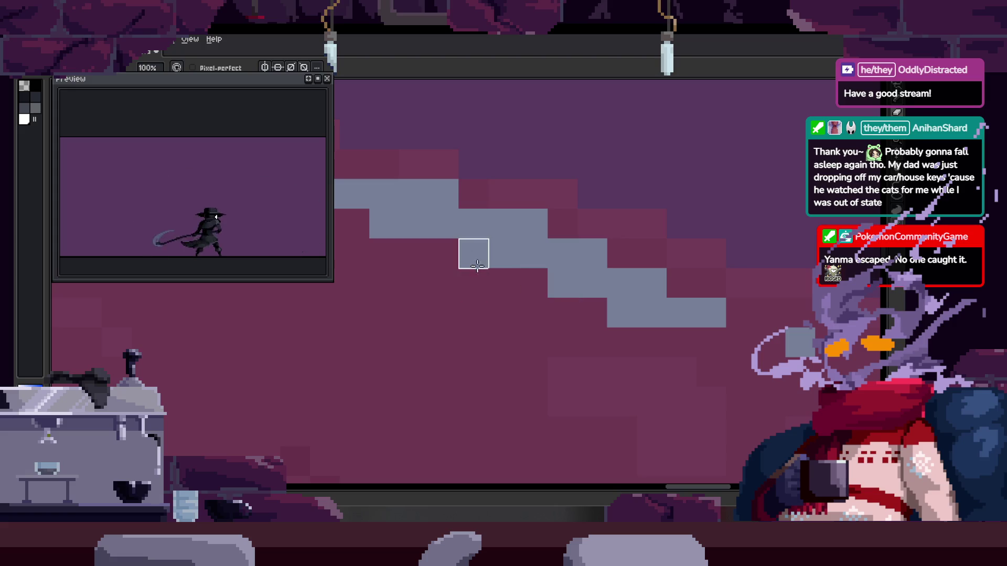
pyautogui.hotkey('ctrl', 'z')
pyautogui.hotkey('ctrl', 'z')
pyautogui.hotkey('ctrl', 'z')
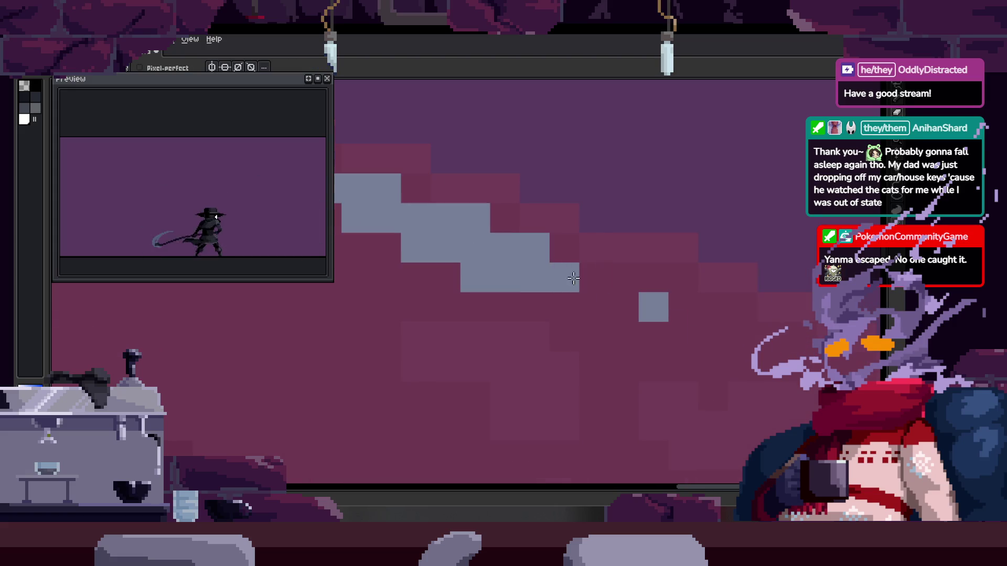
pyautogui.hotkey('ctrl', 'z')
pyautogui.hotkey('ctrl', 'z')
# Lasso the grey stair-step pixels, nudge them one pixel left, then revert the streak
pyautogui.press('q')
pyautogui.moveTo(637, 256)
pyautogui.mouseDown()
pyautogui.moveTo(539, 348)
pyautogui.moveTo(719, 314)
pyautogui.moveTo(756, 262)
pyautogui.mouseUp()
pyautogui.press('Left')
pyautogui.press('b')
pyautogui.hotkey('ctrl', 'z')
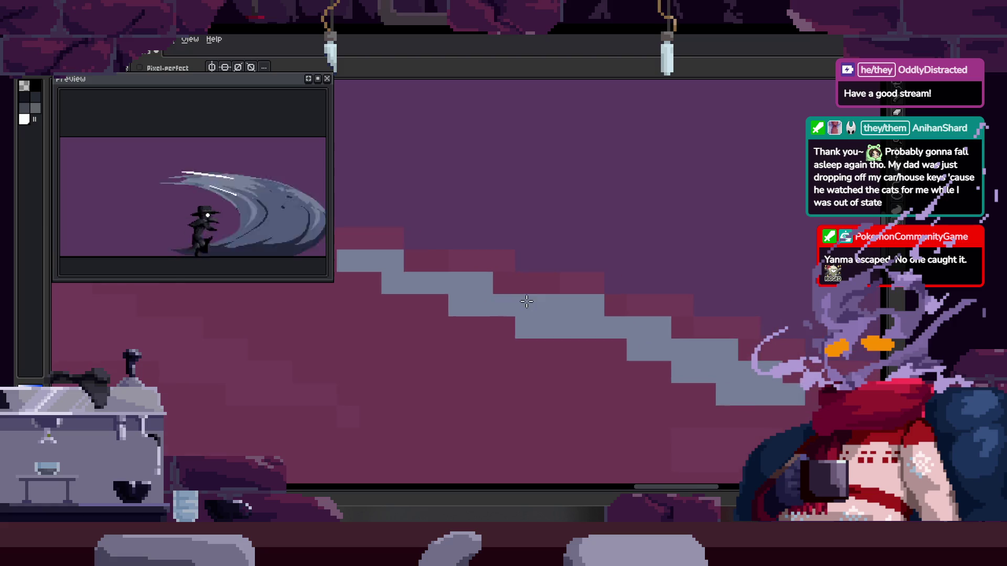
pyautogui.moveTo(505, 270); pyautogui.dragTo(532, 274)
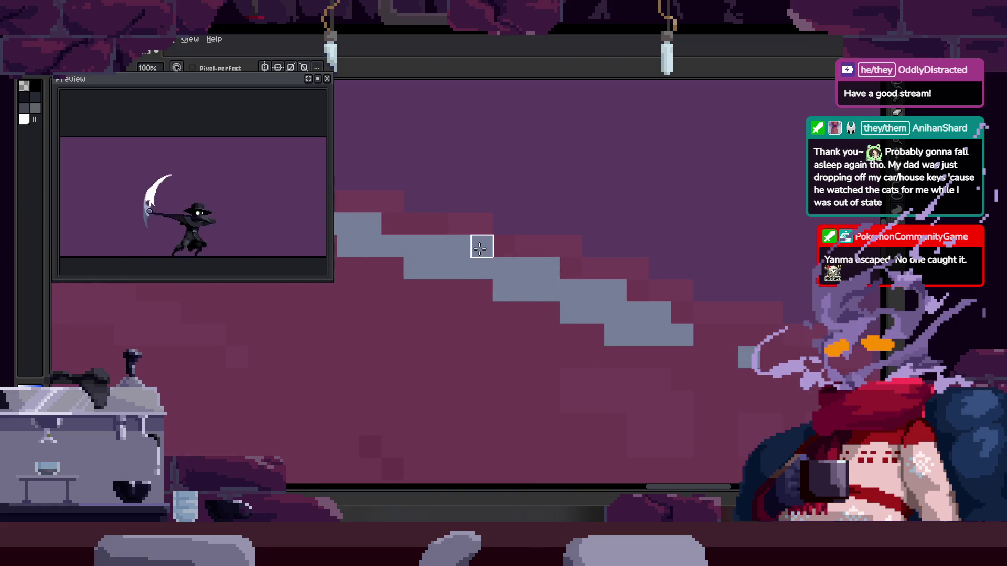
pyautogui.moveTo(569, 268); pyautogui.dragTo(524, 261)
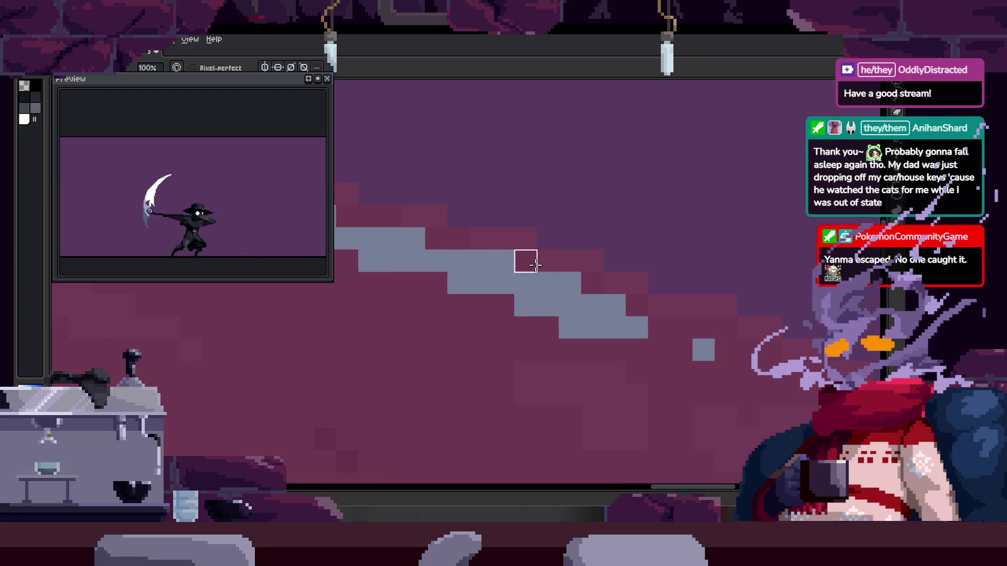
pyautogui.scroll(-3, 617, 284)
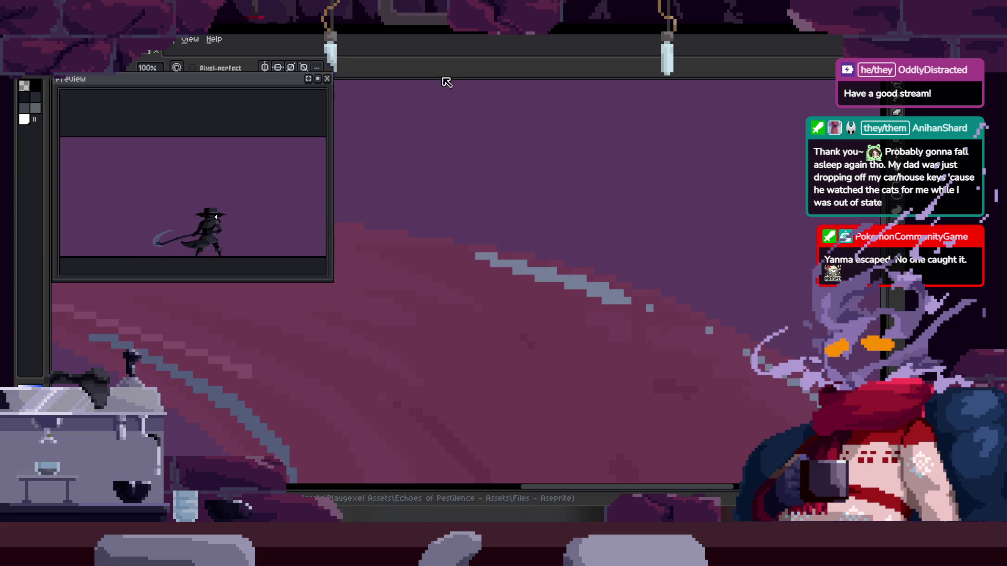
pyautogui.scroll(-3, 466, 213)
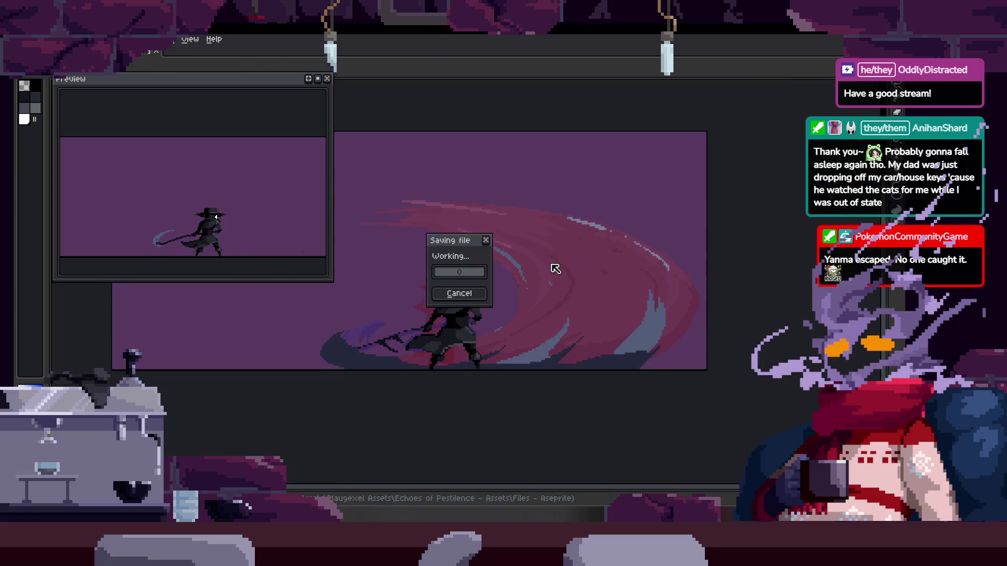
# Hide the timeline so the scythe attack loops on the full canvas
pyautogui.press('Tab')
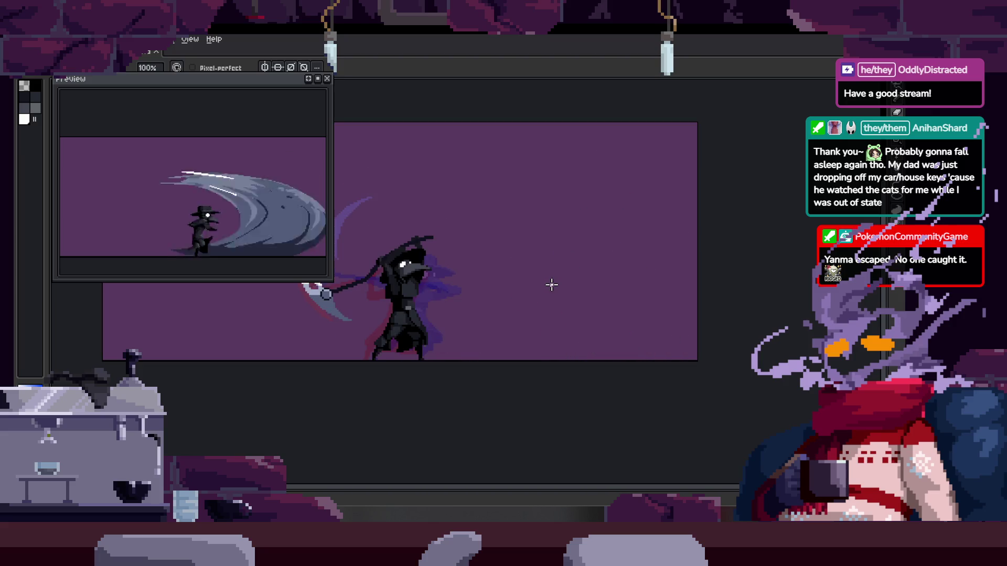
# Bring back the timeline, then hide it and pan onto the plague doctor's eyes
pyautogui.press('Tab')
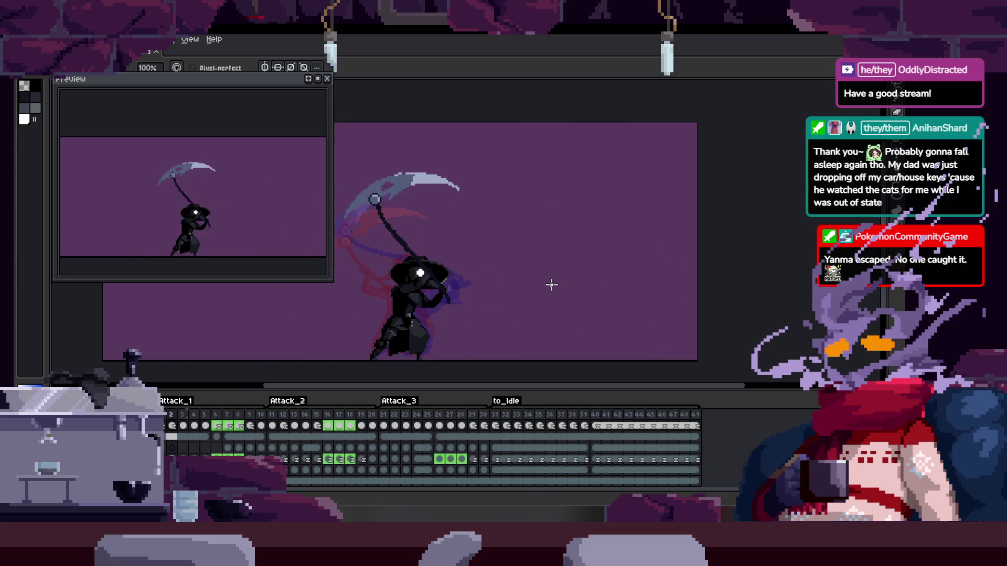
pyautogui.scroll(2, 424, 286)
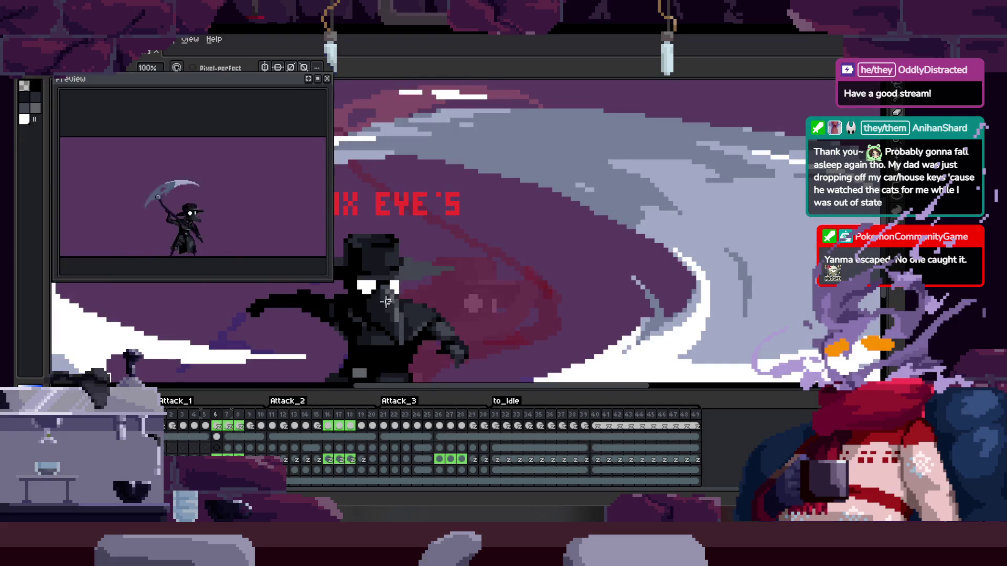
pyautogui.scroll(4, 483, 259)
pyautogui.press('Tab')
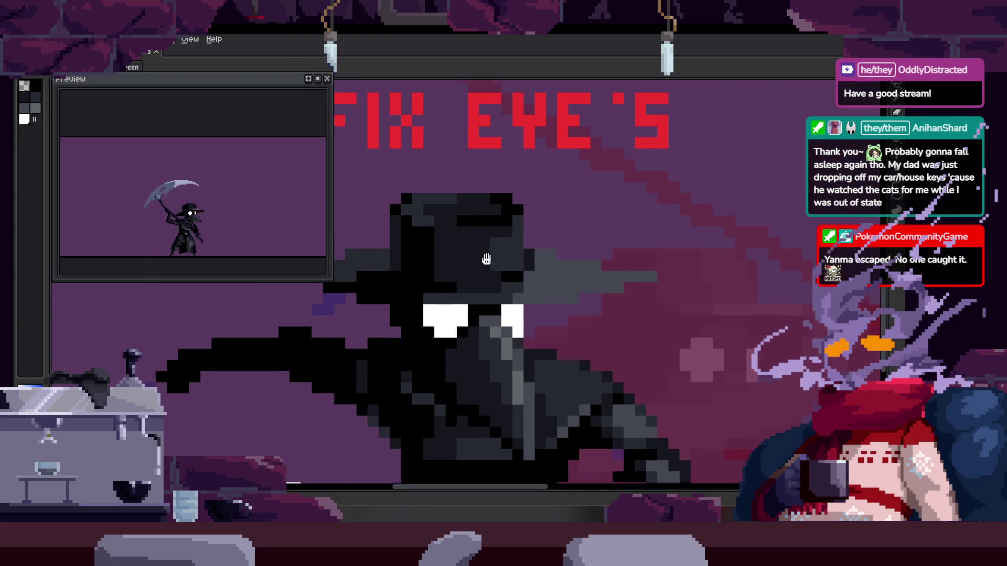
pyautogui.moveTo(484, 259); pyautogui.dragTo(516, 308)
pyautogui.press('m')
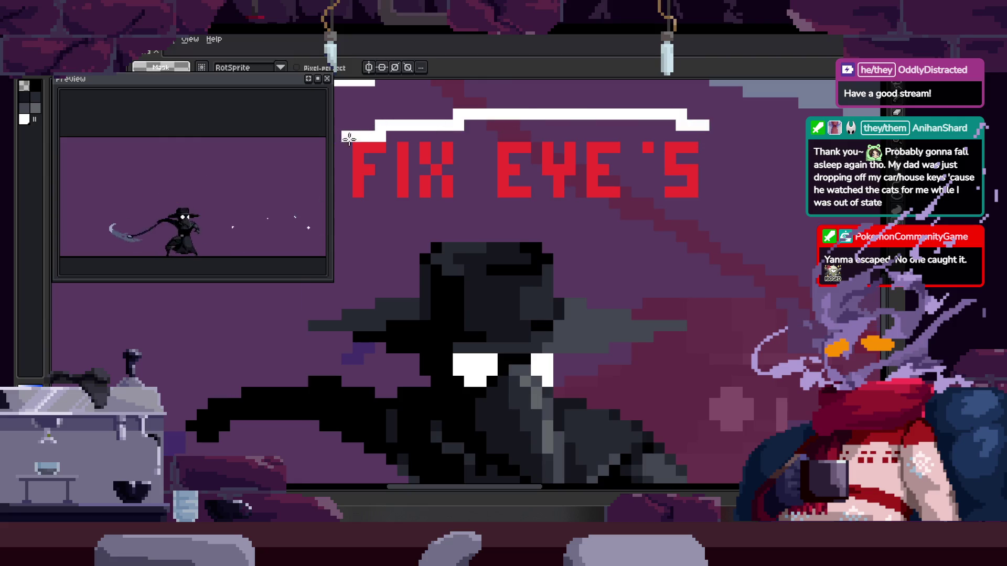
pyautogui.press('b')
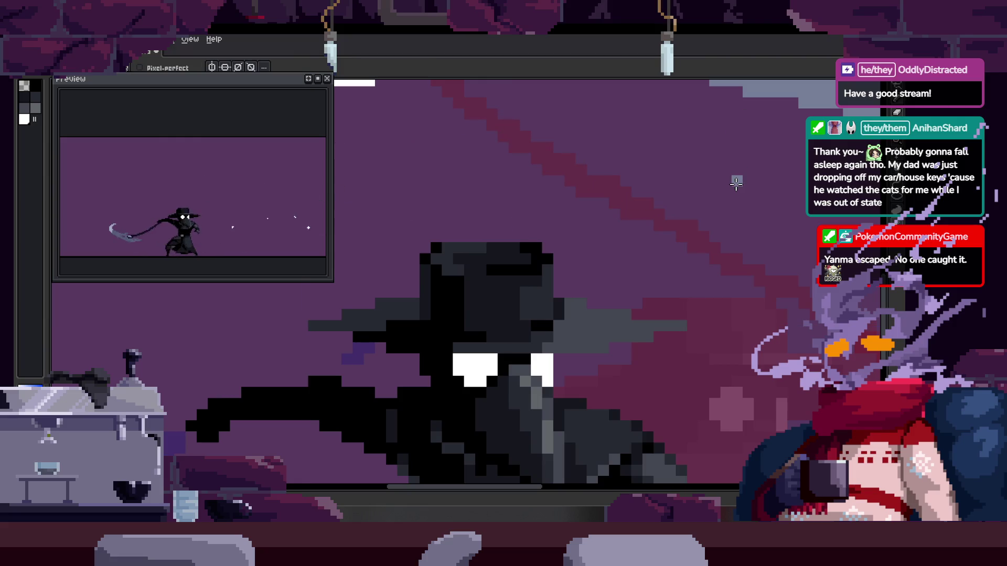
pyautogui.moveTo(574, 354); pyautogui.dragTo(560, 298)
pyautogui.scroll(2, 561, 298)
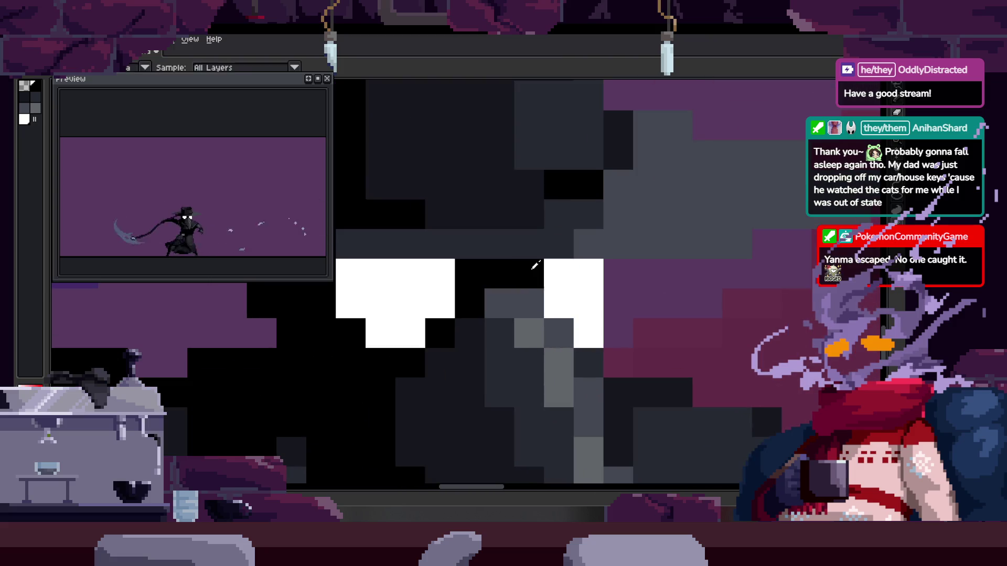
# Blacken the corner pixels of both eyes and add a white eye highlight
pyautogui.click(558, 303)
pyautogui.click(618, 333)
pyautogui.scroll(-3, 609, 320)
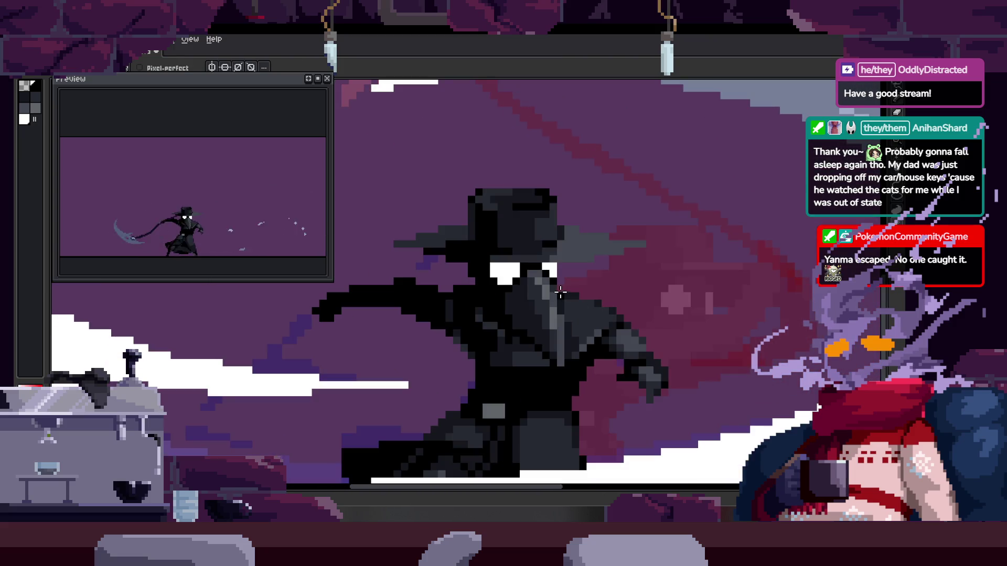
pyautogui.scroll(3, 560, 293)
pyautogui.click(468, 249)
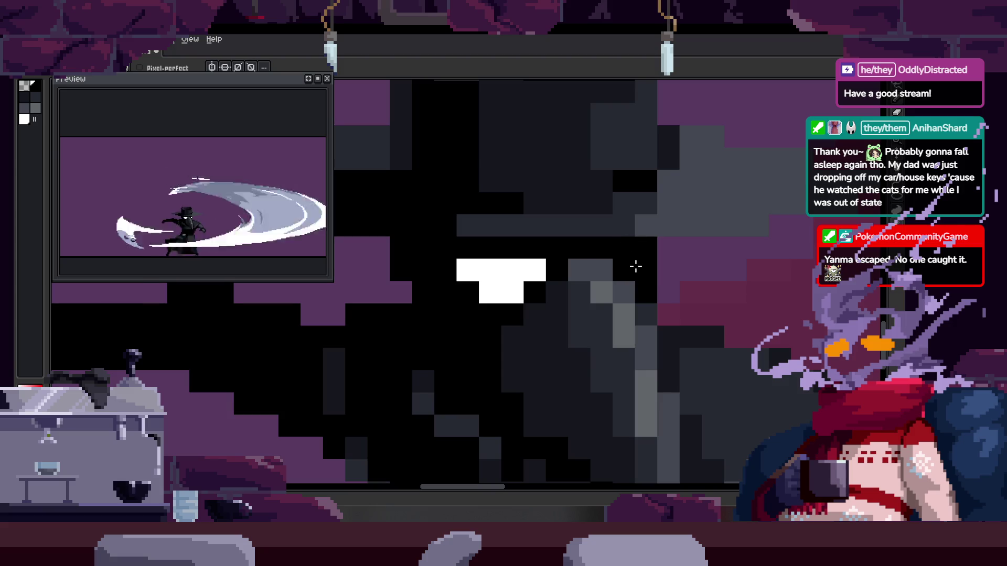
pyautogui.click(635, 266)
pyautogui.scroll(-3, 635, 266)
pyautogui.scroll(3, 525, 260)
# Paint a dark grey row across the eye tops and play the animation to check
pyautogui.moveTo(401, 293); pyautogui.dragTo(624, 289)
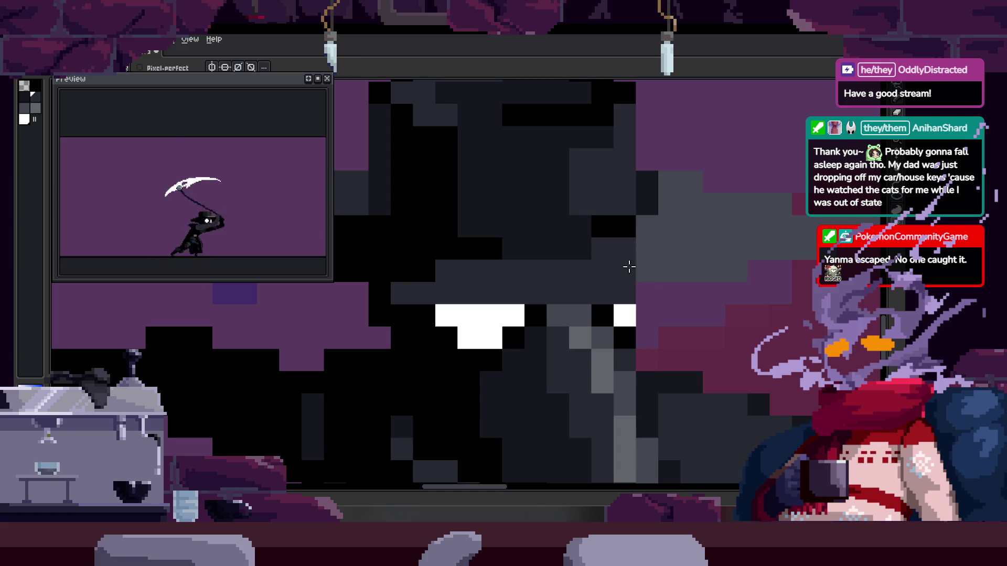
pyautogui.keyDown('alt'); pyautogui.click(683, 263); pyautogui.keyUp('alt')
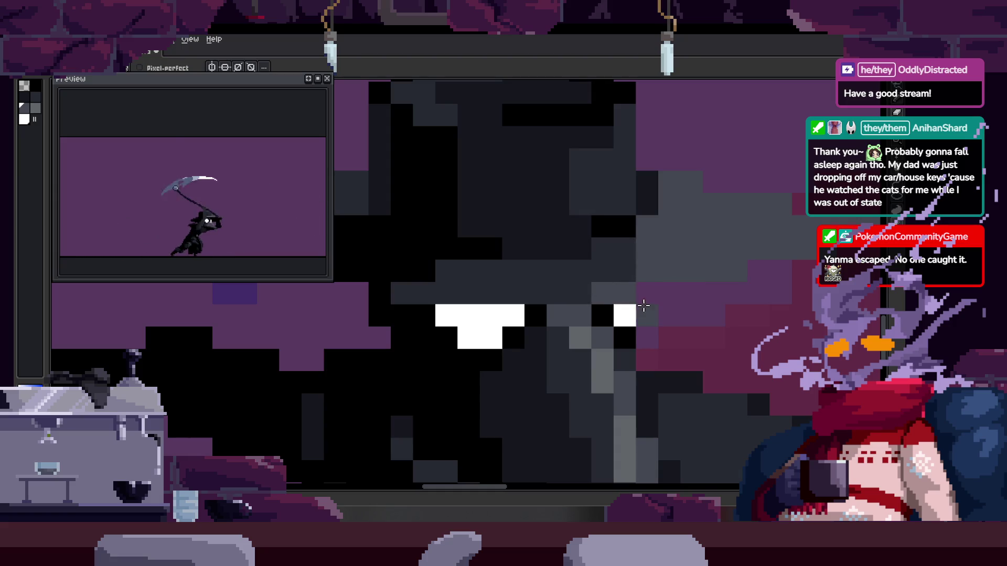
pyautogui.scroll(-5, 644, 306)
pyautogui.press('Return')
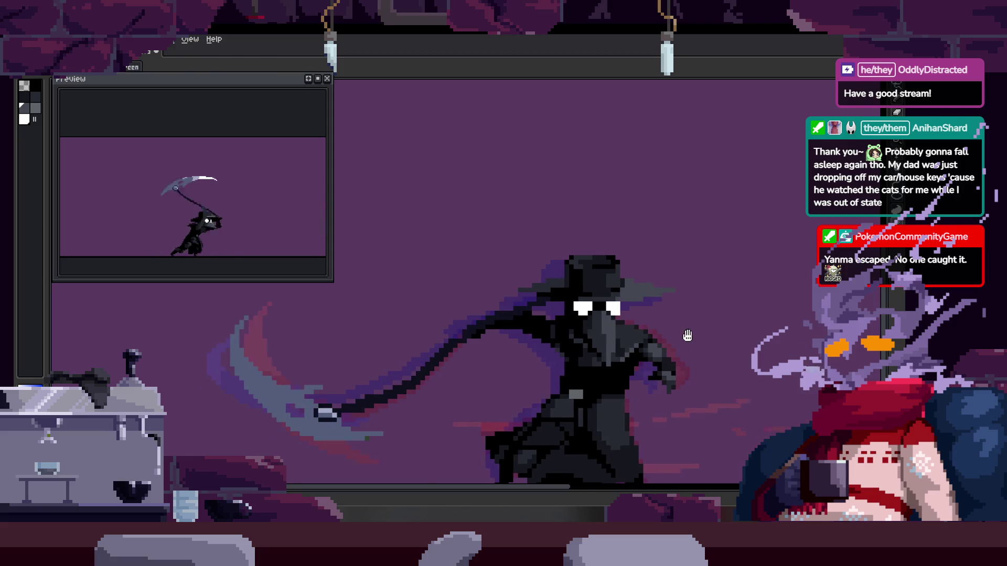
pyautogui.scroll(5, 697, 336)
pyautogui.press('Return')
# Shade the eye tops, darken the hat row above the eyes, and touch up the right eye
pyautogui.moveTo(673, 304)
pyautogui.mouseDown()
pyautogui.moveTo(385, 303)
pyautogui.moveTo(655, 295)
pyautogui.mouseUp()
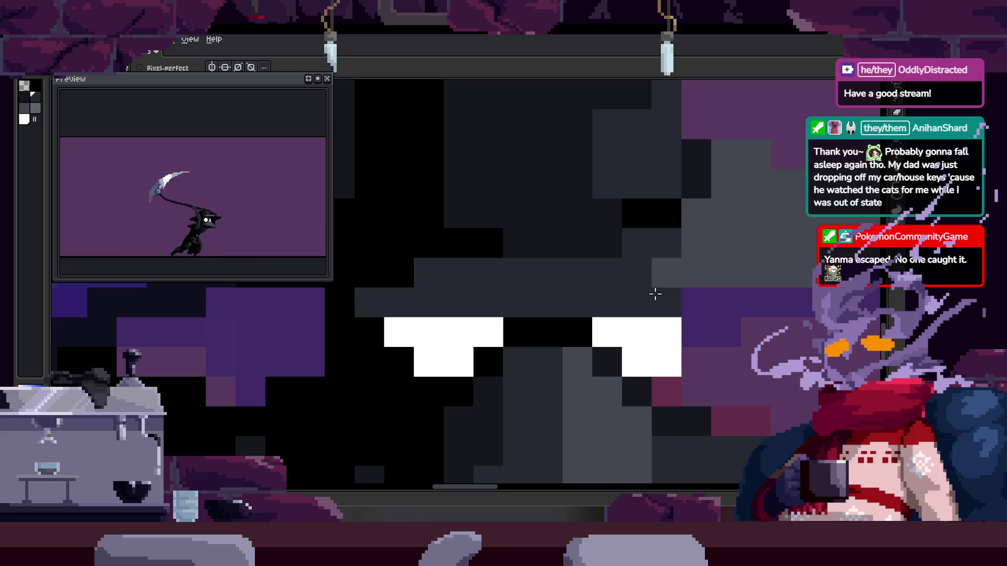
pyautogui.click(658, 270)
pyautogui.keyDown('alt'); pyautogui.click(573, 231); pyautogui.keyUp('alt')
pyautogui.moveTo(459, 273)
pyautogui.mouseDown()
pyautogui.moveTo(452, 281)
pyautogui.moveTo(587, 274)
pyautogui.moveTo(656, 290)
pyautogui.mouseUp()
pyautogui.click(440, 292)
pyautogui.click(608, 273)
pyautogui.keyDown('alt'); pyautogui.click(659, 283); pyautogui.keyUp('alt')
pyautogui.click(636, 273)
pyautogui.scroll(-5, 673, 293)
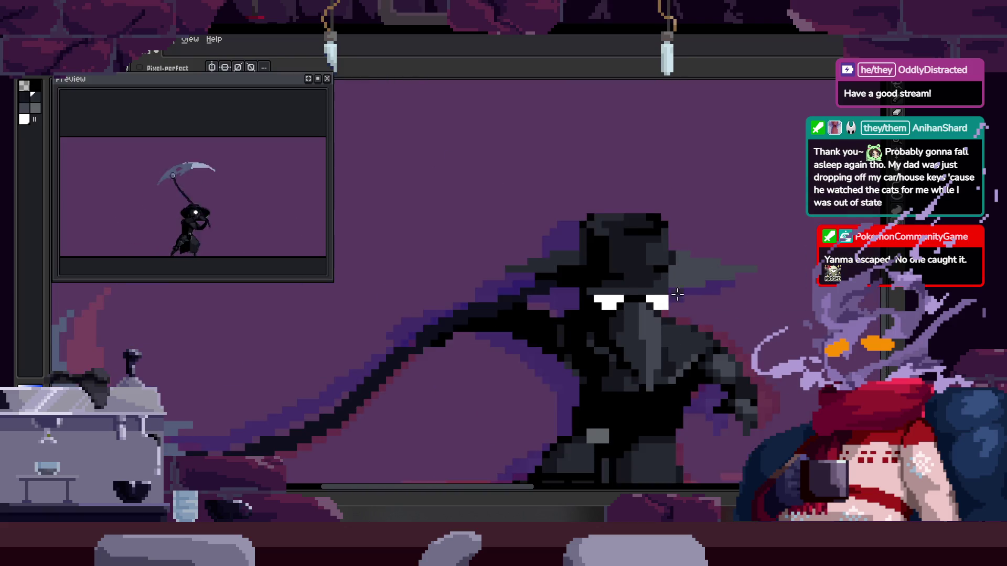
pyautogui.scroll(2, 673, 293)
pyautogui.scroll(-2, 543, 291)
# Compare frames, save the sprite, and play the attack from the raised-scythe pose with tags shown
pyautogui.press('.')
pyautogui.press(',')
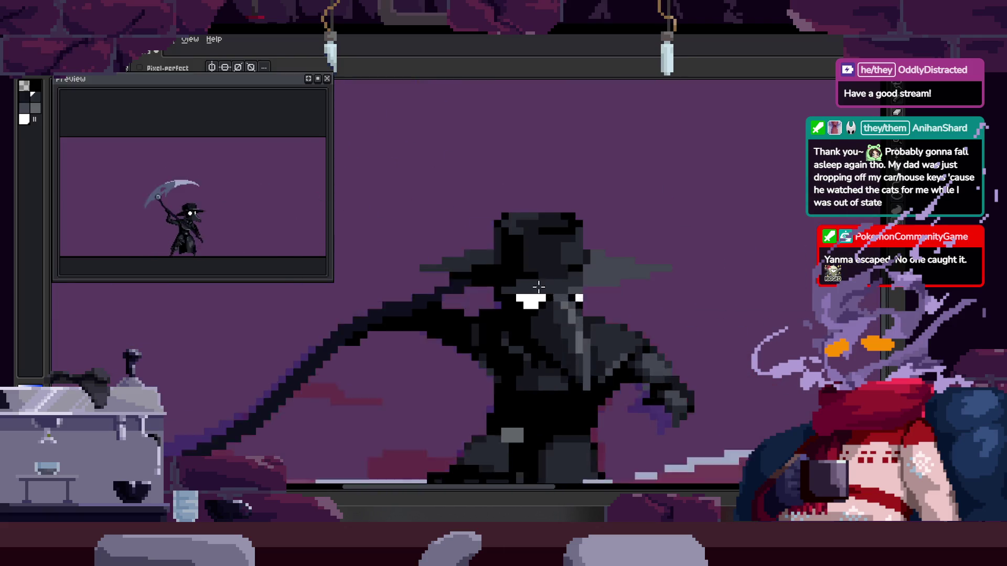
pyautogui.scroll(1, 582, 262)
pyautogui.scroll(2, 488, 302)
pyautogui.hotkey('ctrl', 's')
pyautogui.scroll(-4, 582, 299)
pyautogui.press(',')
pyautogui.press(',')
pyautogui.press('Return')
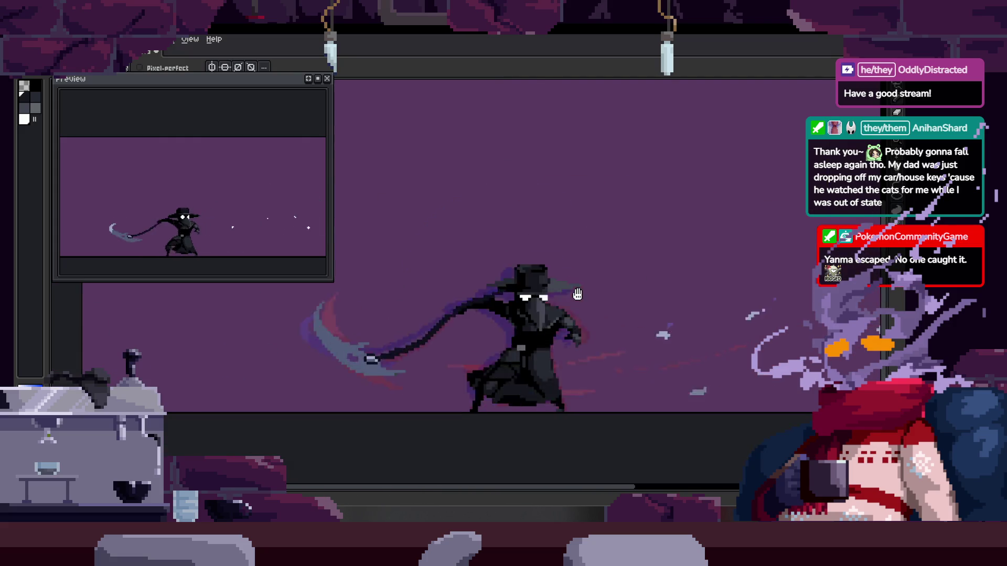
pyautogui.press('Tab')
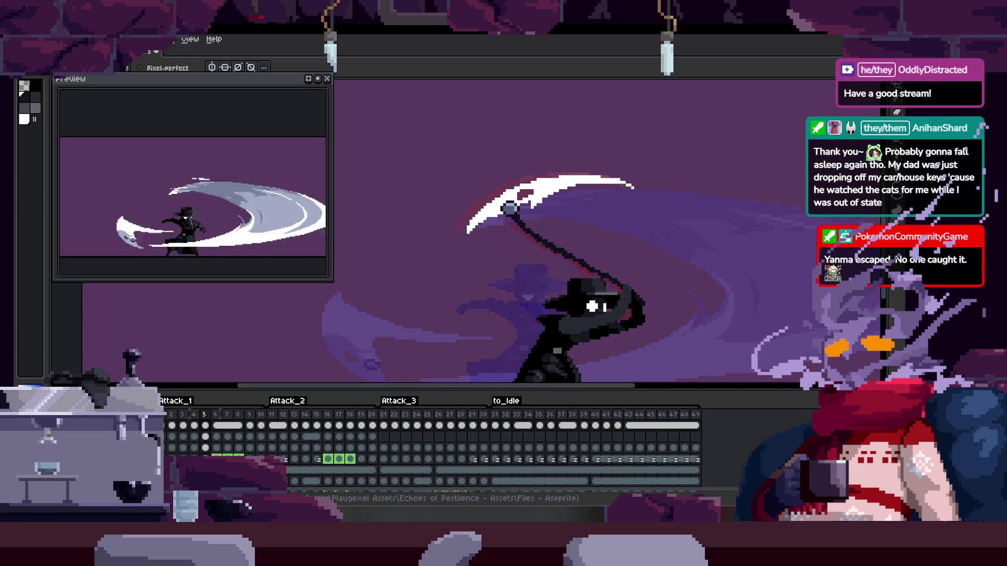
# With the Paint Bucket, try teal, grey-teal, dark teal and maroon background fills
pyautogui.press('Tab')
pyautogui.press('Tab')
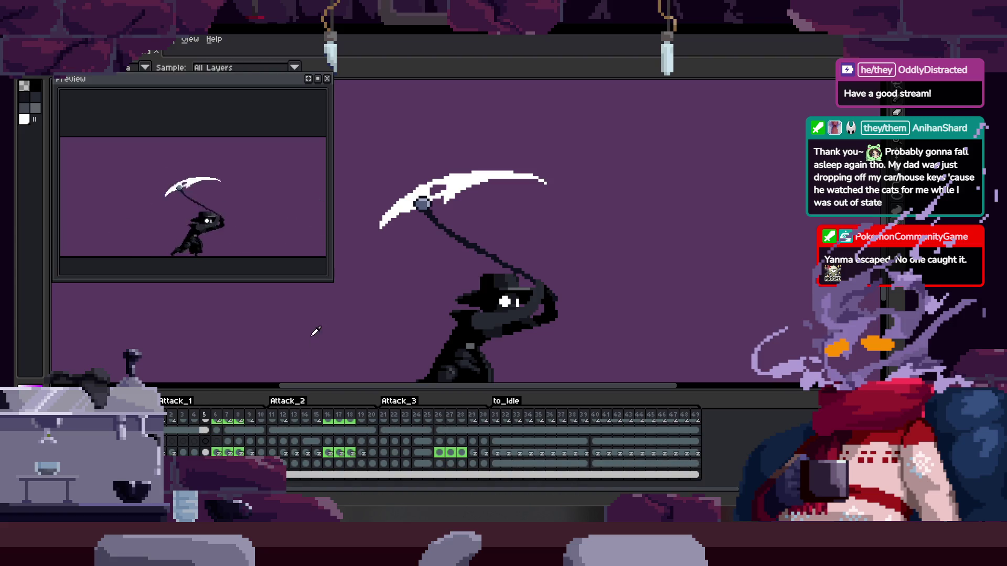
pyautogui.press('Tab')
pyautogui.press('g')
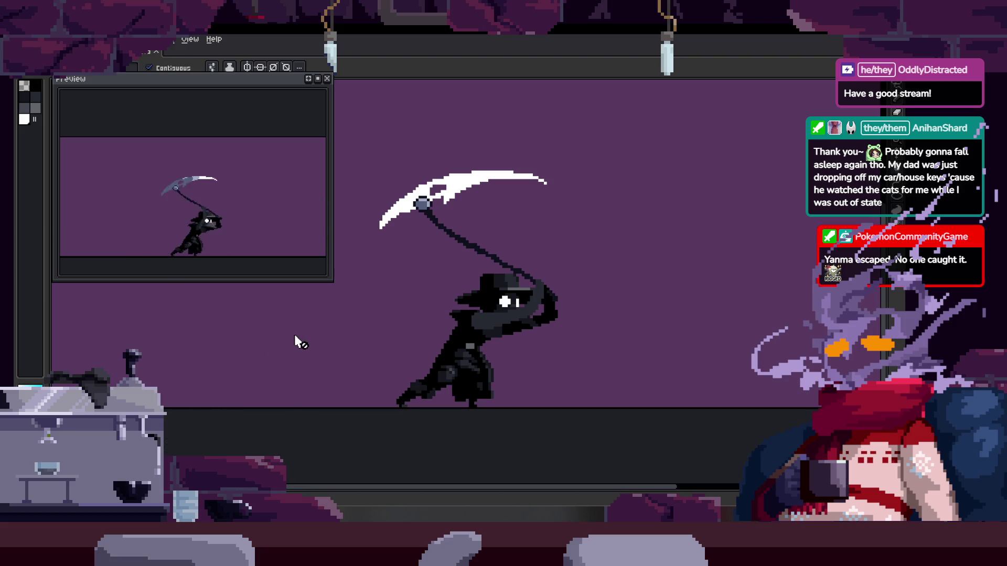
pyautogui.press('Tab')
pyautogui.click(306, 326)
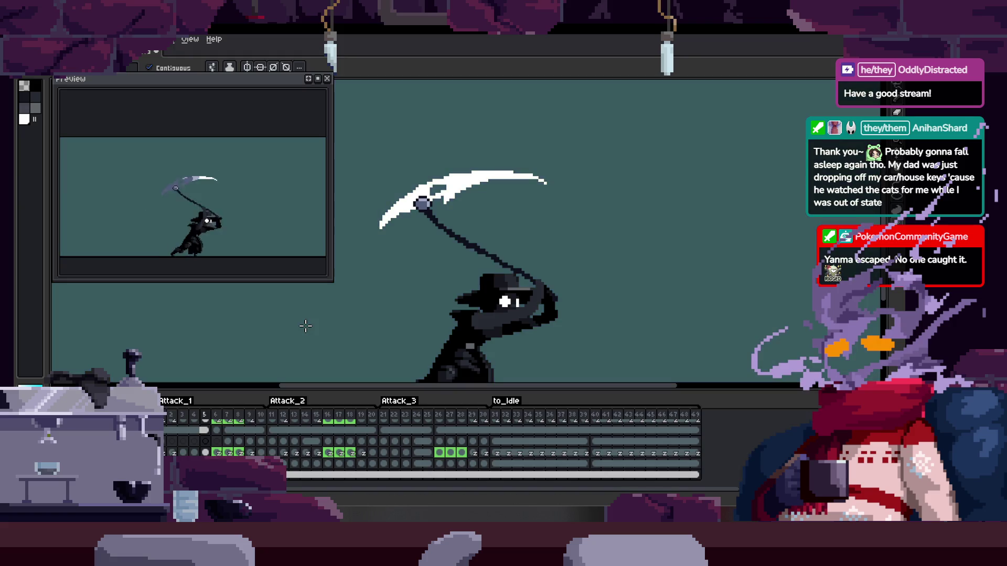
pyautogui.click(379, 319)
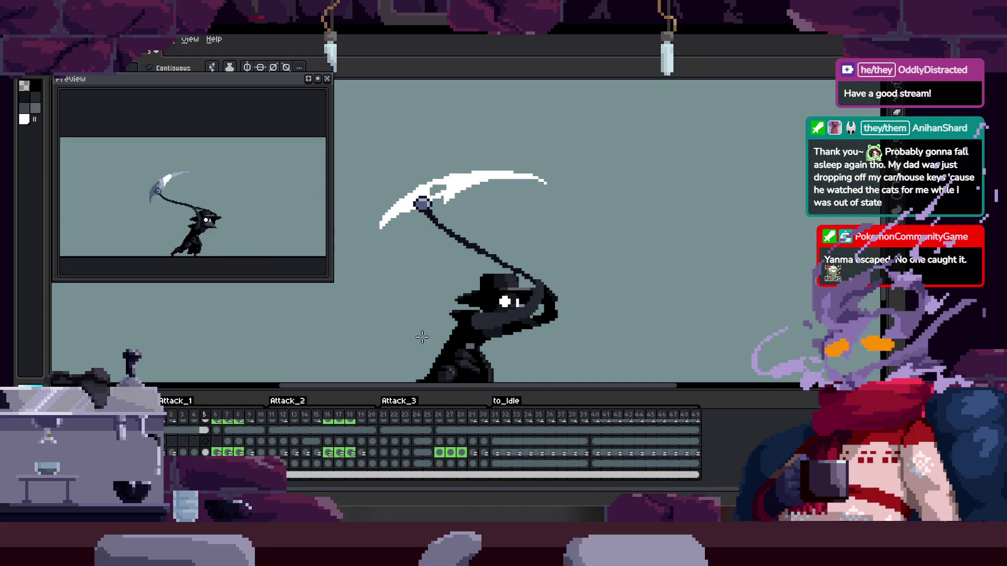
pyautogui.click(377, 302)
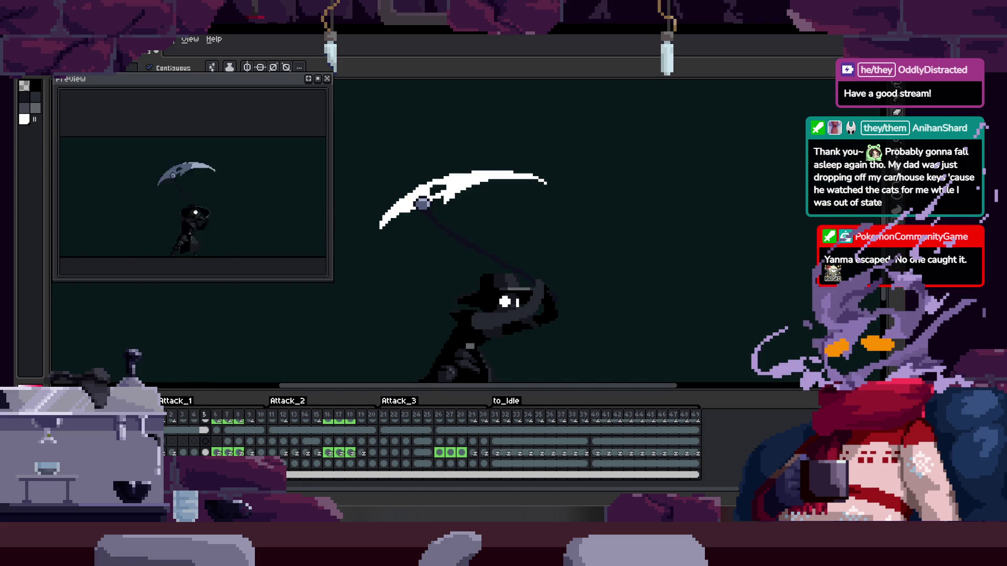
pyautogui.click(364, 341)
# Widen the palette and fill the background dark red, greyish brown, reddish brown, then dark purple
pyautogui.press('Tab')
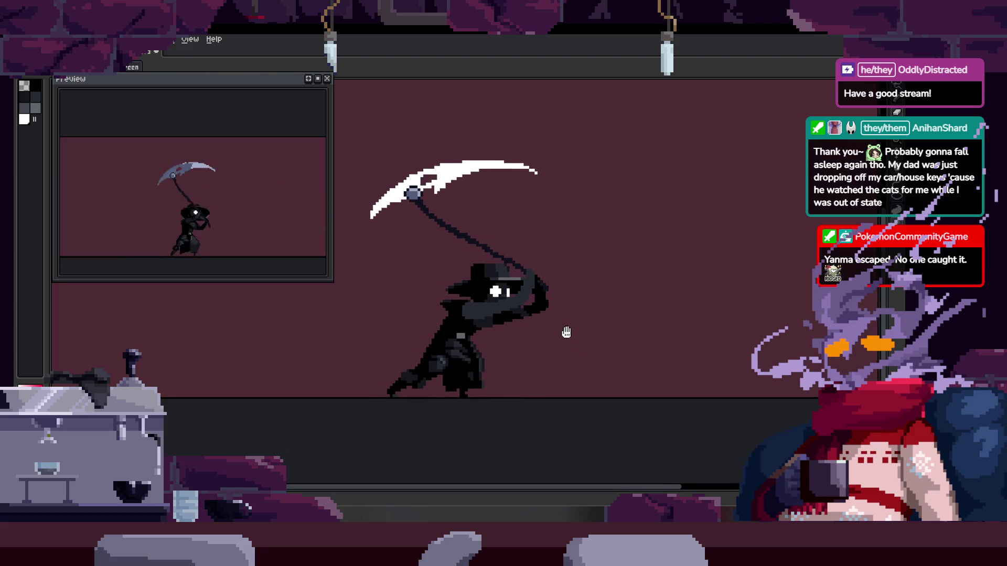
pyautogui.press('Tab')
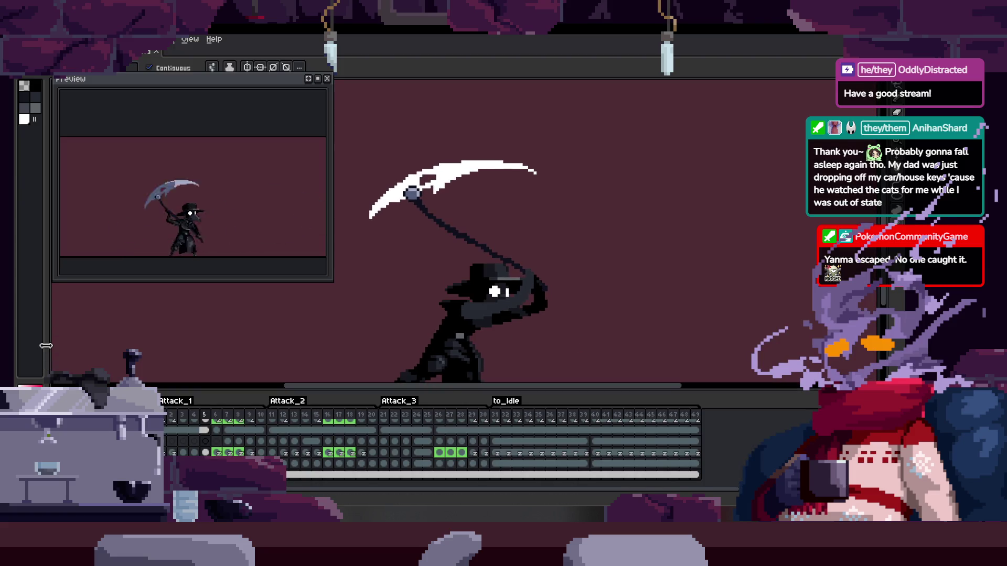
pyautogui.moveTo(46, 345); pyautogui.dragTo(159, 346)
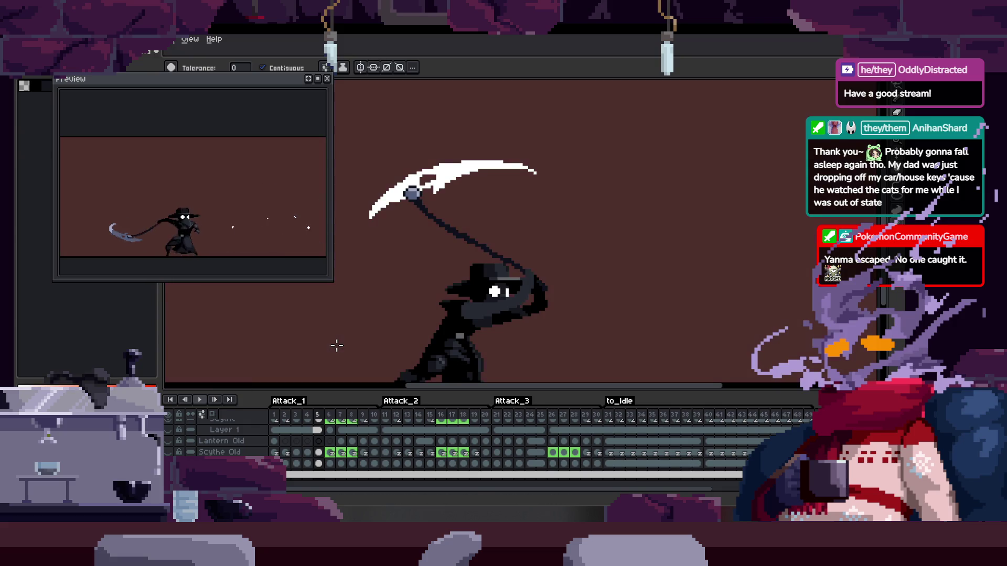
pyautogui.click(364, 344)
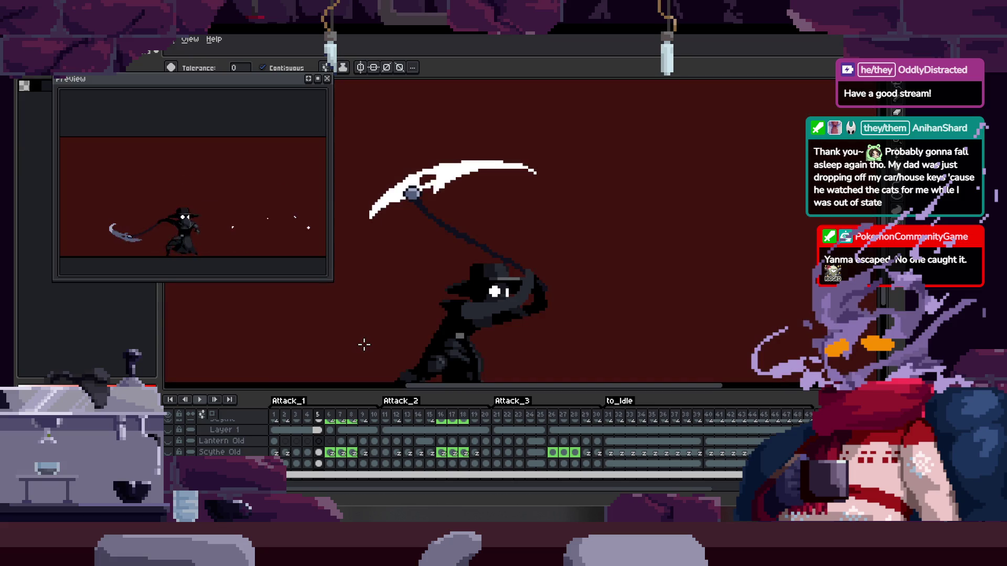
pyautogui.click(386, 330)
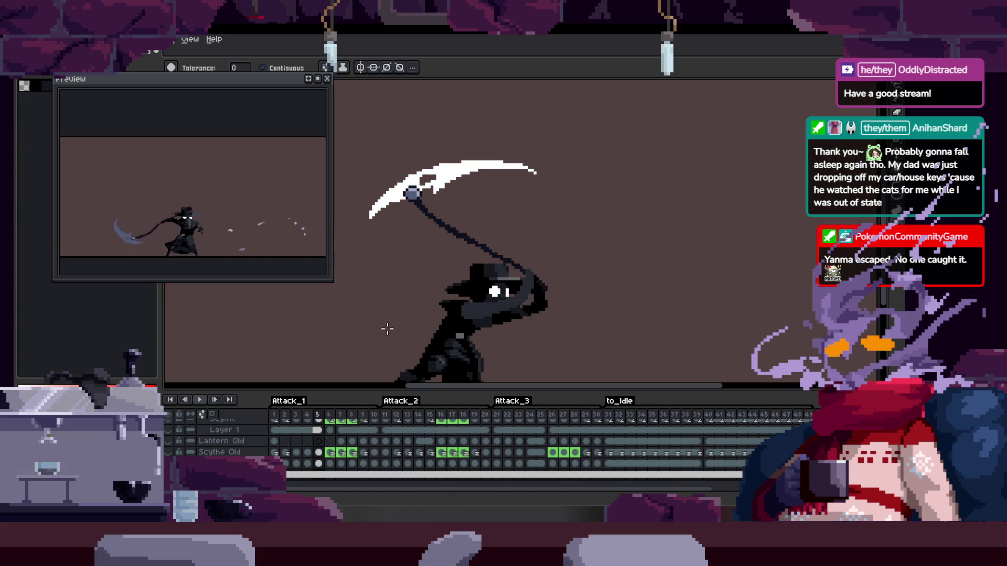
pyautogui.click(352, 331)
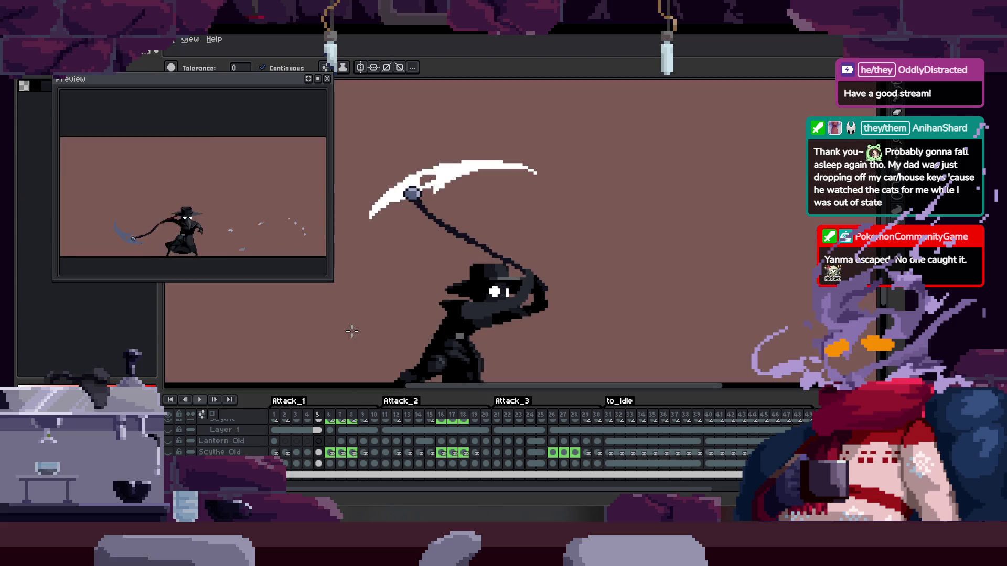
pyautogui.click(273, 362)
pyautogui.click(391, 305)
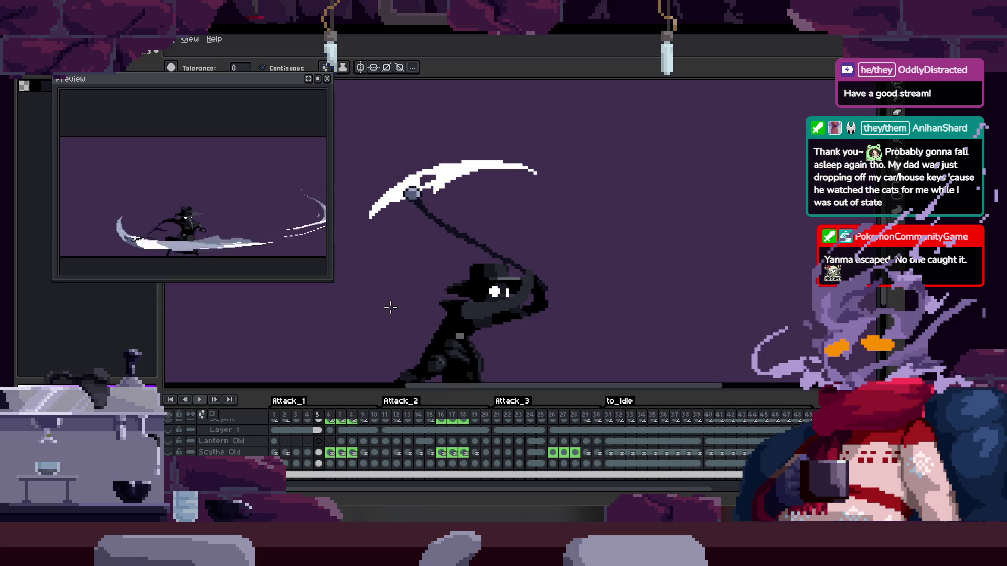
pyautogui.press('Tab')
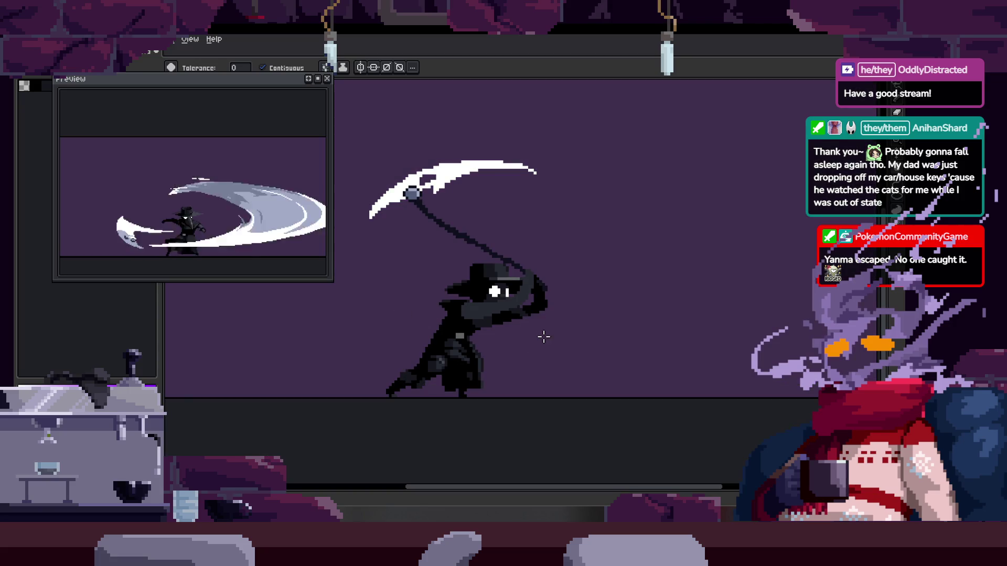
# Narrow the palette to a single swatch column and zoom out to fit the canvas
pyautogui.scroll(2, 549, 337)
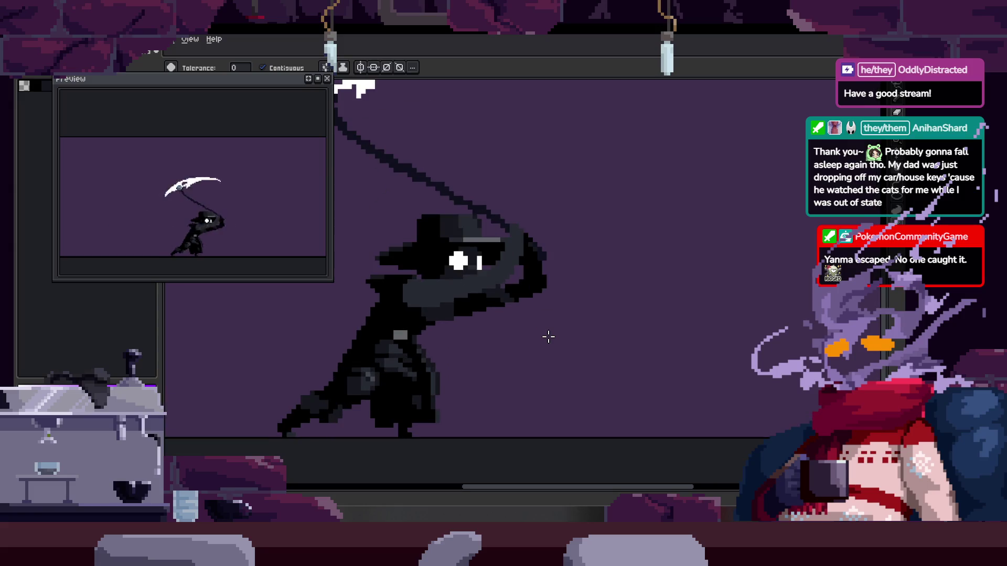
pyautogui.scroll(-1, 548, 337)
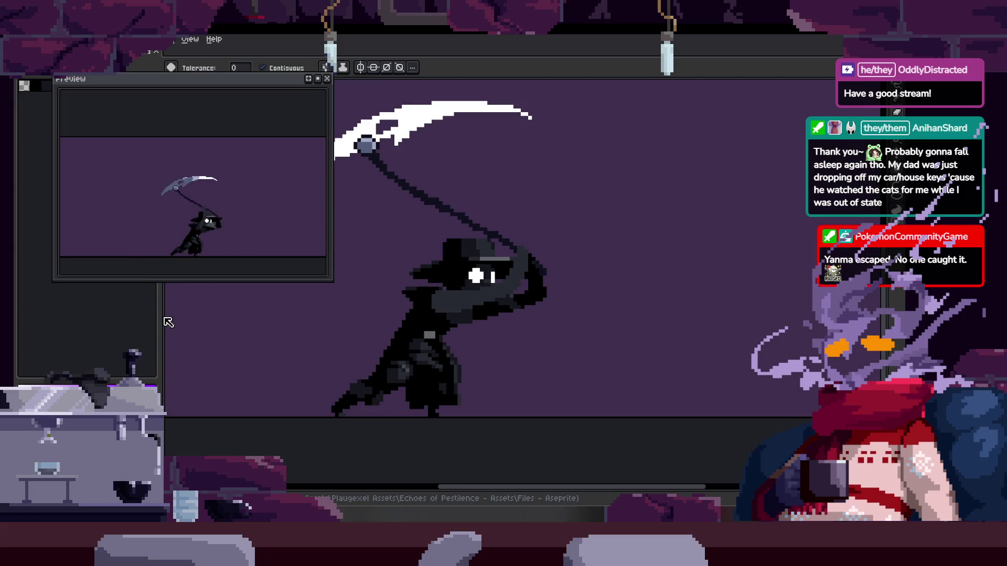
pyautogui.moveTo(161, 317); pyautogui.dragTo(52, 316)
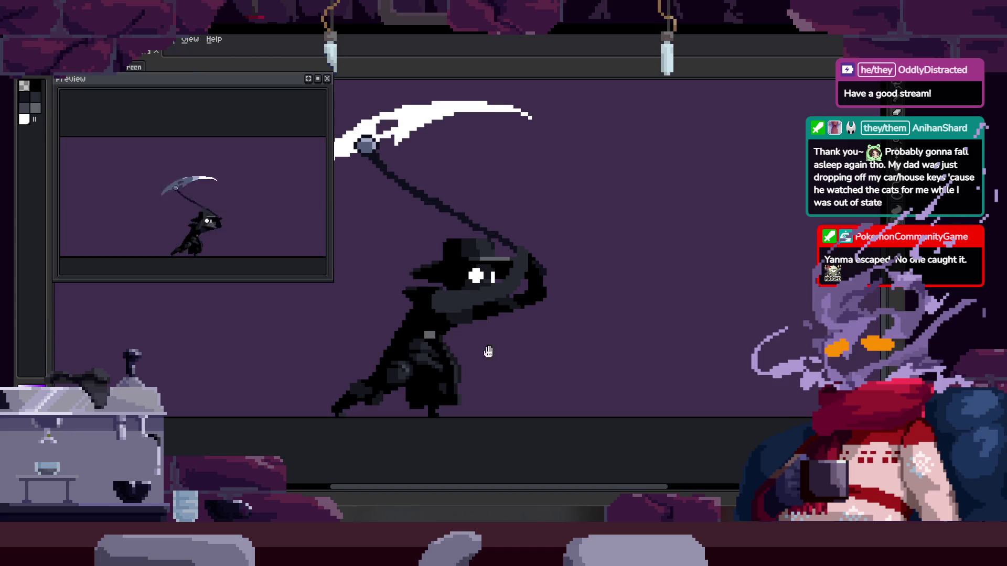
pyautogui.moveTo(524, 344); pyautogui.dragTo(537, 369)
pyautogui.moveTo(49, 316); pyautogui.dragTo(35, 318)
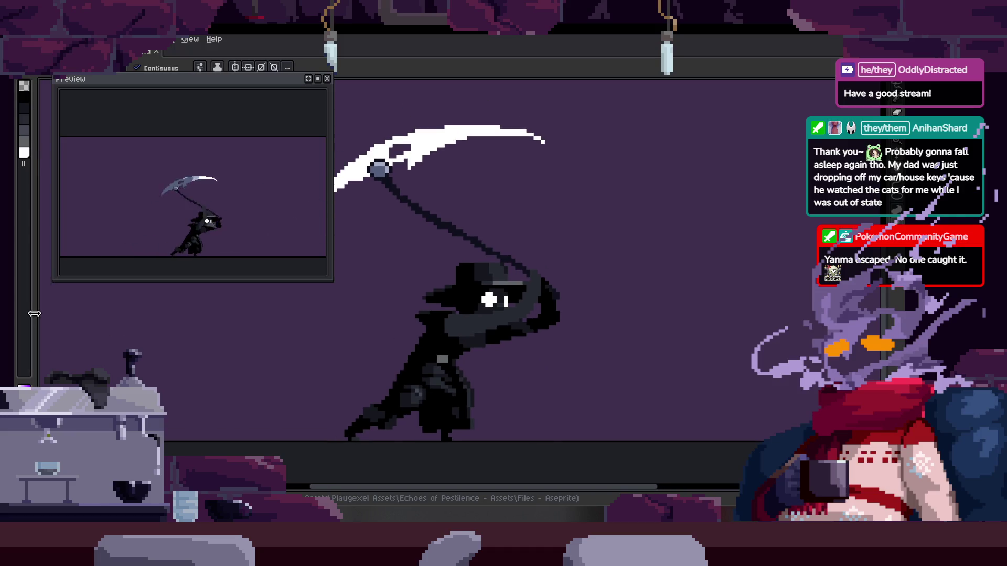
pyautogui.scroll(-2, 541, 337)
pyautogui.scroll(1, 518, 307)
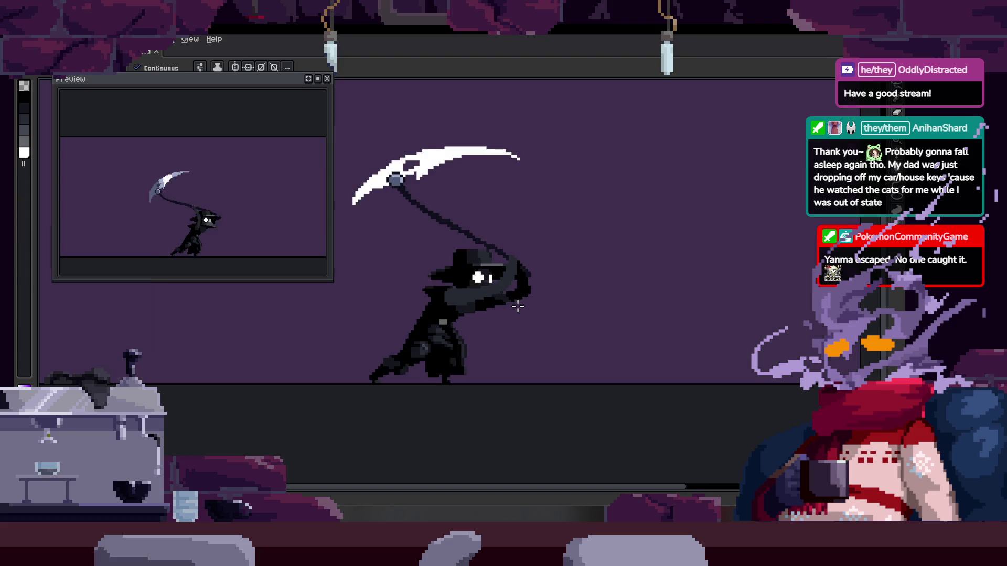
pyautogui.scroll(-1, 551, 328)
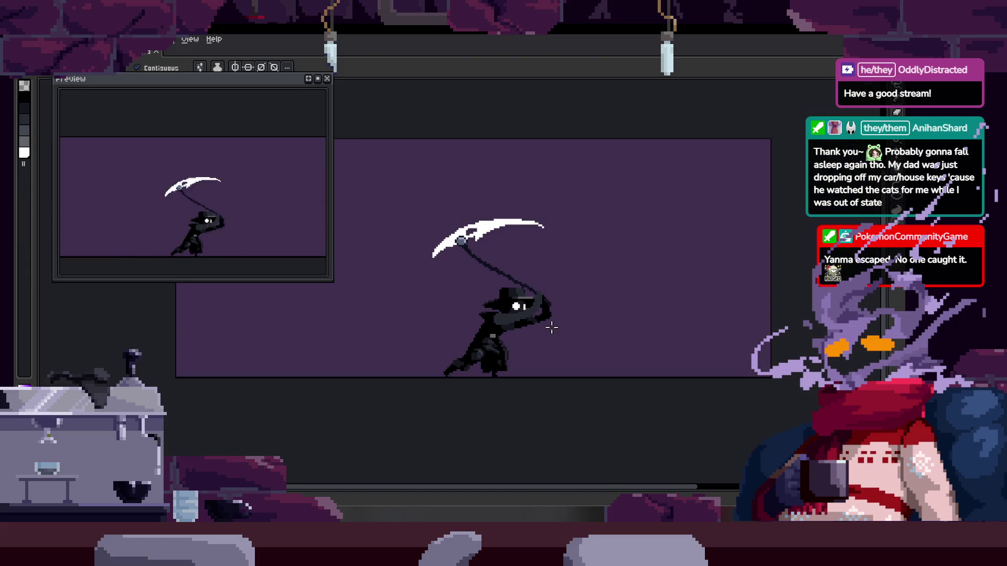
# Close the animation preview window and toggle the frame timeline
pyautogui.click(327, 78)
pyautogui.press('Tab')
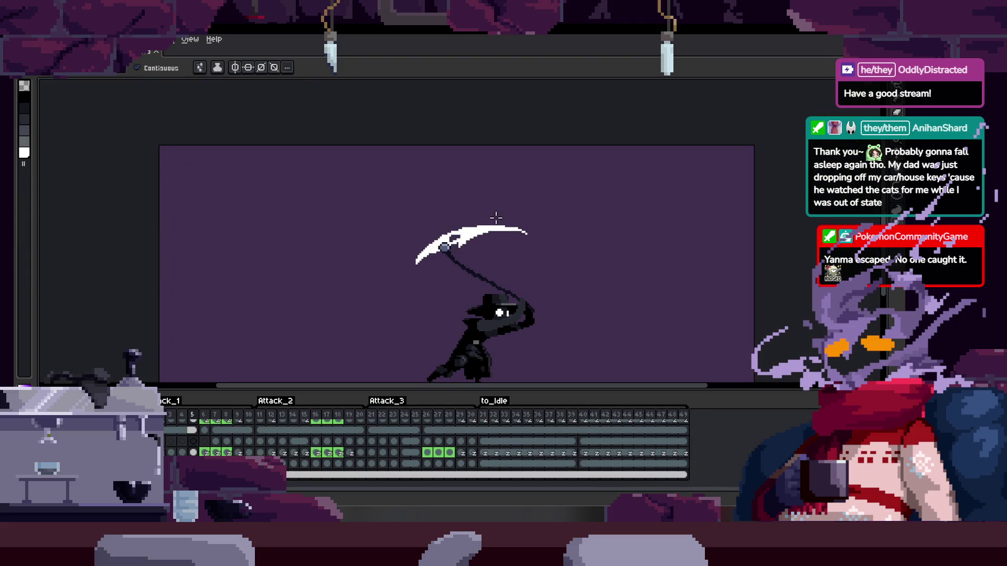
pyautogui.press('Tab')
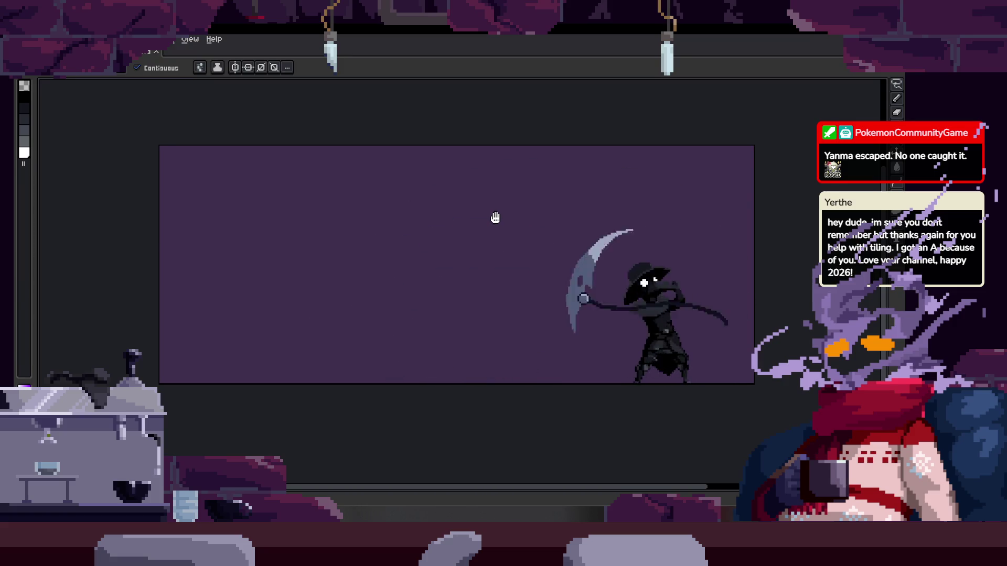
pyautogui.press('Tab')
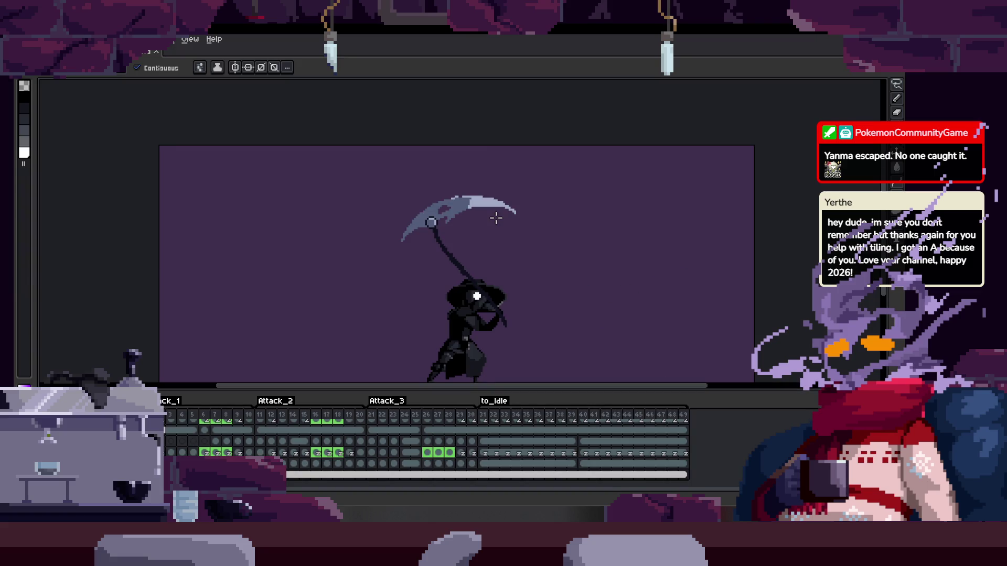
# Lasso the scythe, rotate it about -26.6°, and raise it higher above the head
pyautogui.scroll(1, 522, 230)
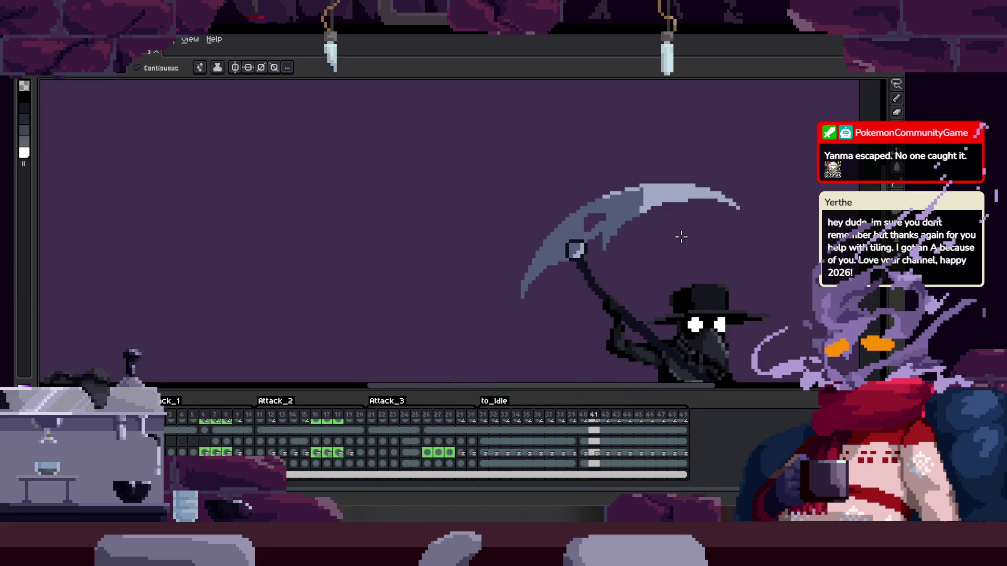
pyautogui.press('Tab')
pyautogui.scroll(-1, 681, 241)
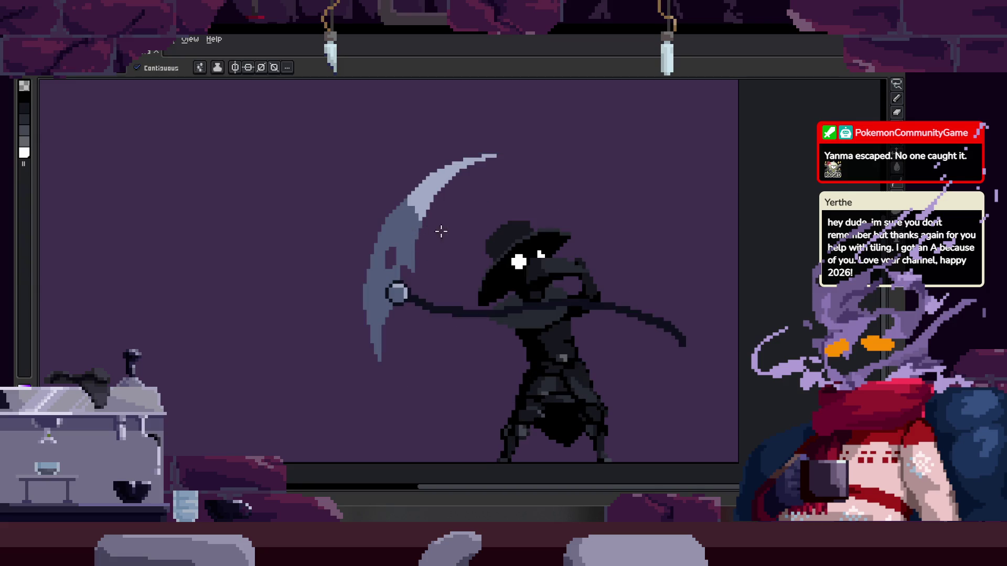
pyautogui.press('m')
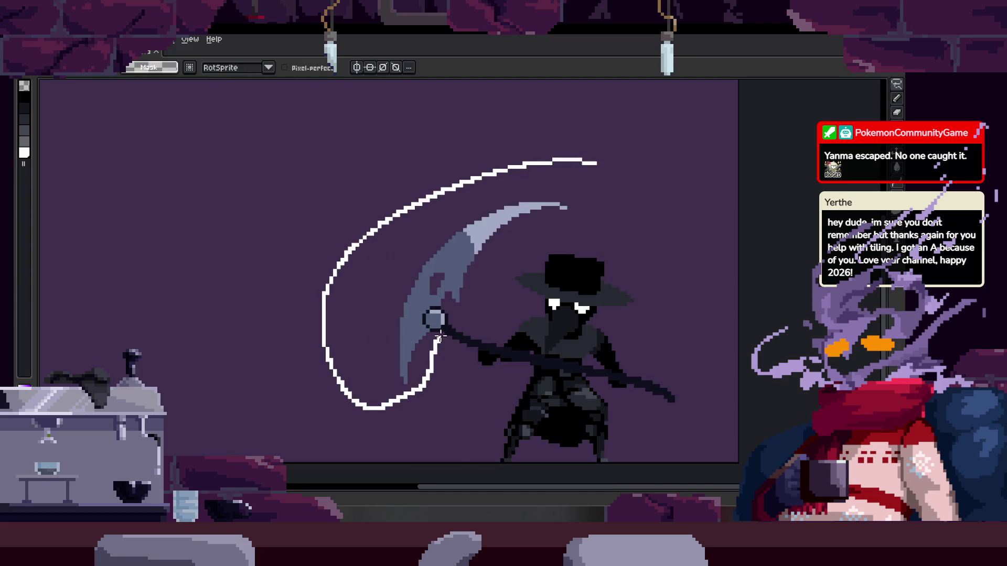
pyautogui.press('h')
pyautogui.moveTo(554, 244); pyautogui.dragTo(568, 279)
pyautogui.moveTo(617, 214); pyautogui.dragTo(674, 288)
pyautogui.moveTo(501, 322)
pyautogui.mouseDown()
pyautogui.moveTo(514, 197)
pyautogui.moveTo(482, 158)
pyautogui.mouseUp()
pyautogui.press('b')
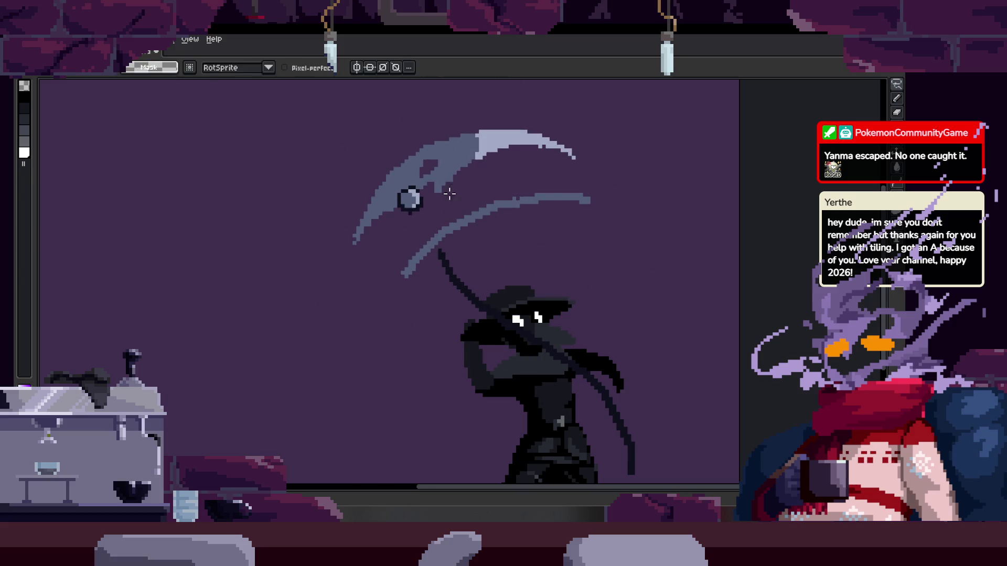
# Select the pale swoosh arc beside the scythe with a freehand lasso
pyautogui.scroll(1, 432, 208)
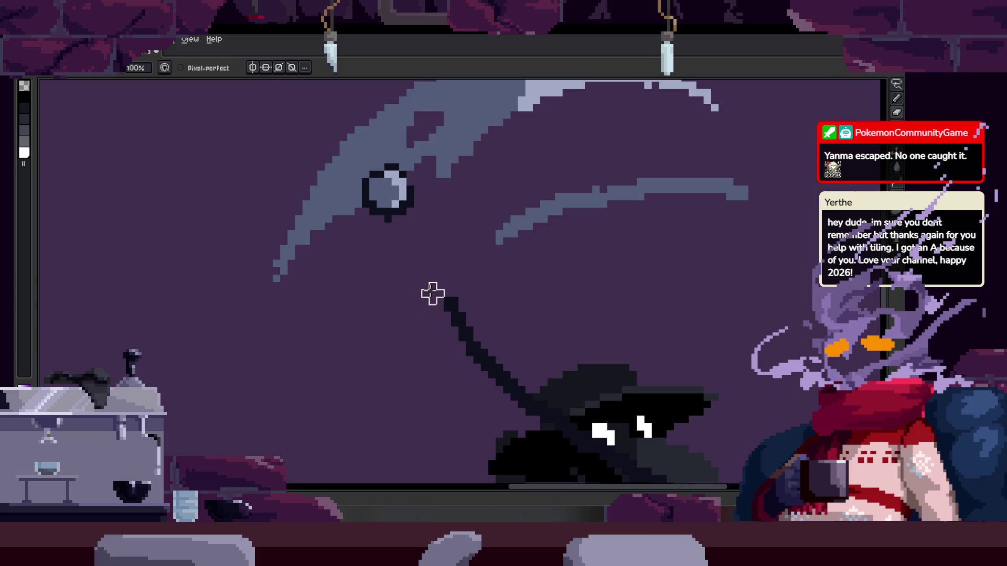
pyautogui.moveTo(474, 257)
pyautogui.mouseDown()
pyautogui.moveTo(378, 355)
pyautogui.moveTo(476, 229)
pyautogui.moveTo(701, 173)
pyautogui.moveTo(701, 195)
pyautogui.mouseUp()
pyautogui.hotkey('ctrl', 'x')
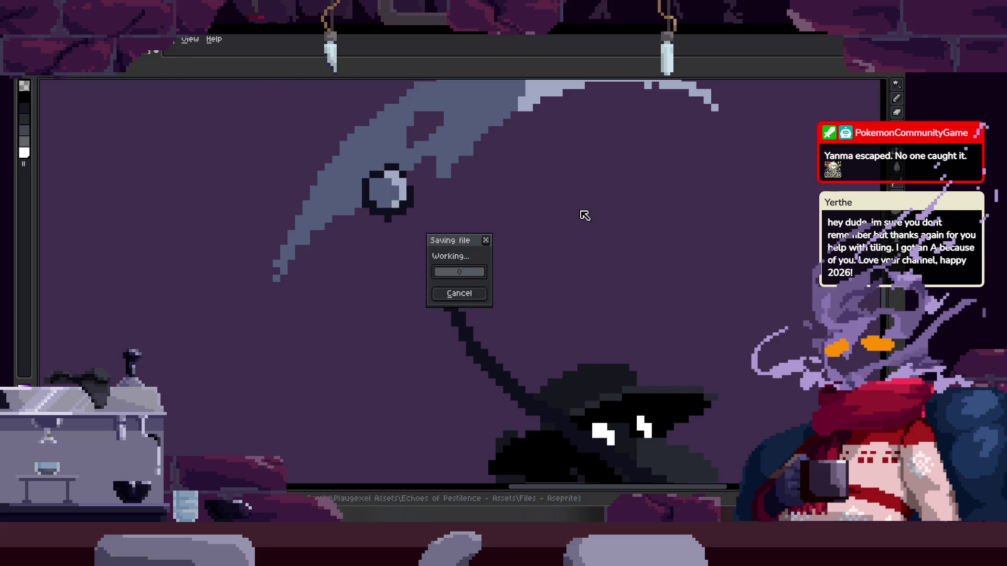
# Lasso-select the scythe blade and shift it down and to the right
pyautogui.scroll(-1, 543, 227)
pyautogui.press('q')
pyautogui.moveTo(769, 163); pyautogui.dragTo(315, 362)
pyautogui.moveTo(546, 208); pyautogui.dragTo(580, 268)
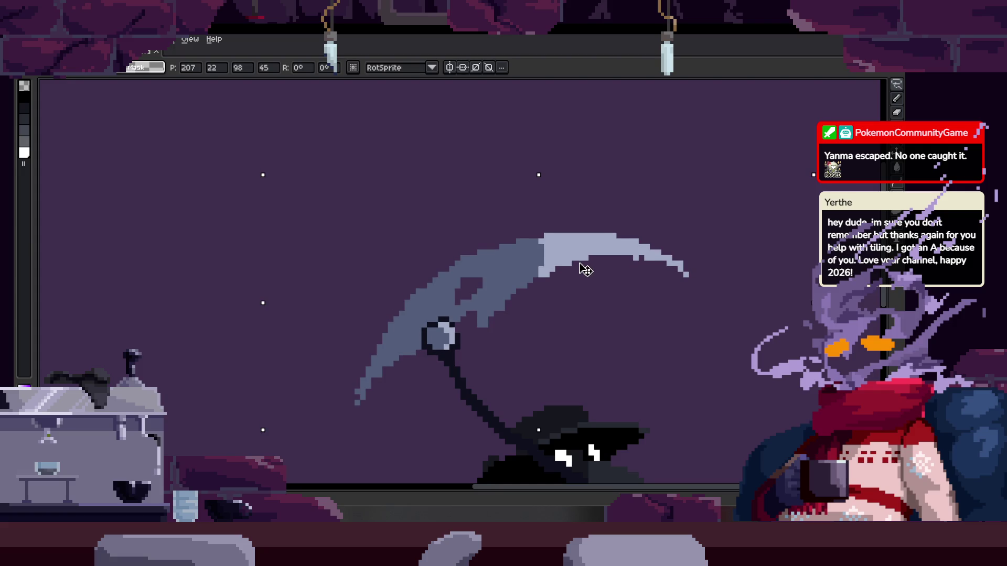
pyautogui.press('b')
# Extend the scythe blade's tip with two light pixels using the Pencil
pyautogui.scroll(2, 648, 267)
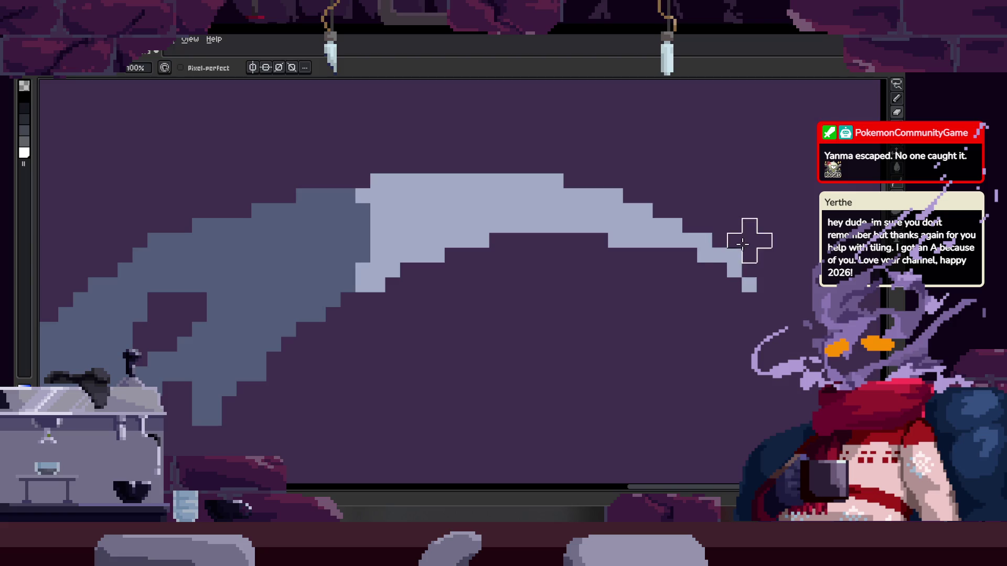
pyautogui.scroll(-1, 512, 236)
pyautogui.scroll(2, 388, 274)
pyautogui.scroll(-1, 370, 231)
pyautogui.scroll(1, 458, 242)
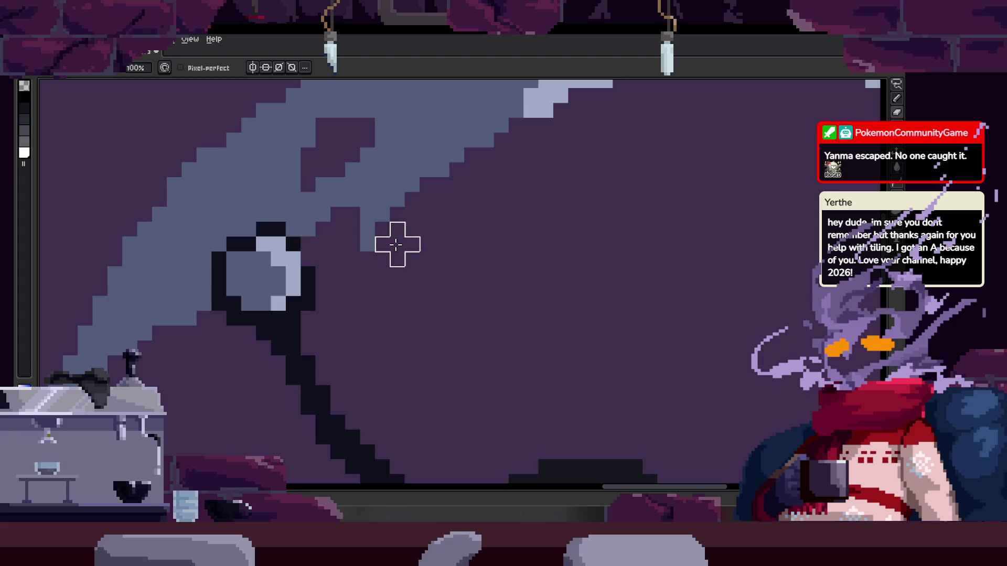
pyautogui.scroll(1, 444, 252)
pyautogui.scroll(-1, 377, 279)
pyautogui.scroll(1, 341, 294)
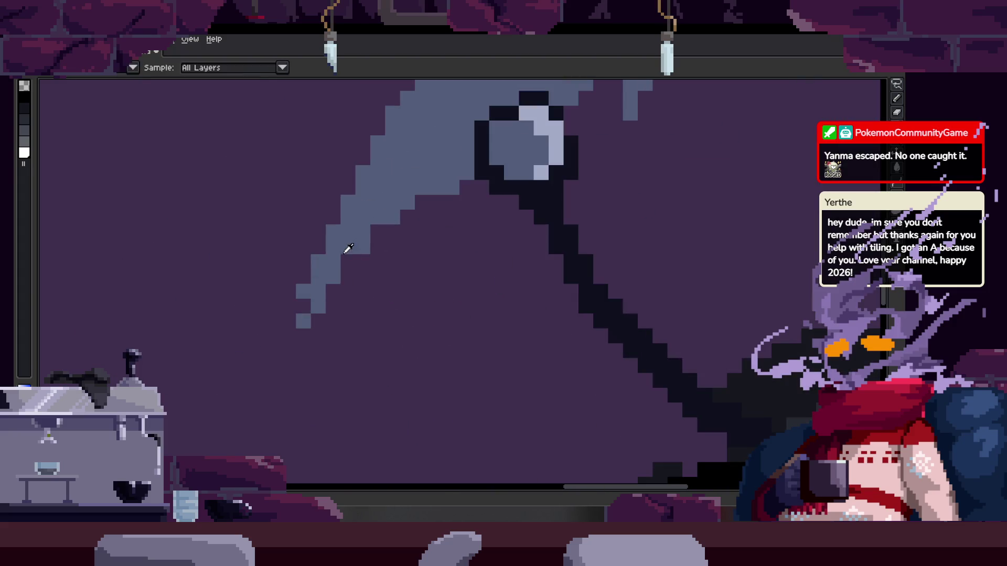
pyautogui.moveTo(406, 257); pyautogui.dragTo(386, 296)
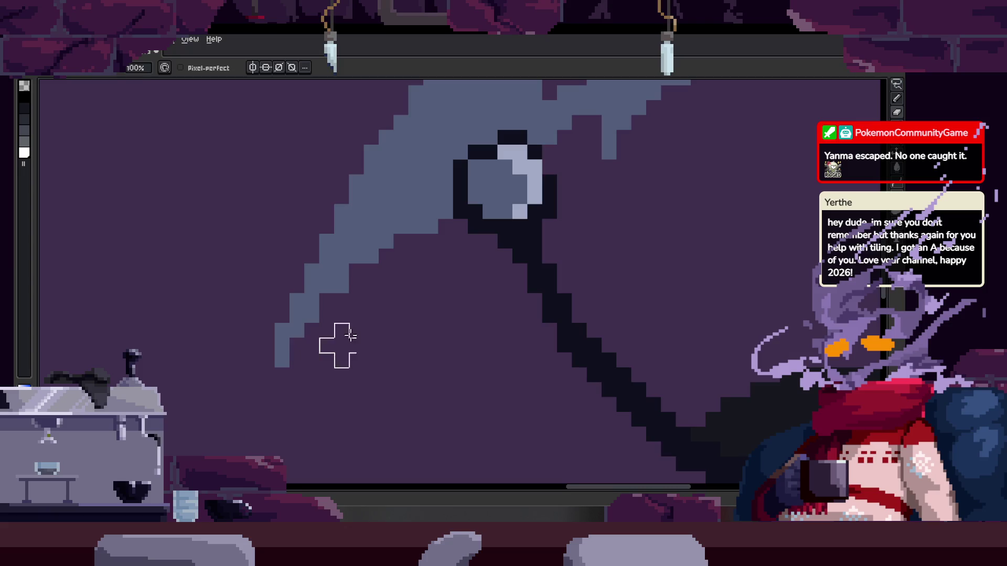
pyautogui.scroll(1, 338, 333)
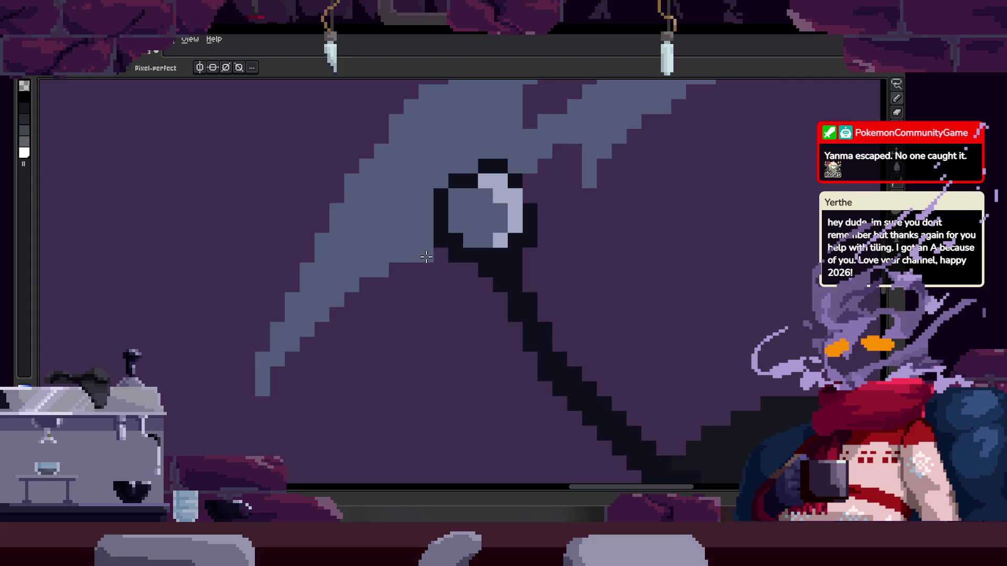
pyautogui.scroll(-1, 426, 256)
pyautogui.scroll(1, 415, 329)
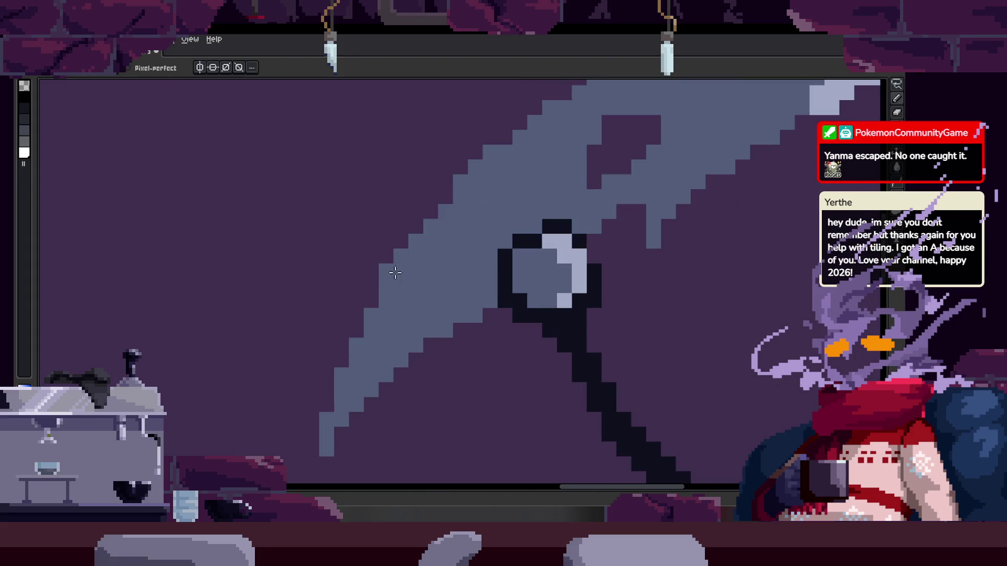
pyautogui.scroll(-1, 427, 321)
pyautogui.scroll(1, 424, 257)
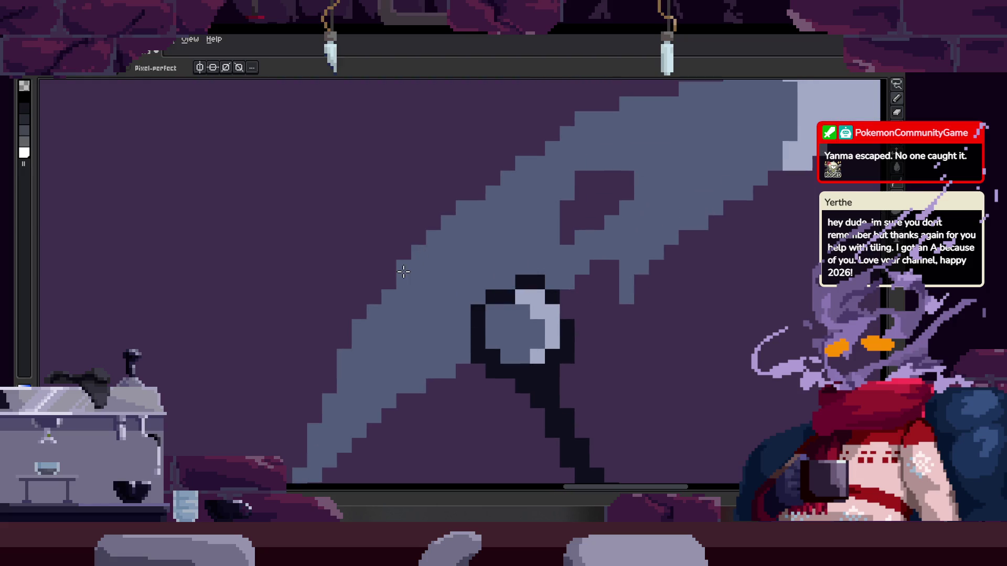
pyautogui.moveTo(426, 262); pyautogui.dragTo(368, 330)
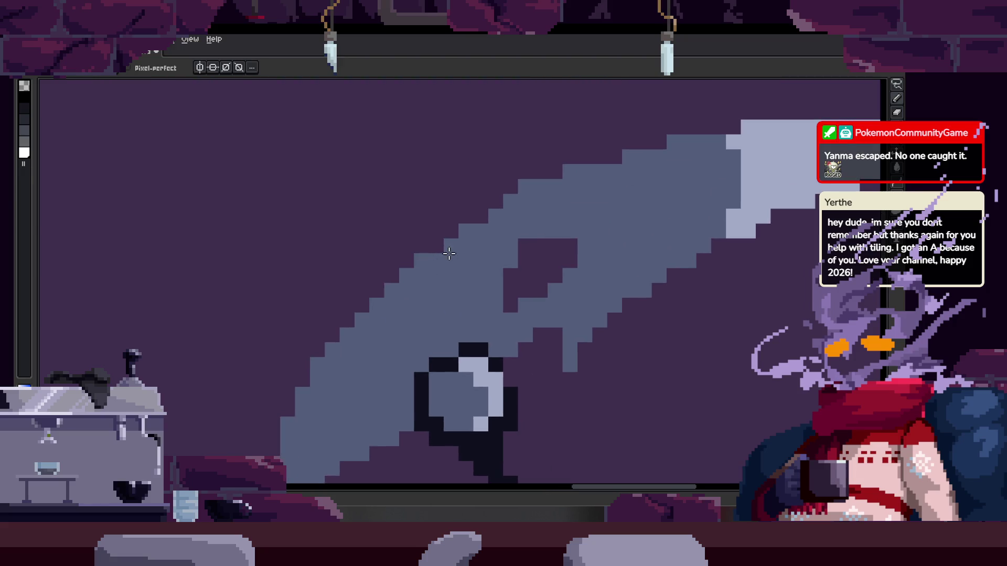
pyautogui.press('b')
pyautogui.moveTo(526, 172); pyautogui.dragTo(475, 202)
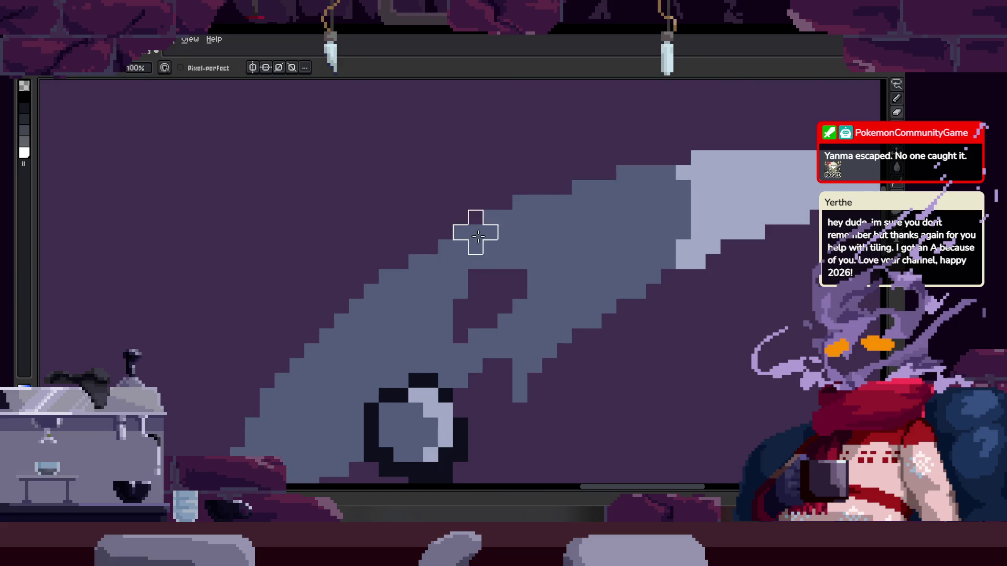
pyautogui.scroll(-1, 398, 278)
pyautogui.press('b')
pyautogui.scroll(2, 429, 263)
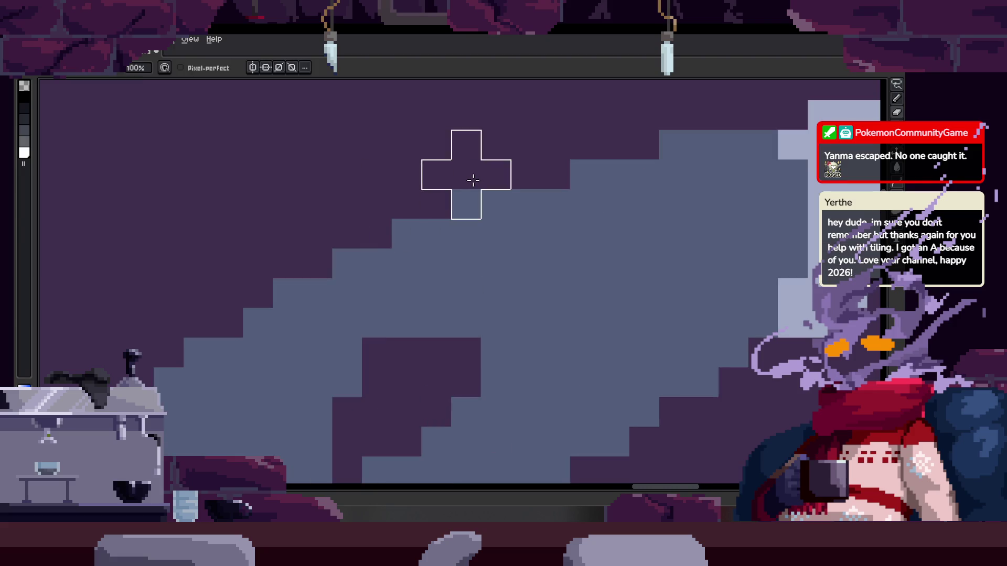
pyautogui.scroll(-2, 474, 174)
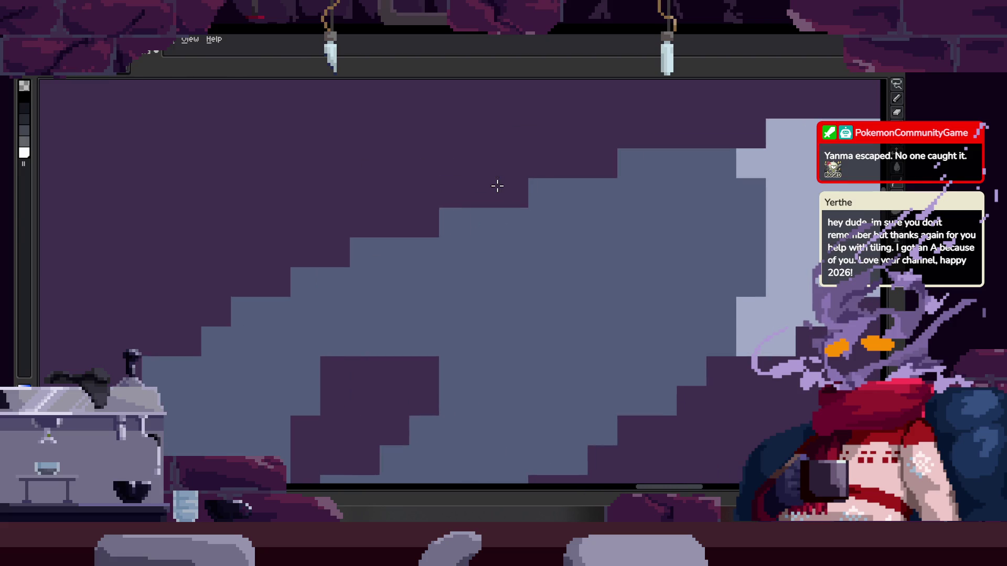
pyautogui.scroll(-3, 459, 292)
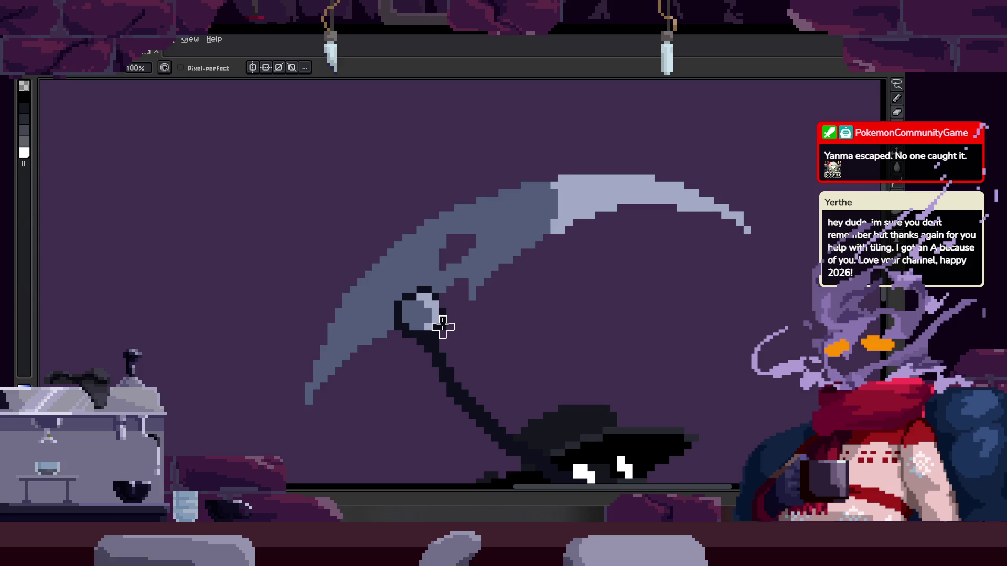
pyautogui.scroll(3, 444, 328)
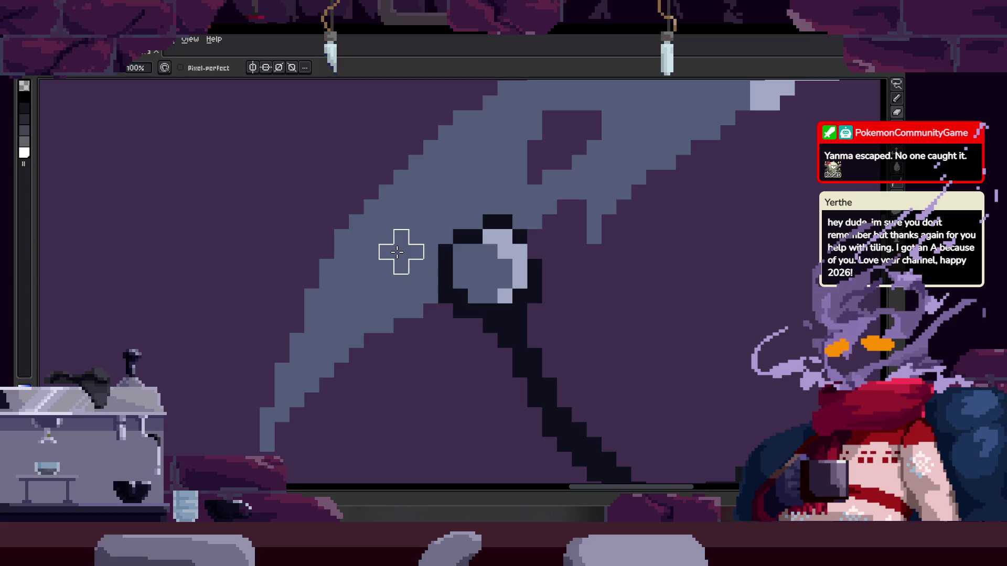
pyautogui.scroll(3, 432, 344)
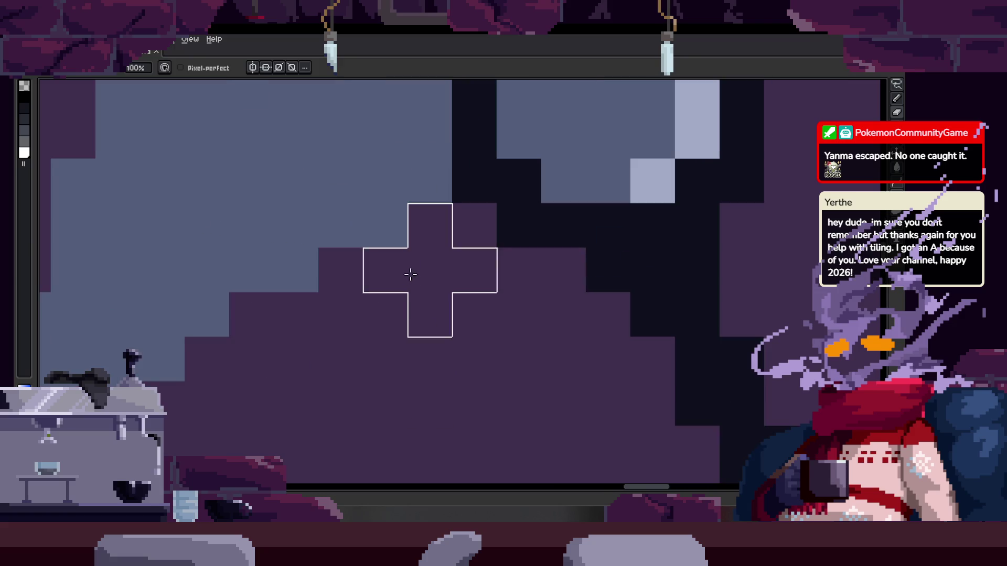
pyautogui.scroll(-3, 370, 307)
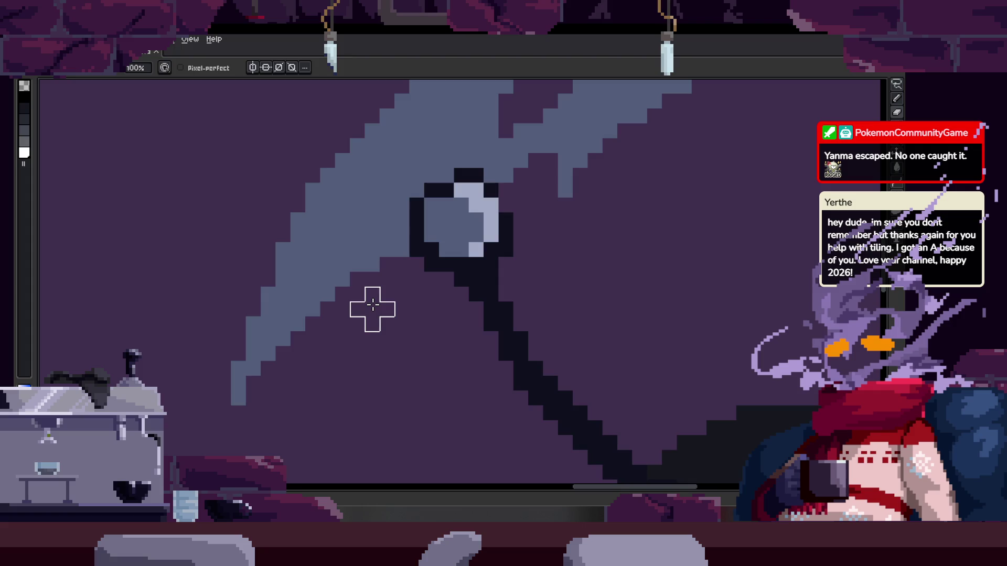
pyautogui.scroll(-1, 414, 309)
pyautogui.scroll(2, 423, 317)
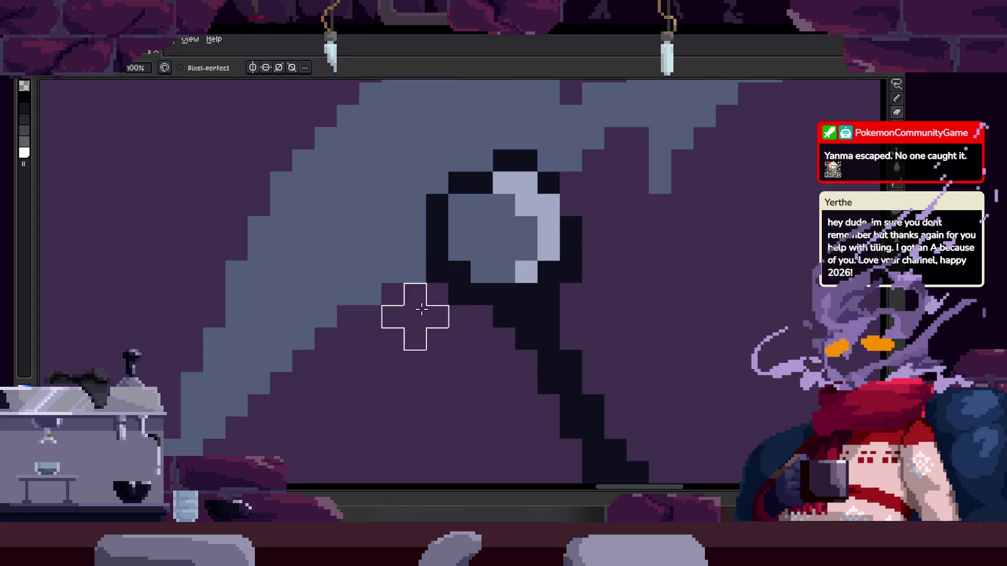
pyautogui.moveTo(666, 182)
pyautogui.mouseDown()
pyautogui.moveTo(546, 236)
pyautogui.moveTo(506, 274)
pyautogui.mouseUp()
pyautogui.press('b')
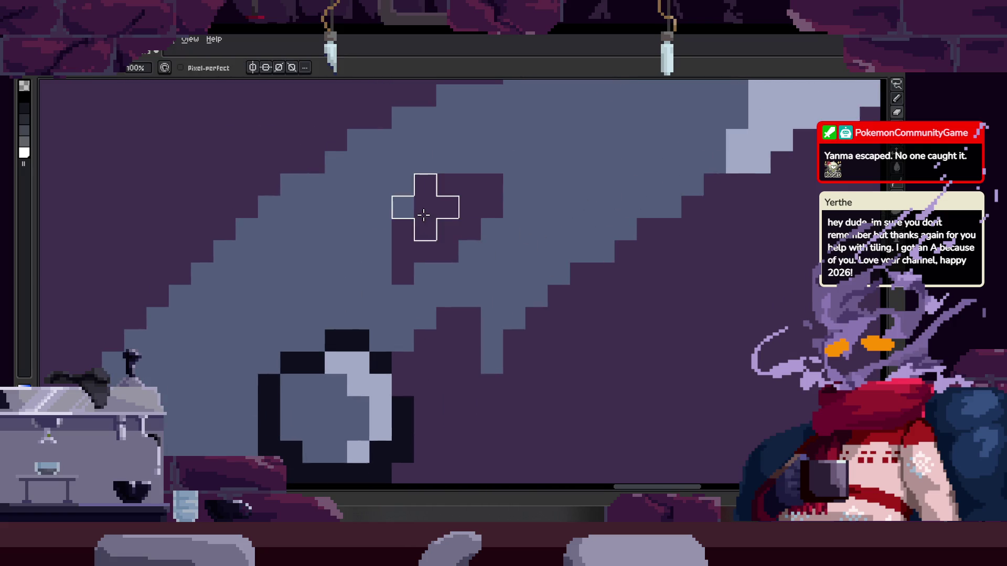
pyautogui.scroll(-1, 364, 274)
pyautogui.scroll(-1, 399, 252)
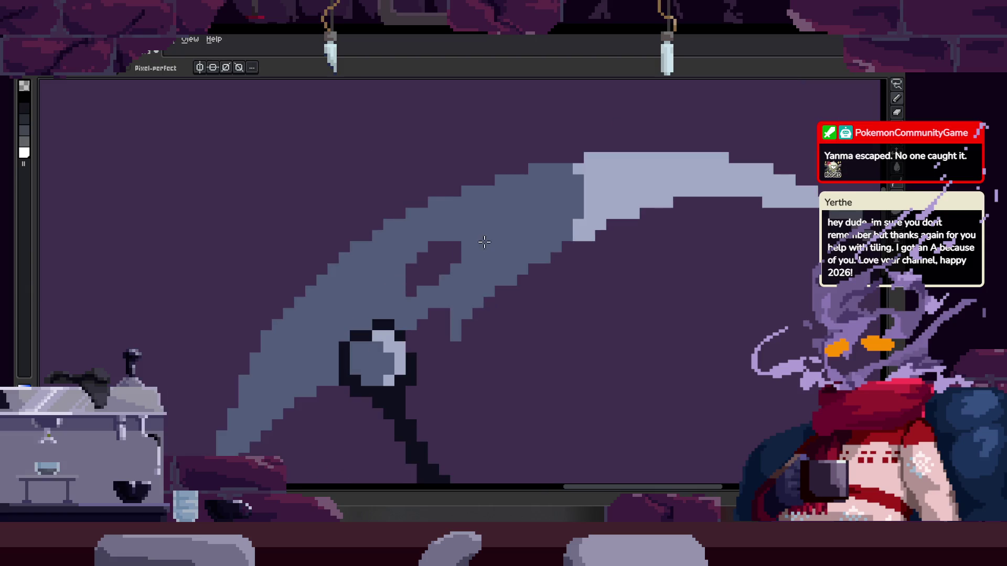
pyautogui.scroll(3, 557, 210)
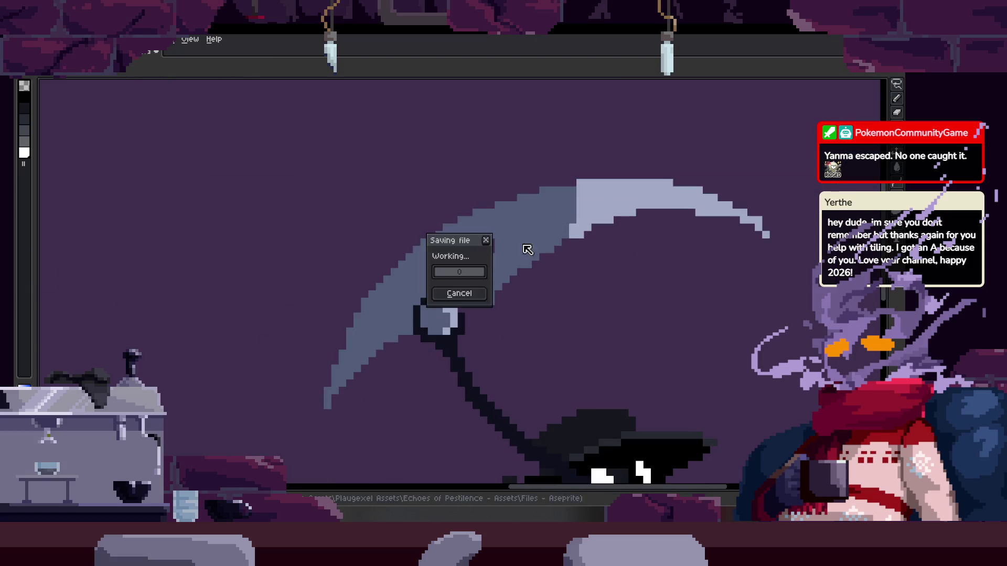
pyautogui.scroll(1, 487, 218)
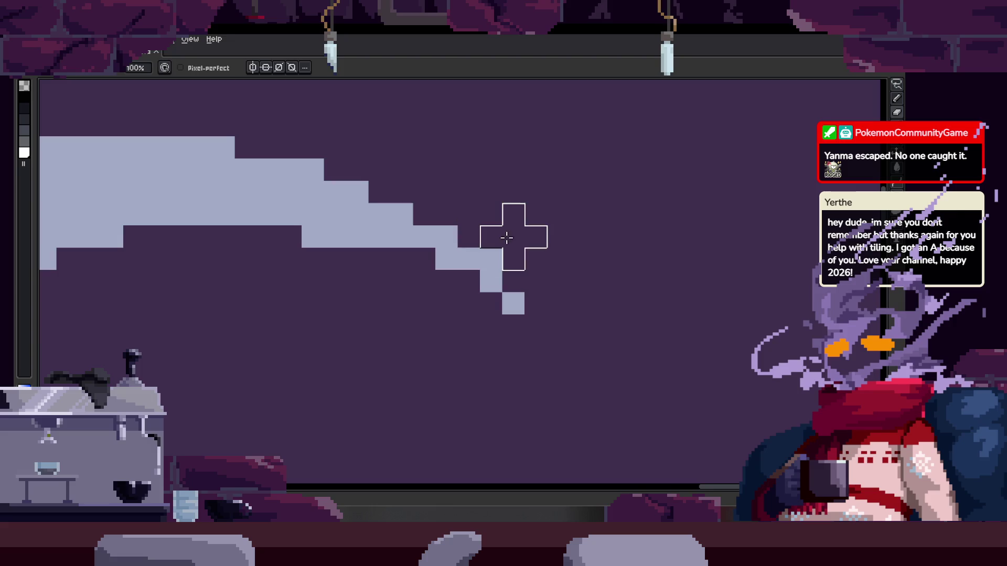
pyautogui.moveTo(516, 281); pyautogui.dragTo(537, 302)
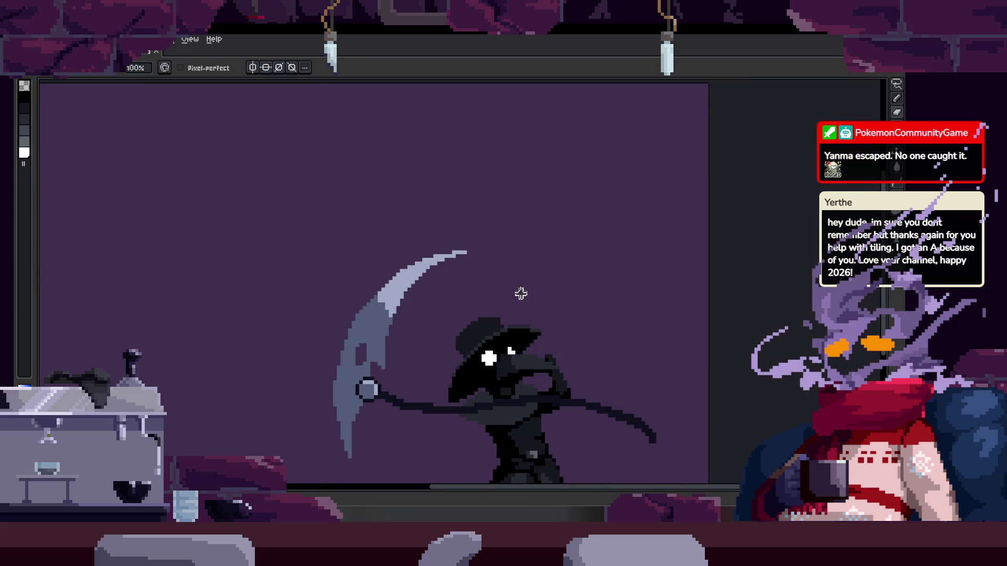
# Center the scythe and character in view and save the animation
pyautogui.scroll(1, 436, 303)
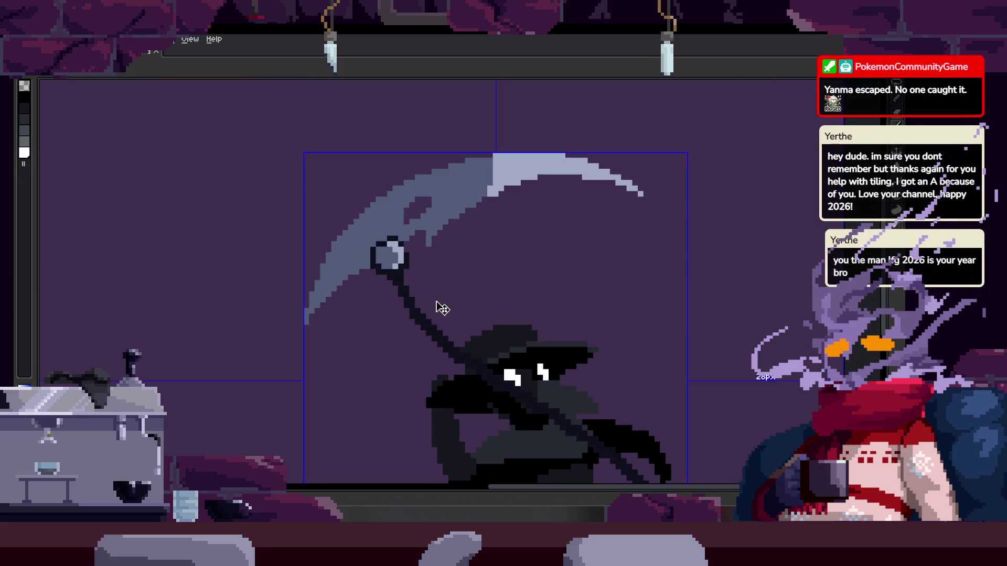
pyautogui.moveTo(482, 289)
pyautogui.mouseDown()
pyautogui.moveTo(443, 300)
pyautogui.moveTo(465, 296)
pyautogui.mouseUp()
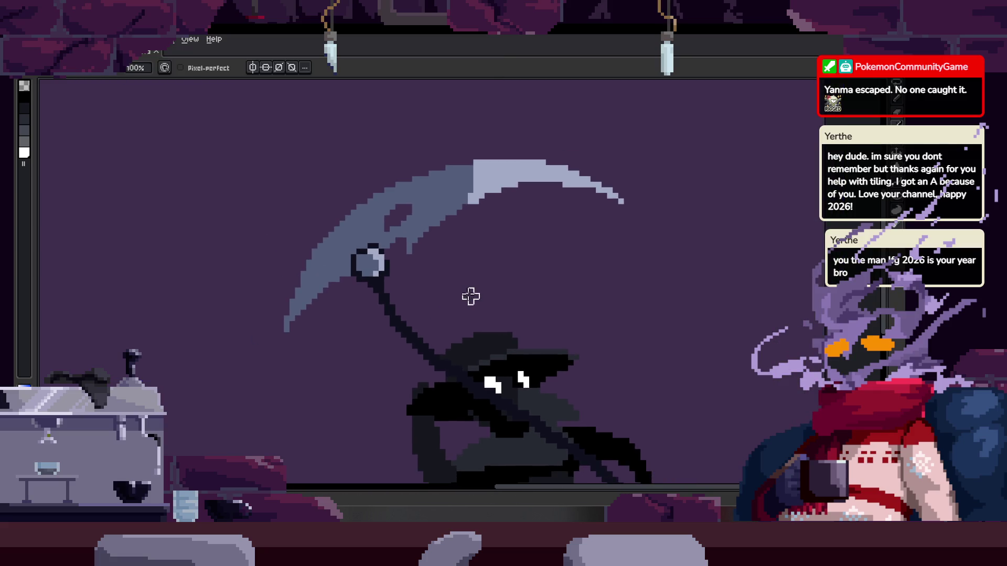
pyautogui.hotkey('ctrl', 's')
pyautogui.hotkey('ctrl', 's')
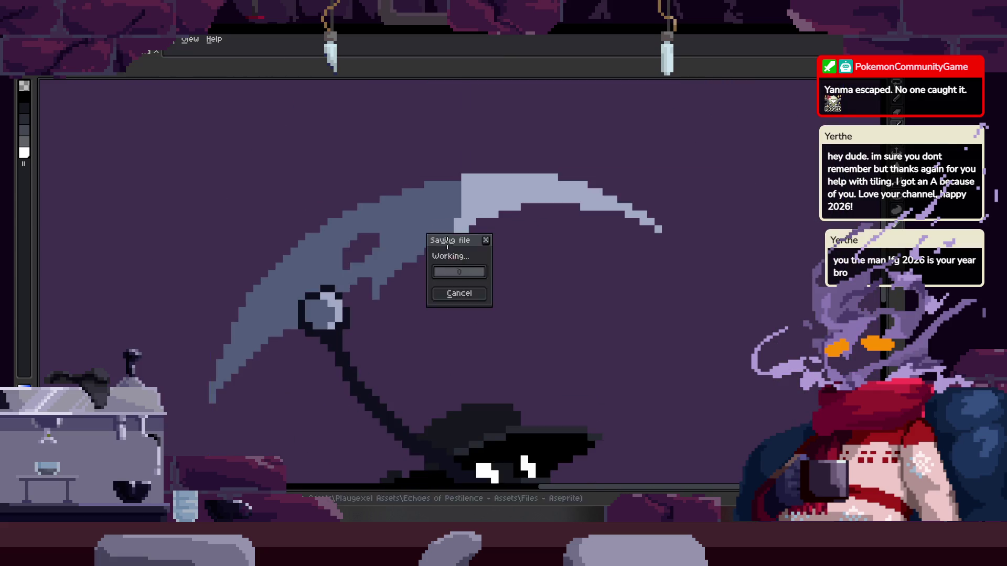
pyautogui.scroll(1, 452, 253)
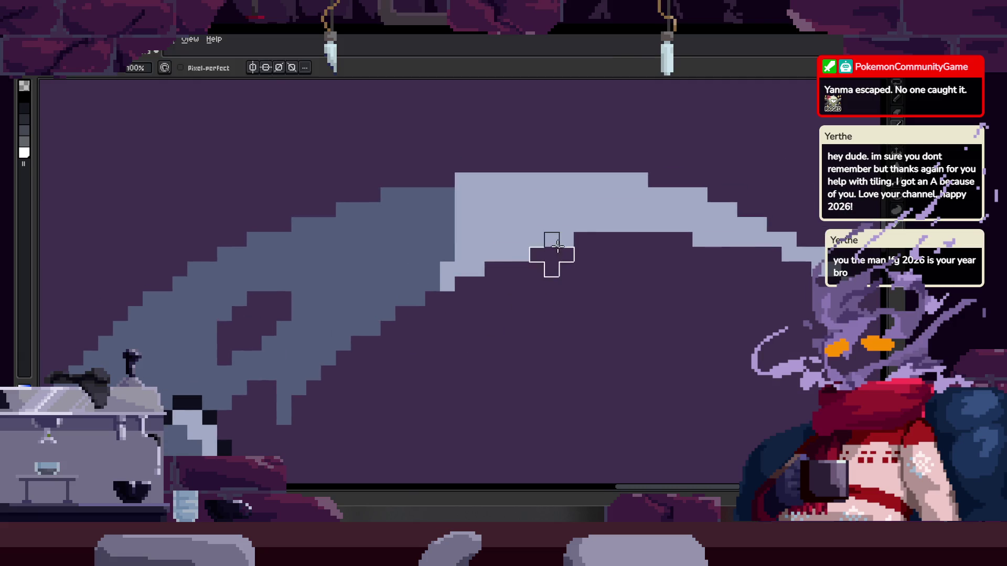
pyautogui.scroll(3, 456, 268)
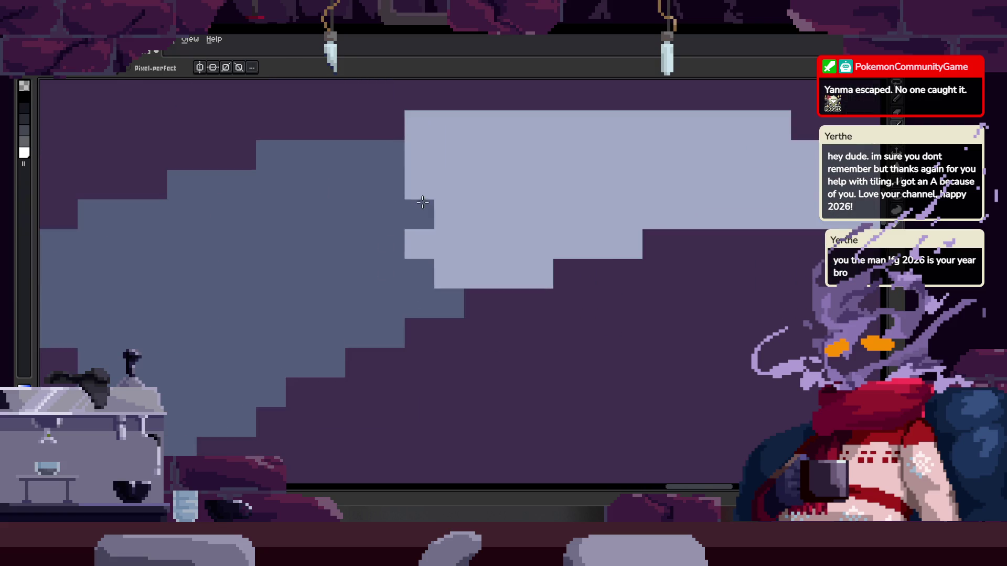
pyautogui.scroll(-1, 412, 303)
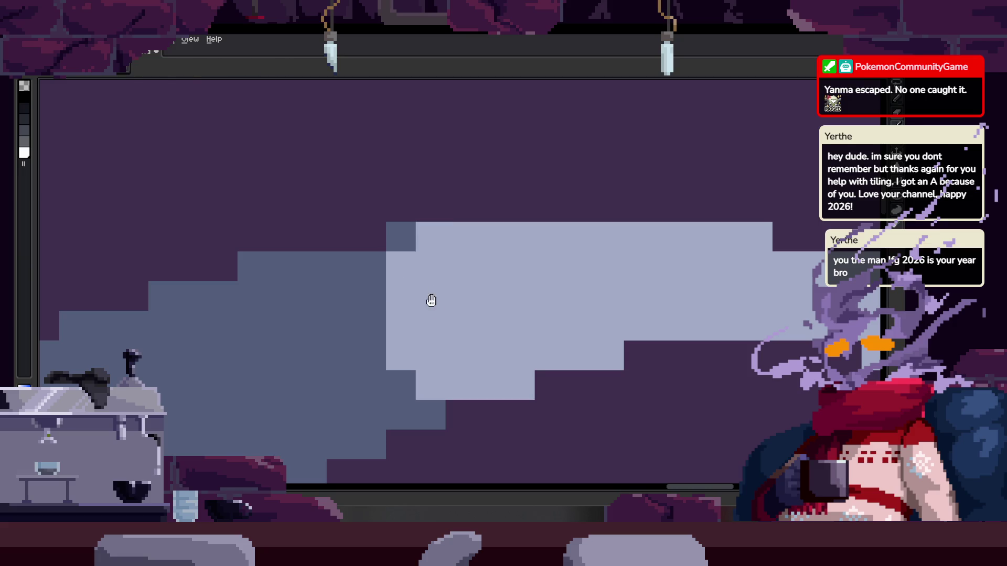
pyautogui.scroll(-4, 423, 293)
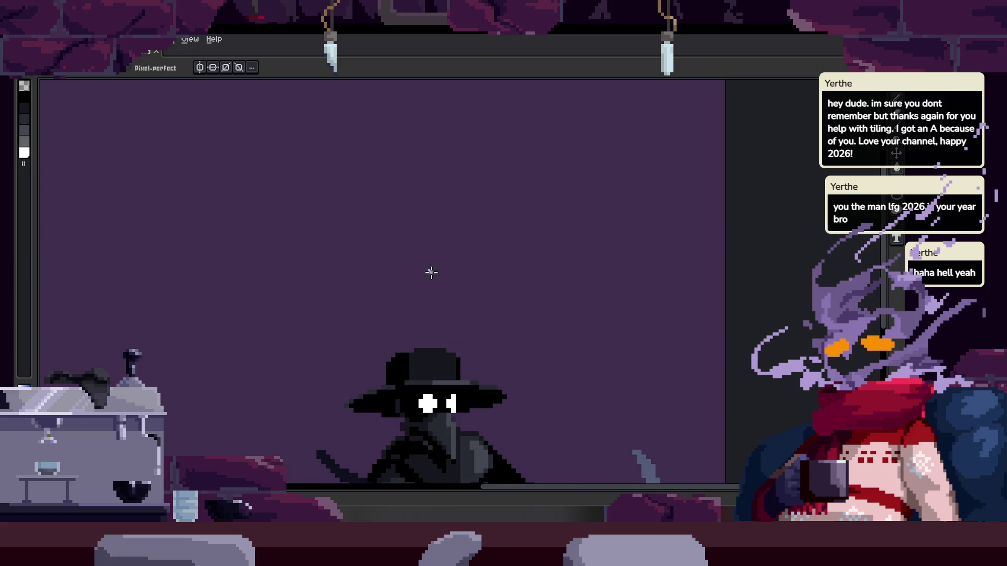
# Try dark and light pencil shading on the hat, undoing both attempts
pyautogui.scroll(-2, 431, 272)
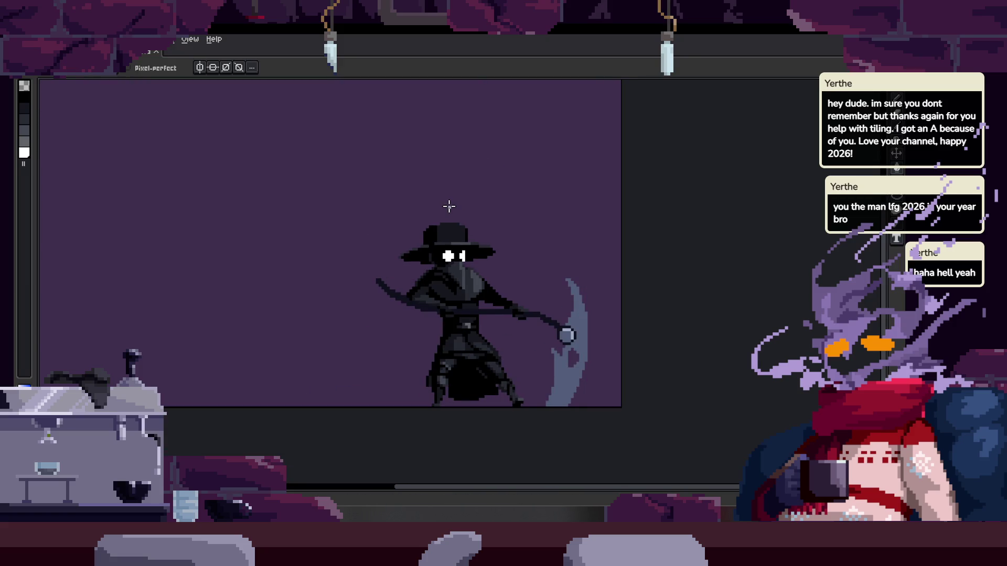
pyautogui.scroll(5, 449, 229)
pyautogui.scroll(-2, 448, 229)
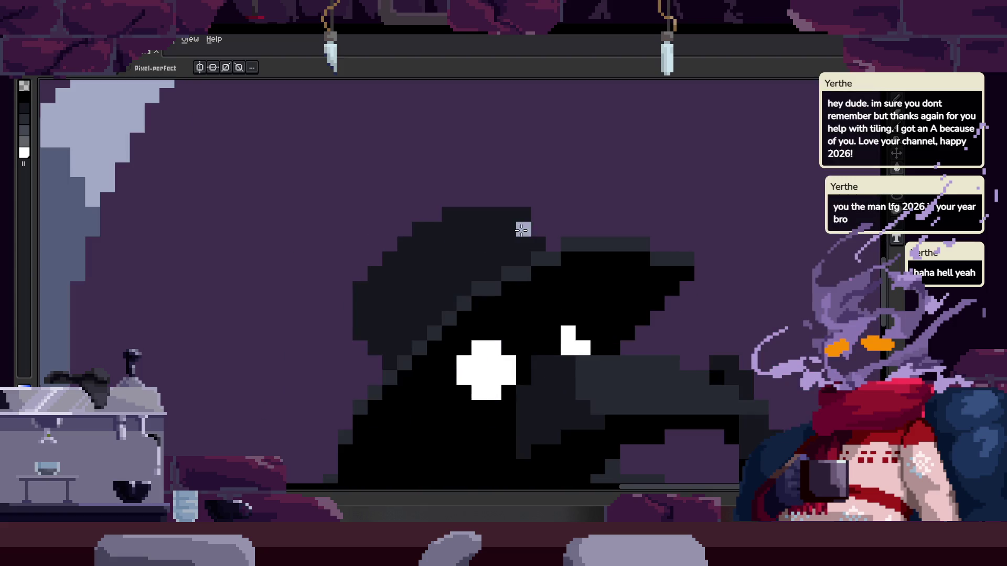
pyautogui.scroll(-1, 566, 276)
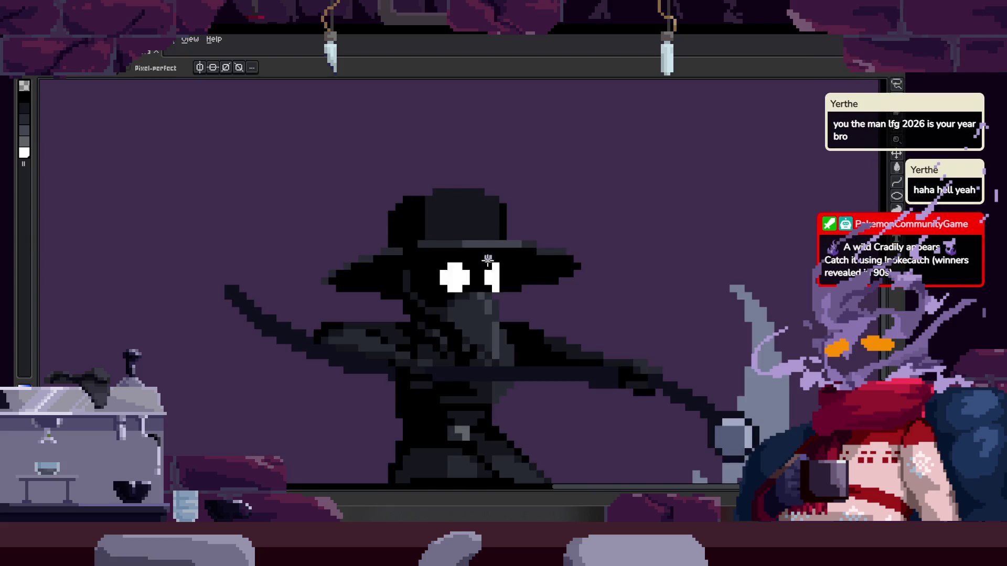
pyautogui.scroll(3, 473, 252)
pyautogui.press('i')
pyautogui.moveTo(453, 204); pyautogui.dragTo(467, 274)
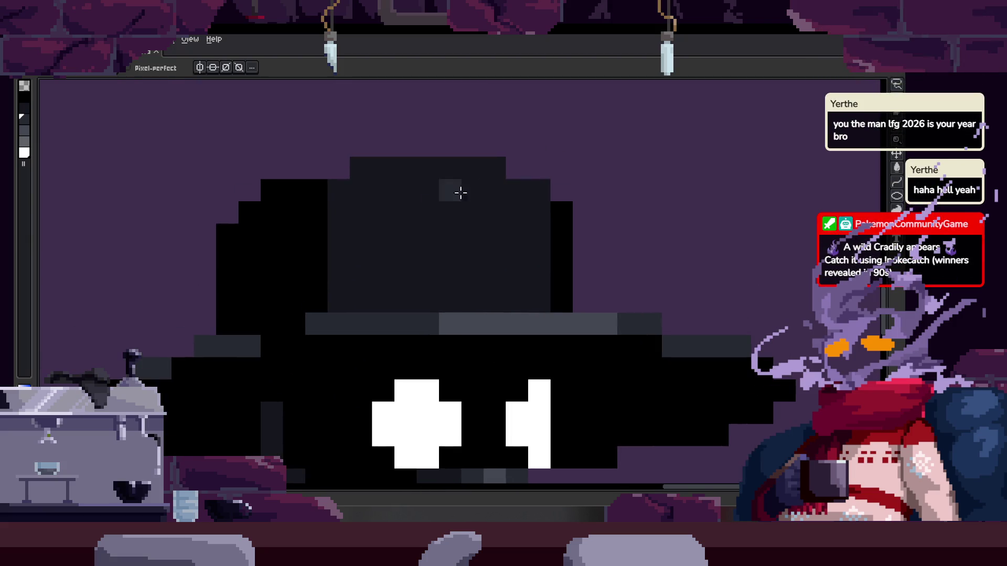
pyautogui.moveTo(475, 226)
pyautogui.mouseDown()
pyautogui.moveTo(533, 297)
pyautogui.moveTo(558, 247)
pyautogui.mouseUp()
pyautogui.scroll(-1, 562, 246)
pyautogui.scroll(1, 525, 235)
pyautogui.scroll(-1, 525, 235)
pyautogui.hotkey('ctrl', 'z')
pyautogui.scroll(1, 423, 153)
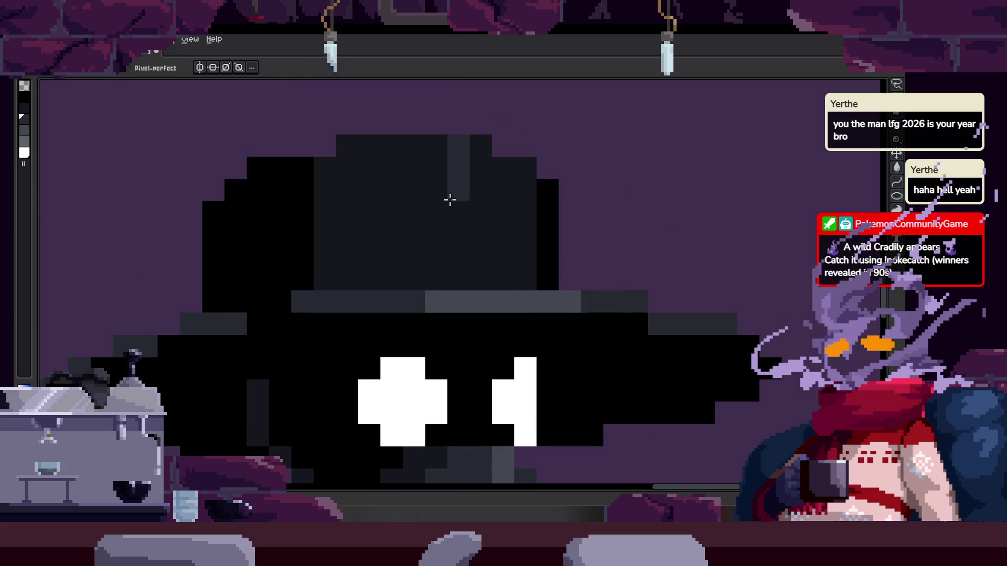
pyautogui.moveTo(523, 275); pyautogui.dragTo(526, 242)
pyautogui.scroll(-1, 526, 242)
pyautogui.hotkey('ctrl', 'z')
pyautogui.scroll(1, 500, 150)
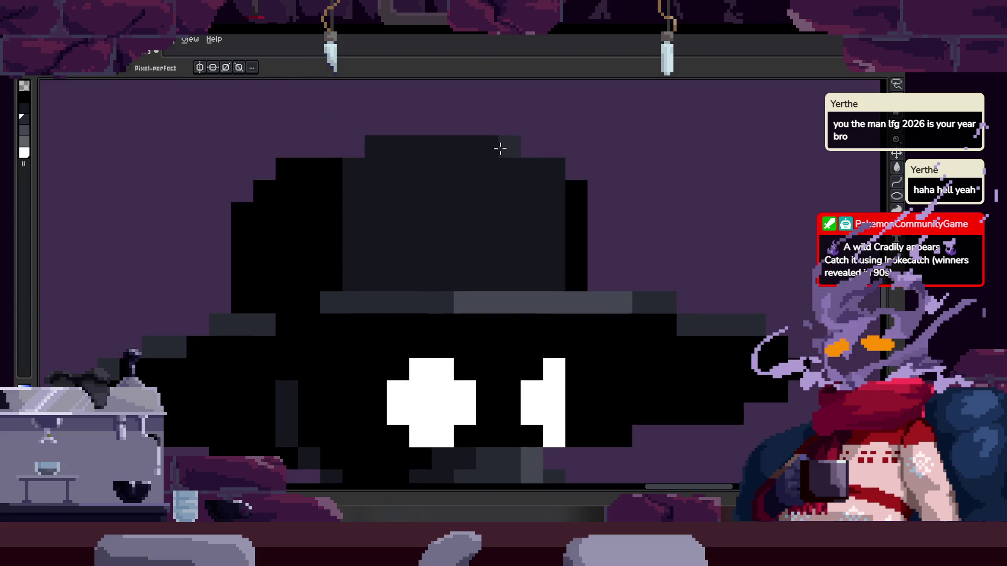
# Bucket-fill part of the hat with a lighter grey
pyautogui.press('g')
pyautogui.click(552, 230)
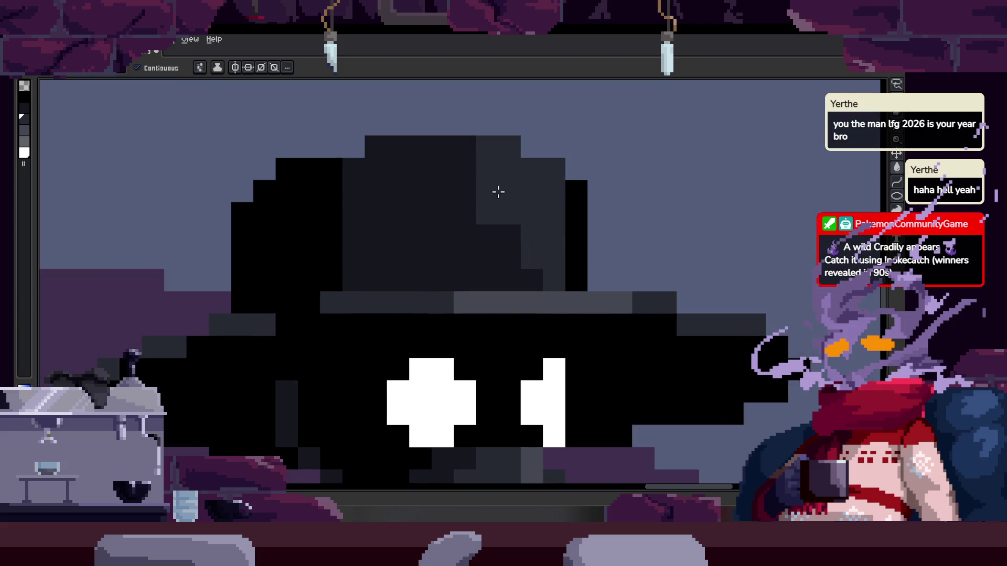
pyautogui.scroll(-1, 589, 243)
pyautogui.scroll(1, 591, 249)
pyautogui.scroll(-1, 591, 249)
pyautogui.scroll(1, 580, 272)
# Magic-wand select the hat's matching-colour area, then deselect it
pyautogui.press('w')
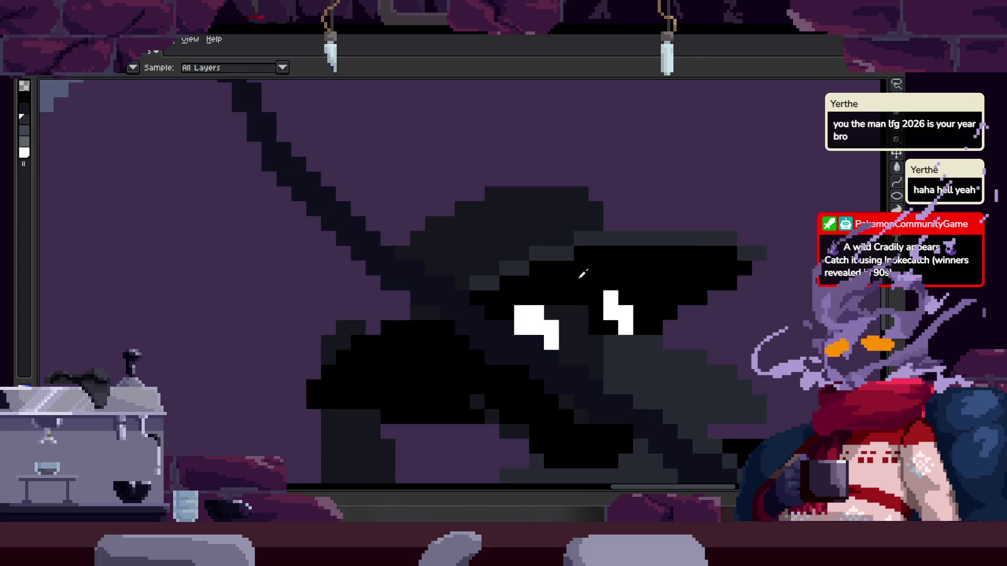
pyautogui.scroll(2, 474, 269)
pyautogui.hotkey('ctrl', 'z')
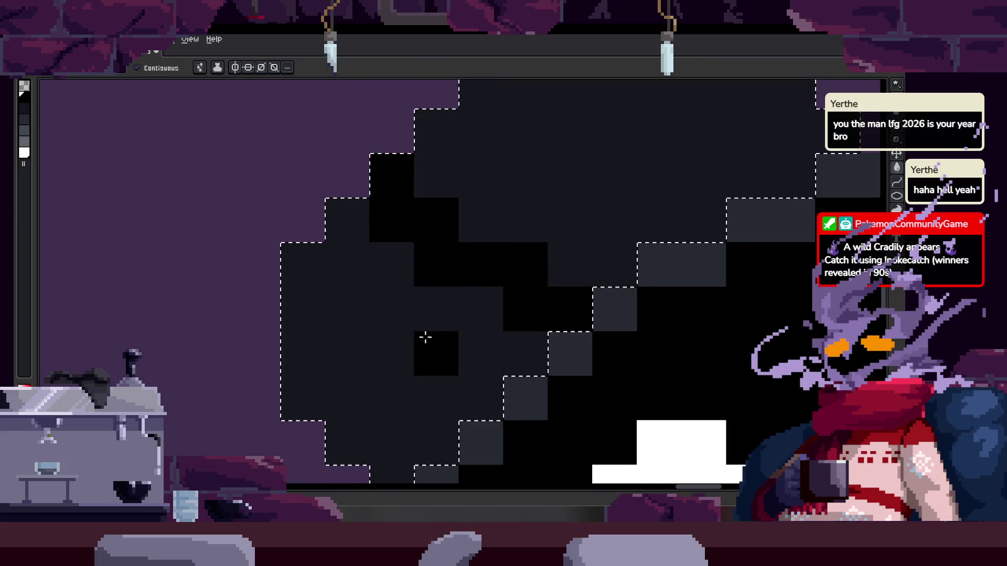
pyautogui.scroll(-1, 446, 351)
pyautogui.scroll(1, 550, 268)
pyautogui.hotkey('ctrl', 'd')
pyautogui.press('i')
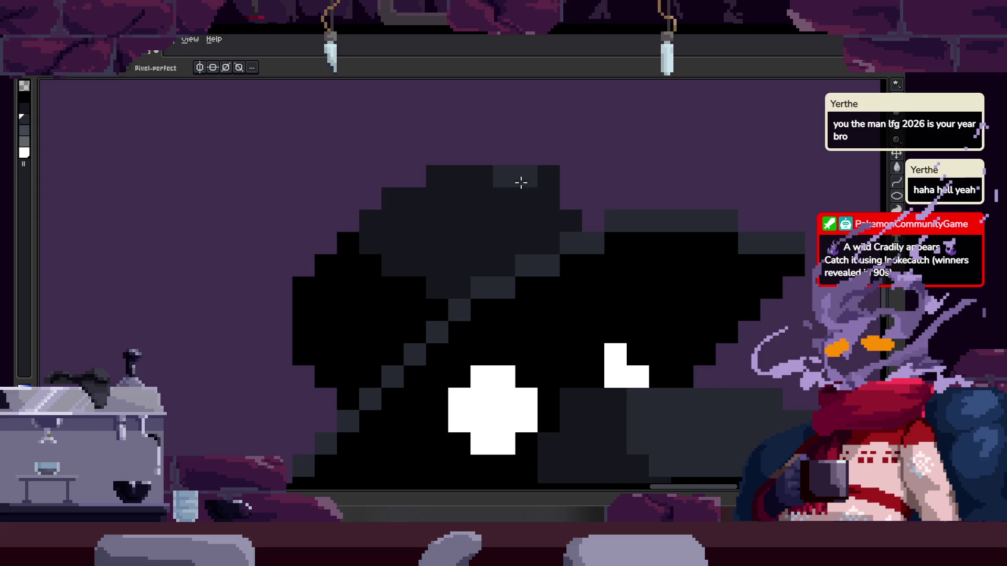
pyautogui.scroll(-1, 419, 273)
pyautogui.scroll(1, 405, 263)
pyautogui.scroll(2, 388, 259)
pyautogui.rightClick(424, 234)
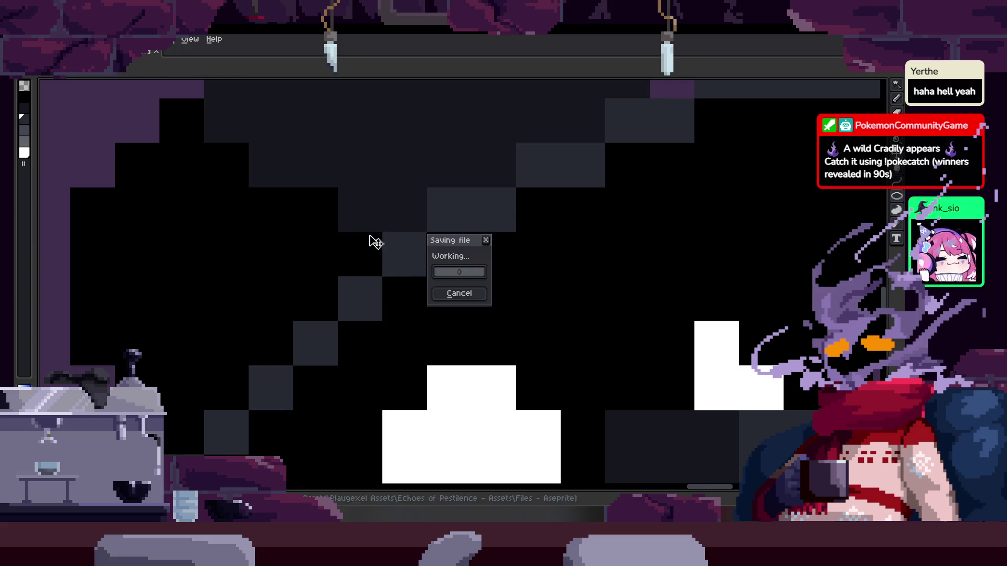
# Paint light-grey highlight pixels across the hat and head with the Pencil
pyautogui.press('Escape')
pyautogui.scroll(-2, 423, 227)
pyautogui.moveTo(383, 192)
pyautogui.mouseDown()
pyautogui.moveTo(445, 208)
pyautogui.moveTo(449, 231)
pyautogui.mouseUp()
pyautogui.press('b')
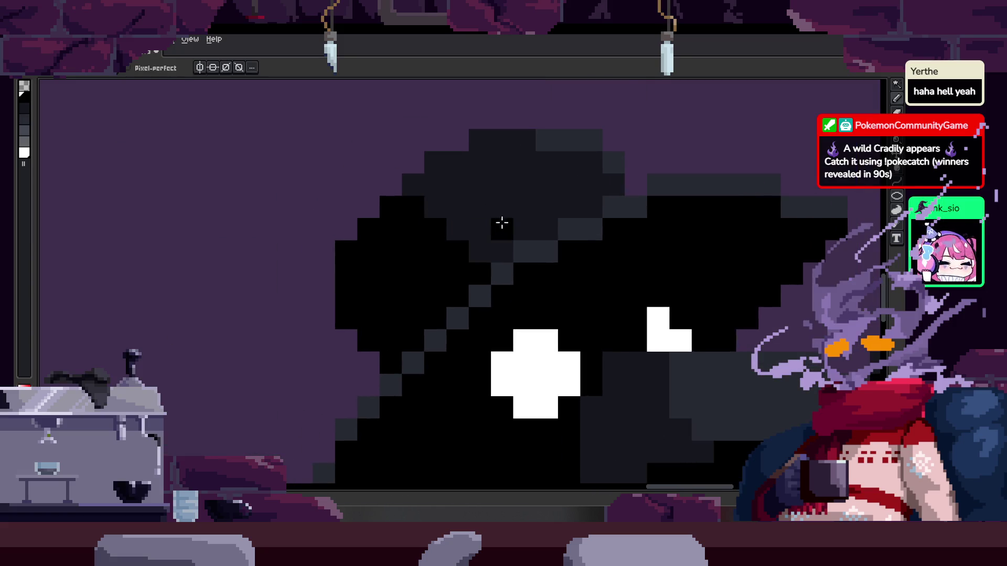
pyautogui.scroll(-2, 512, 230)
pyautogui.scroll(3, 488, 229)
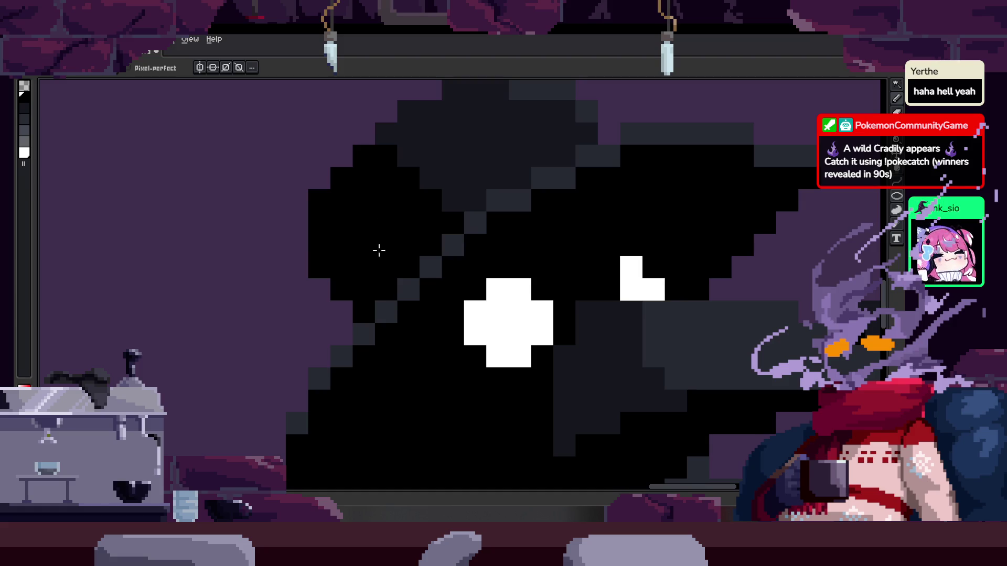
pyautogui.hscroll(-3, 390, 232)
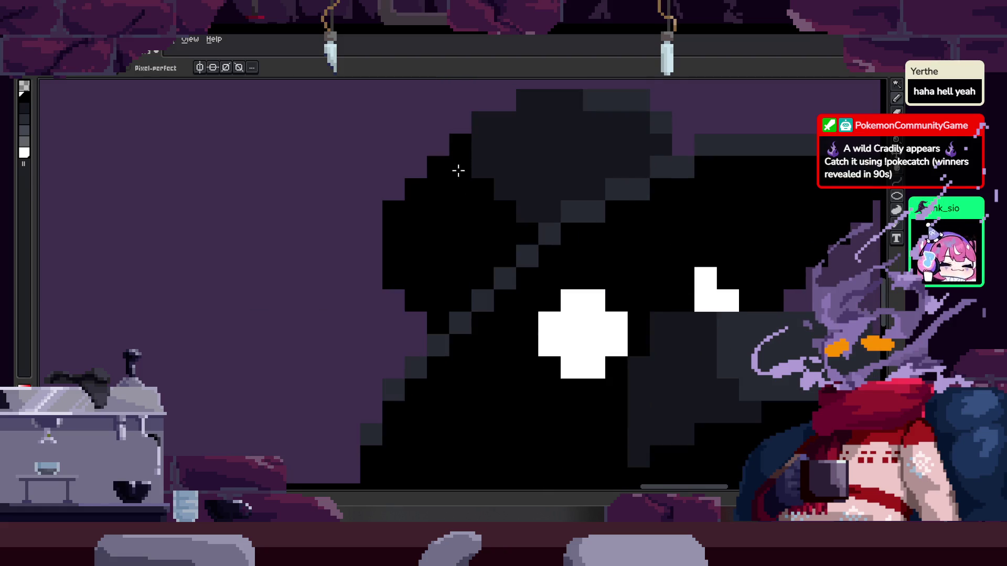
pyautogui.scroll(-3, 444, 225)
pyautogui.scroll(3, 463, 139)
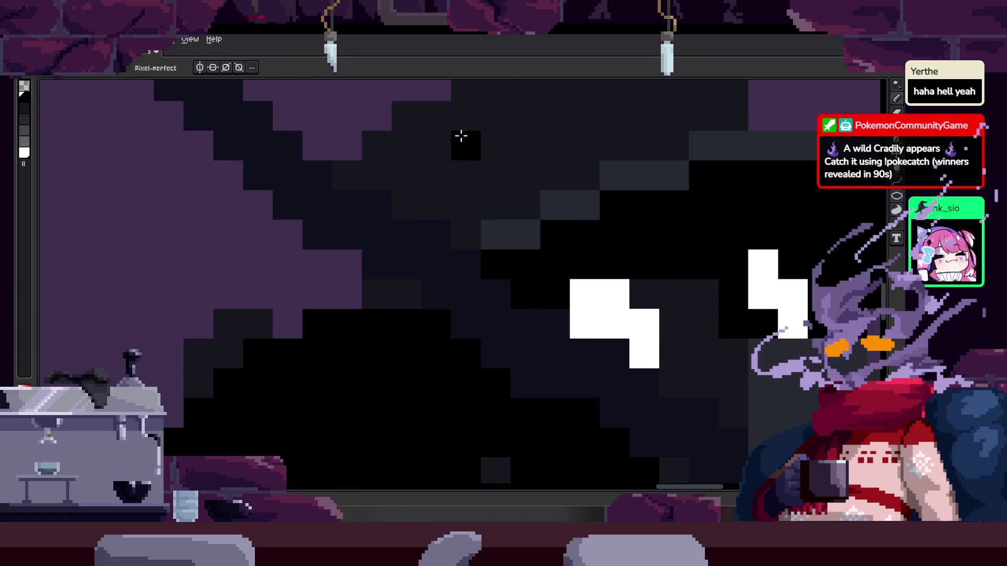
pyautogui.scroll(1, 473, 209)
pyautogui.moveTo(563, 195)
pyautogui.mouseDown()
pyautogui.moveTo(493, 212)
pyautogui.moveTo(562, 191)
pyautogui.moveTo(589, 232)
pyautogui.moveTo(542, 212)
pyautogui.mouseUp()
pyautogui.scroll(-3, 451, 240)
pyautogui.scroll(2, 484, 166)
pyautogui.press('b')
pyautogui.scroll(-3, 543, 211)
pyautogui.scroll(2, 522, 225)
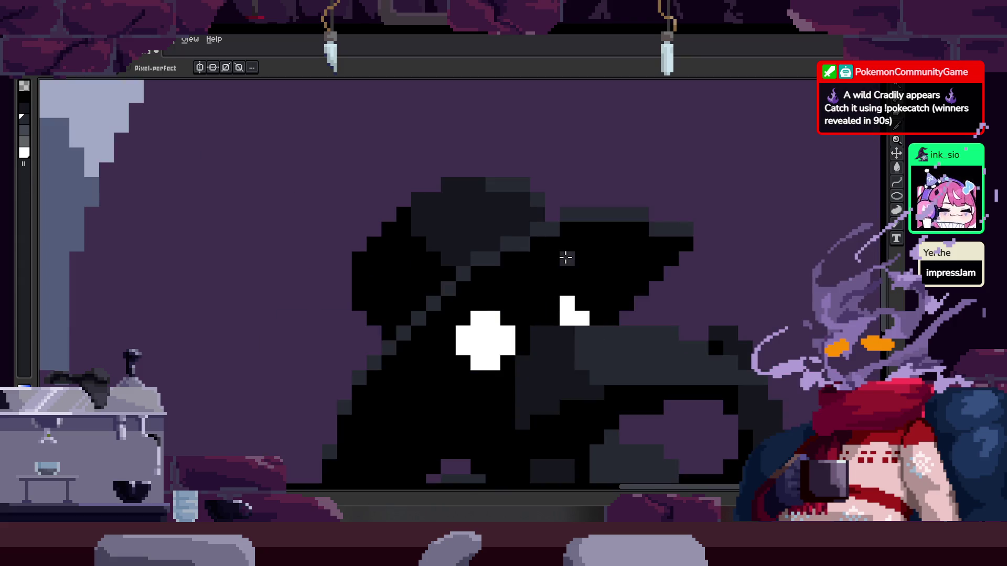
pyautogui.scroll(2, 568, 259)
pyautogui.scroll(-3, 437, 240)
pyautogui.scroll(1, 438, 247)
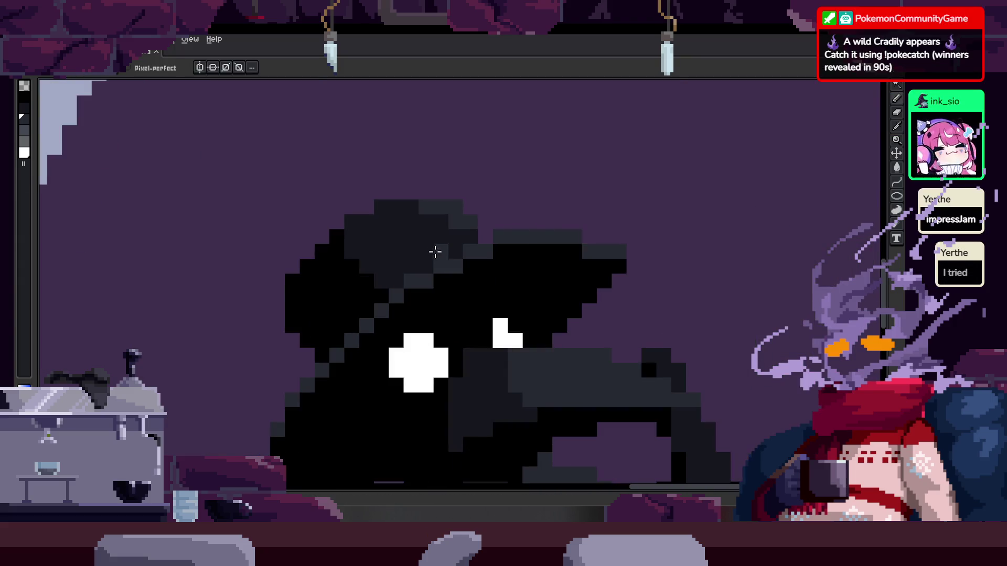
# Go to the next animation frame and bring its head and hat into view
pyautogui.press('Right')
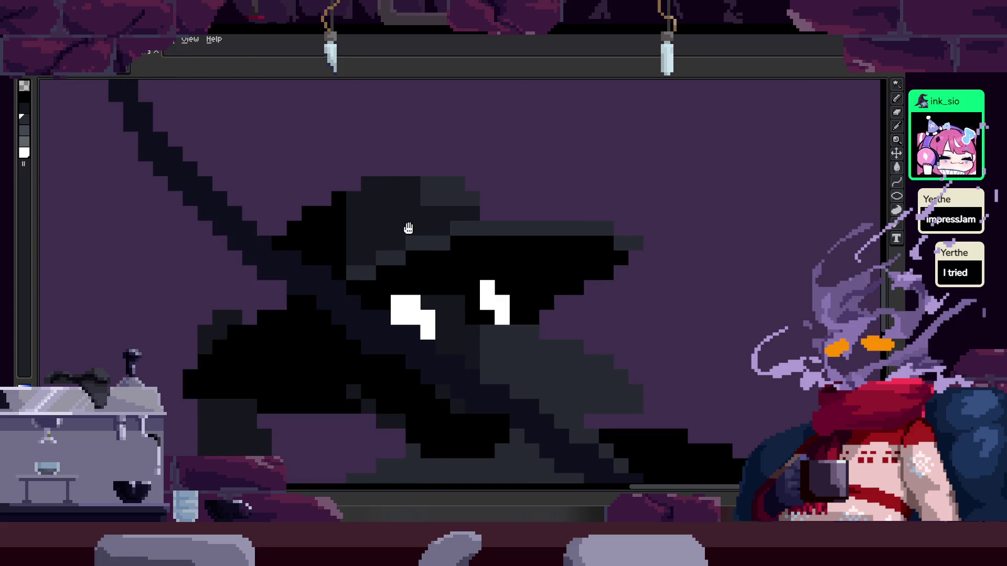
pyautogui.moveTo(408, 229); pyautogui.dragTo(488, 238)
pyautogui.scroll(2, 415, 251)
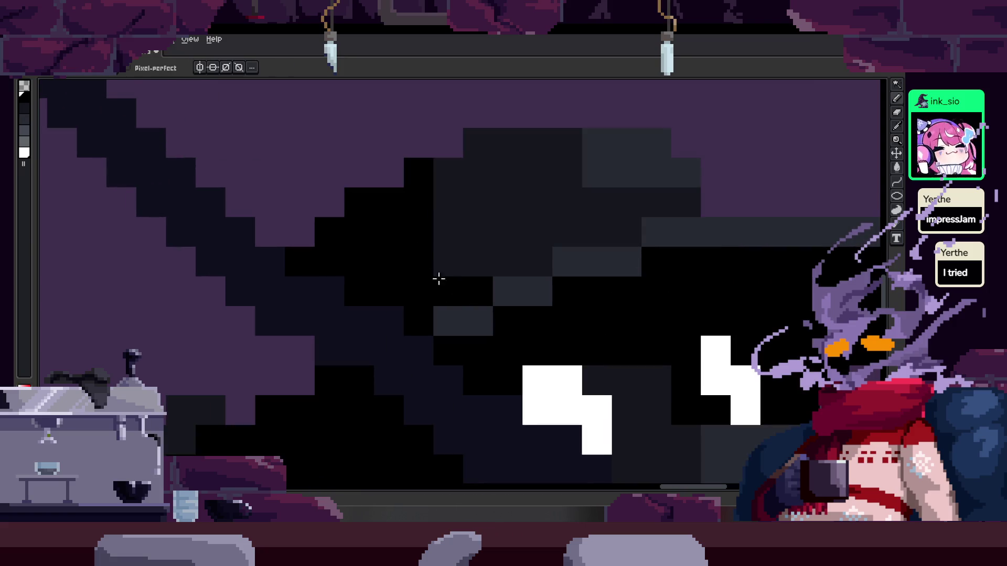
pyautogui.moveTo(531, 218); pyautogui.dragTo(442, 236)
pyautogui.scroll(-3, 483, 263)
pyautogui.scroll(-2, 443, 236)
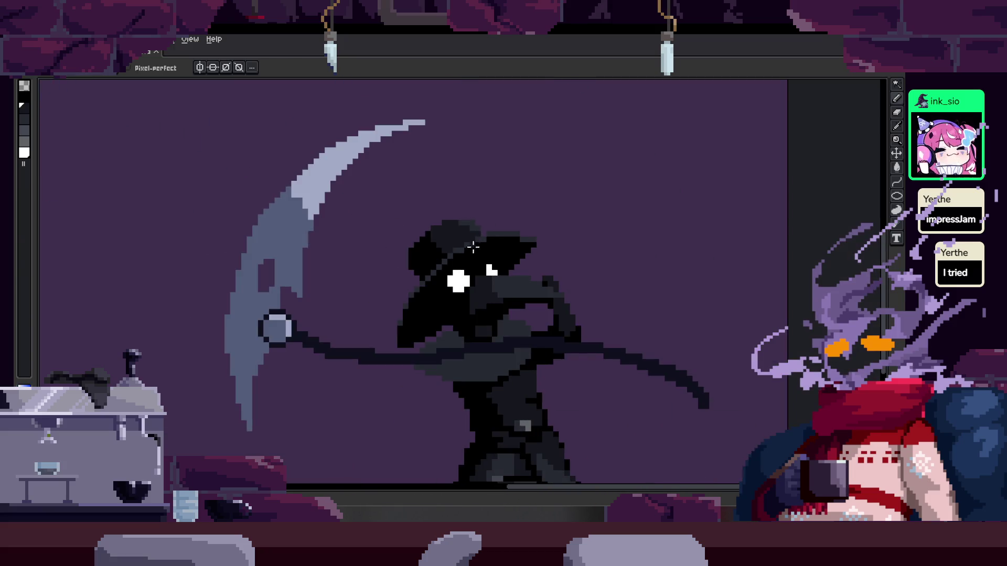
# Step to another attack frame and draw a dark-grey line across the head
pyautogui.scroll(1, 442, 263)
pyautogui.press('Right')
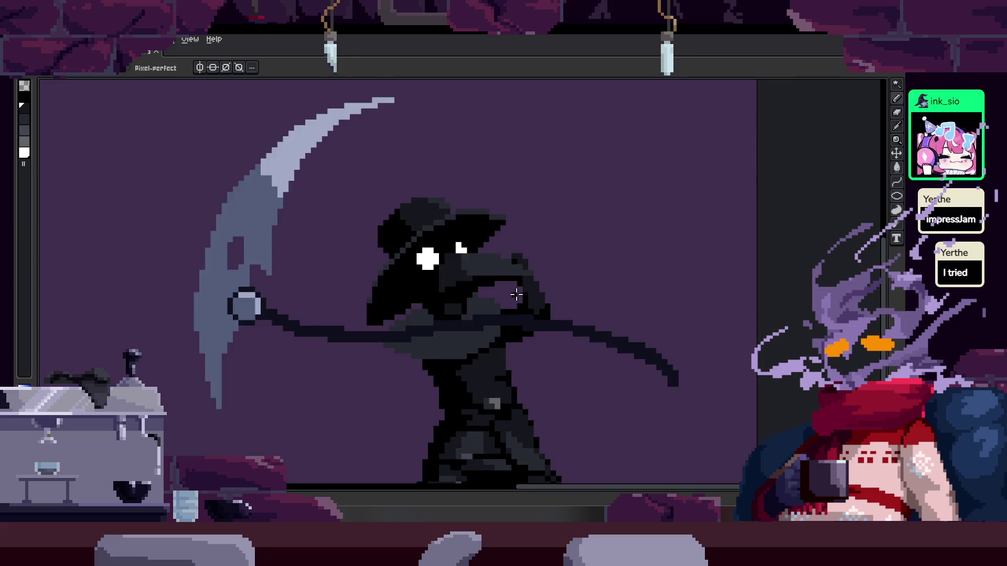
pyautogui.scroll(-1, 516, 294)
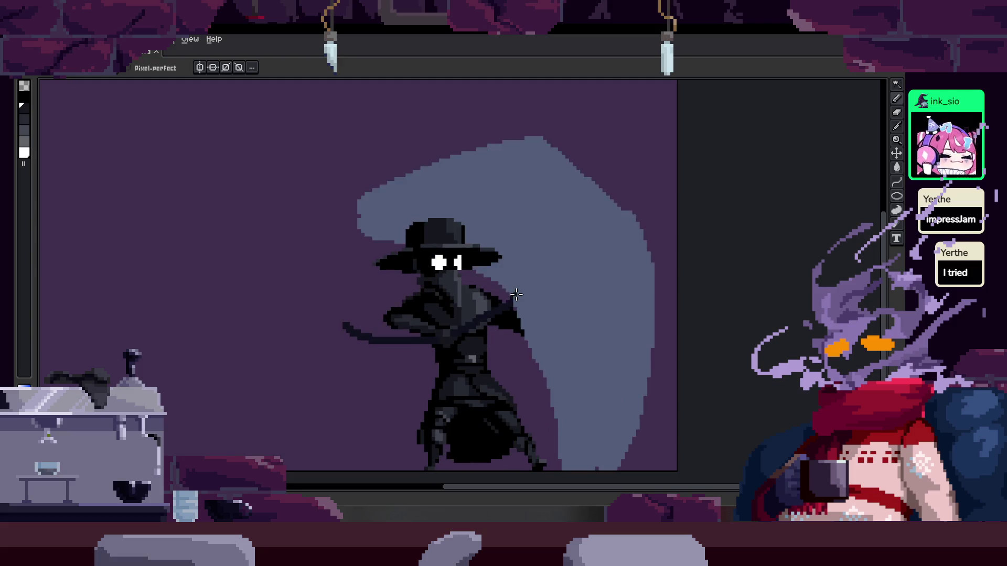
pyautogui.scroll(1, 517, 295)
pyautogui.scroll(2, 507, 292)
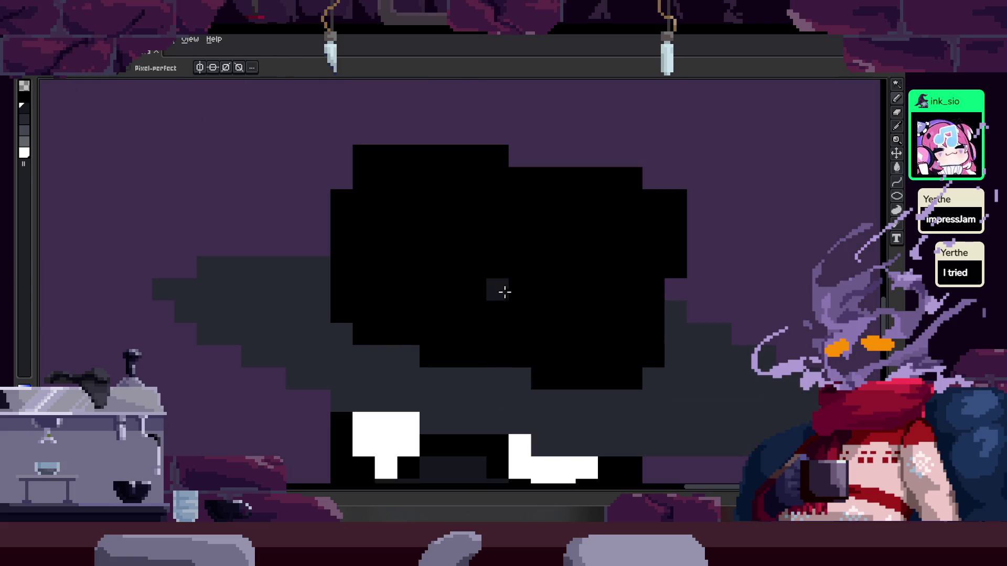
pyautogui.moveTo(462, 347)
pyautogui.mouseDown()
pyautogui.moveTo(474, 225)
pyautogui.moveTo(624, 259)
pyautogui.moveTo(621, 245)
pyautogui.mouseUp()
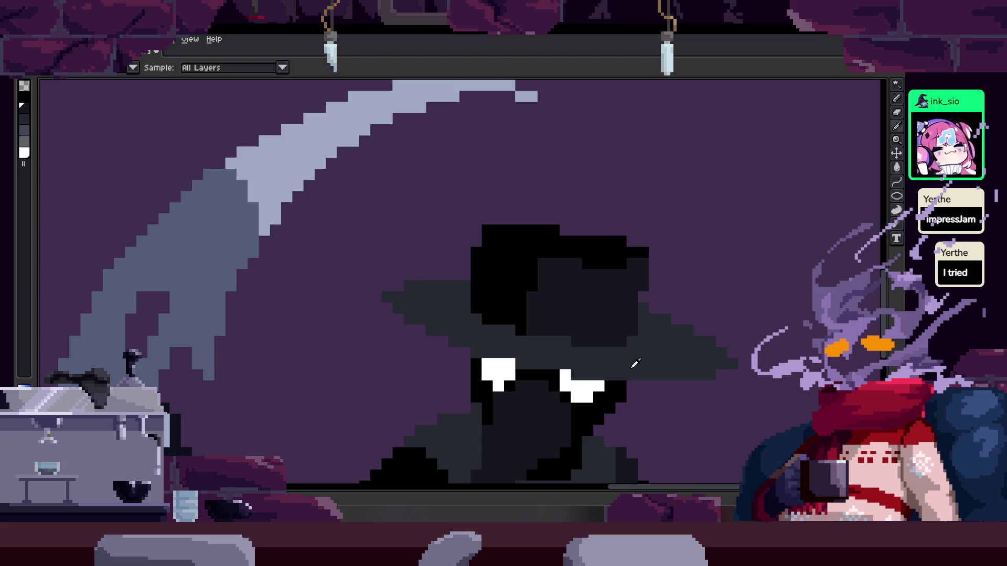
# Sample the dark grey, paint the hat's top-left black pixels with it, then restore black
pyautogui.hscroll(2, 534, 231)
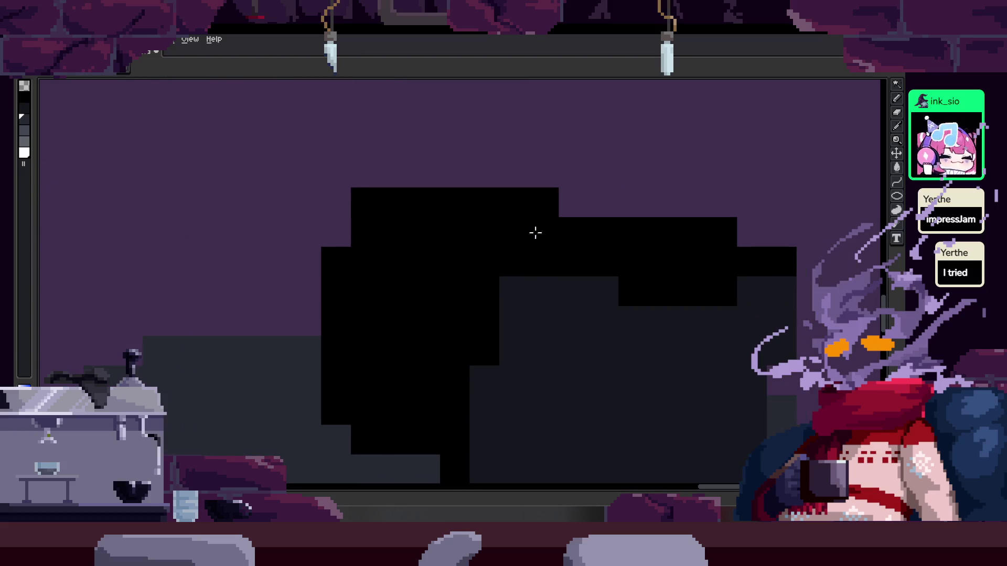
pyautogui.keyDown('alt'); pyautogui.click(319, 393); pyautogui.keyUp('alt')
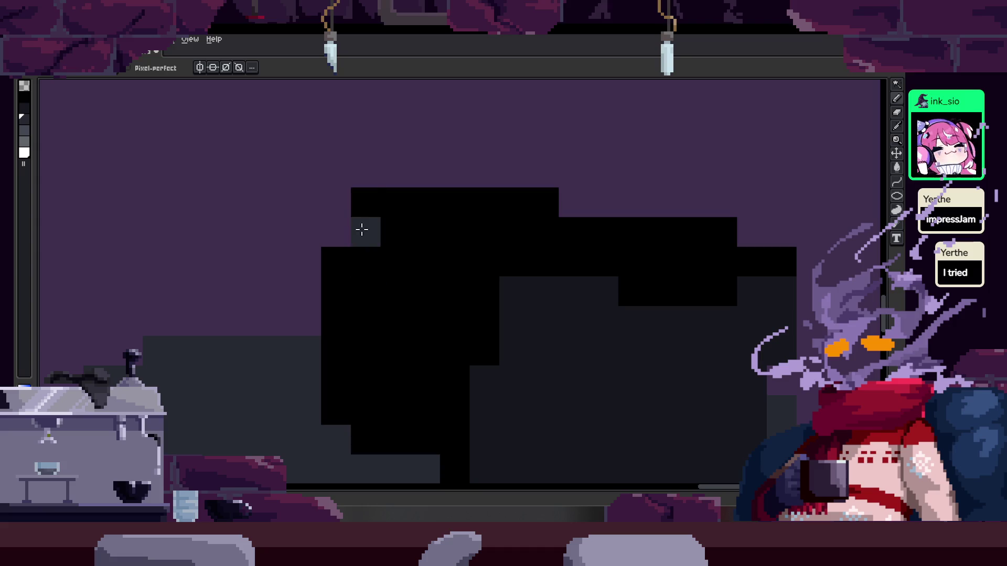
pyautogui.keyDown('alt'); pyautogui.click(367, 256); pyautogui.keyUp('alt')
pyautogui.keyDown('alt'); pyautogui.click(269, 382); pyautogui.keyUp('alt')
pyautogui.moveTo(367, 207); pyautogui.dragTo(386, 212)
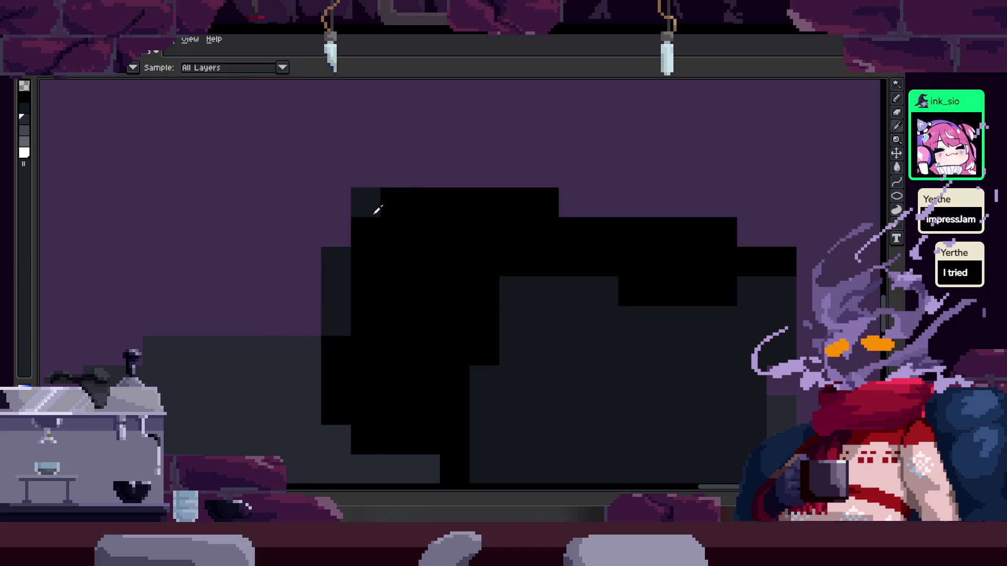
pyautogui.keyDown('alt'); pyautogui.click(450, 262); pyautogui.keyUp('alt')
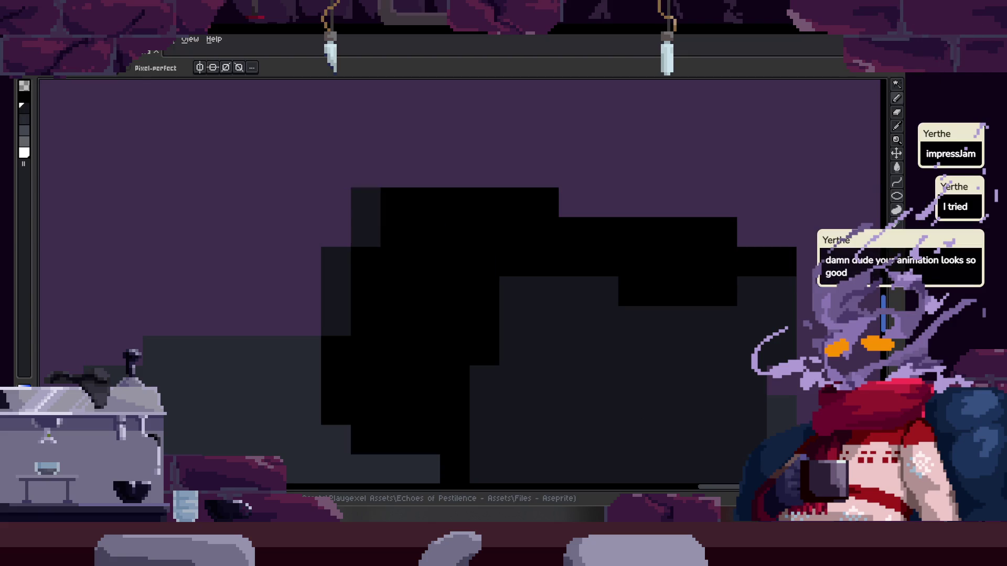
pyautogui.press('F7')
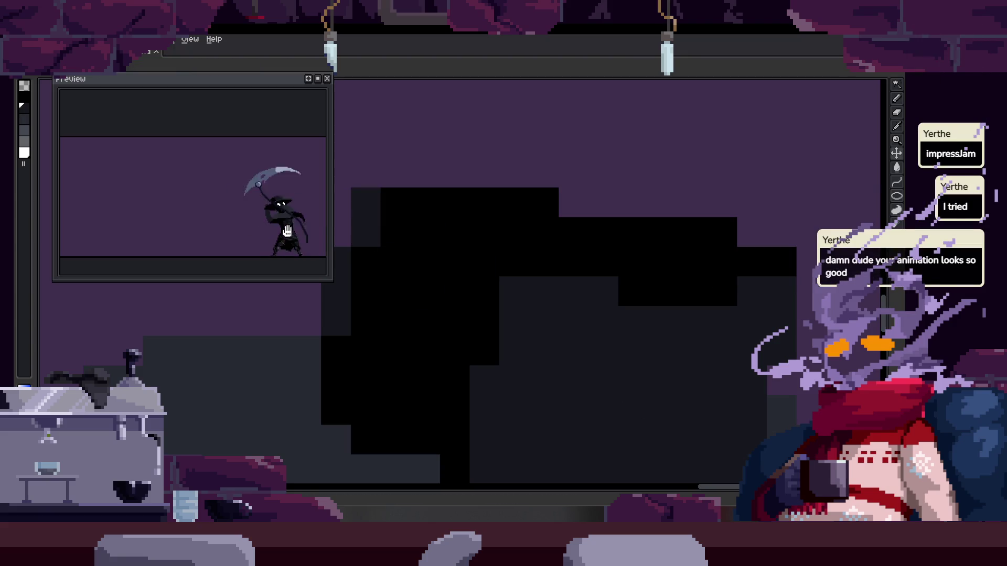
# Enlarge the animation preview window and reposition the sprite inside it
pyautogui.moveTo(329, 233)
pyautogui.mouseDown()
pyautogui.moveTo(386, 232)
pyautogui.moveTo(302, 227)
pyautogui.mouseUp()
pyautogui.scroll(3, 343, 229)
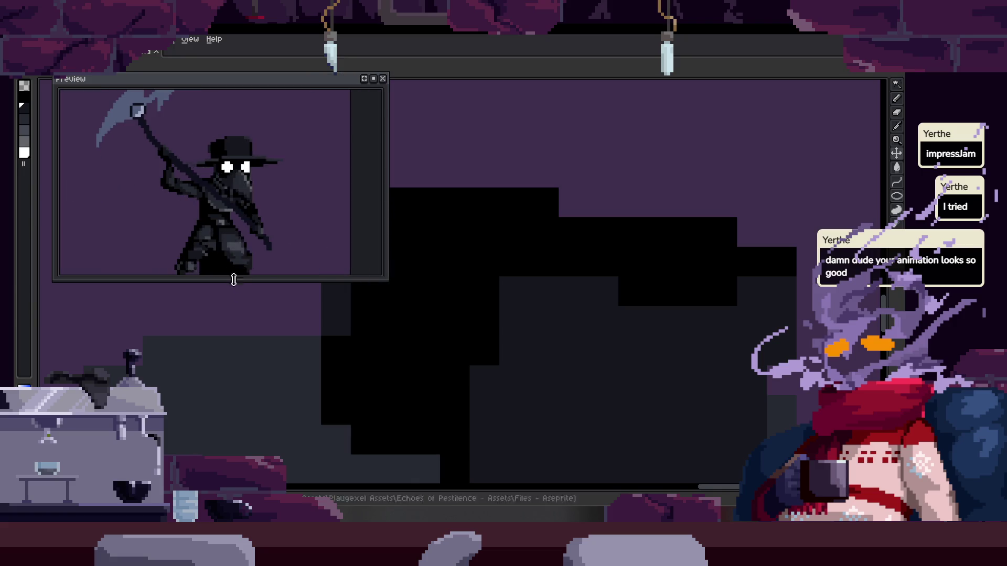
pyautogui.moveTo(232, 282); pyautogui.dragTo(232, 320)
pyautogui.moveTo(239, 208); pyautogui.dragTo(262, 238)
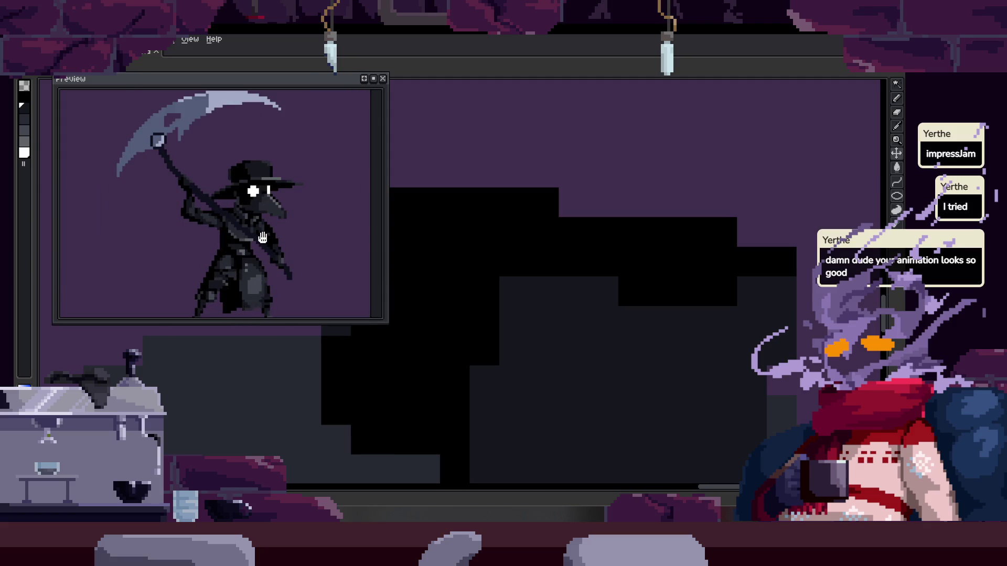
pyautogui.scroll(-2, 262, 237)
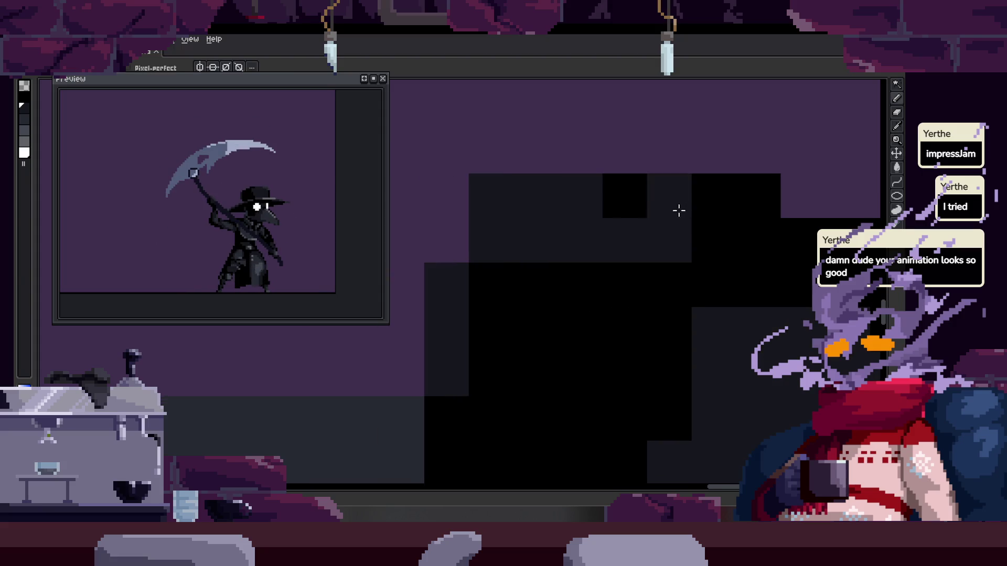
pyautogui.scroll(-4, 689, 267)
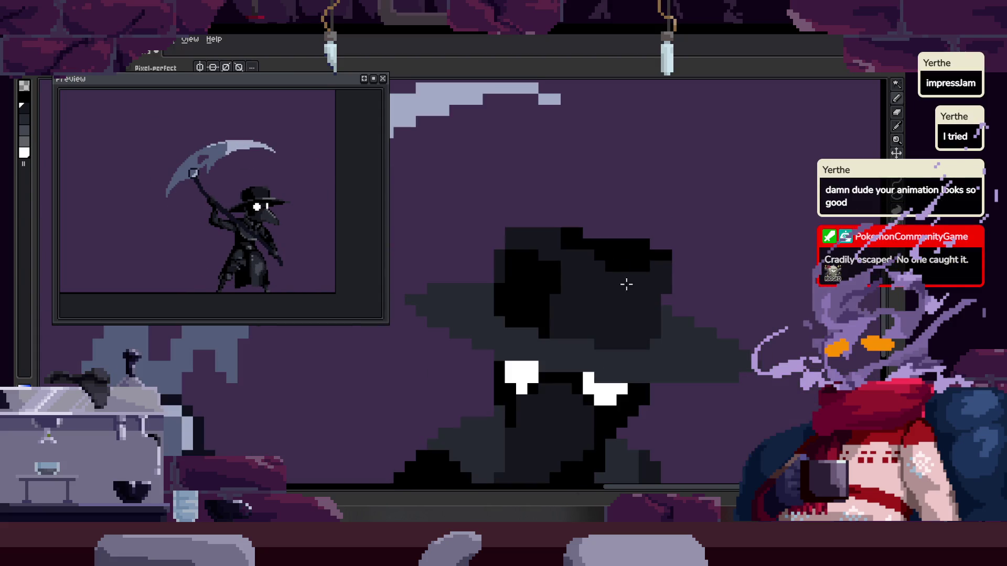
pyautogui.scroll(3, 510, 226)
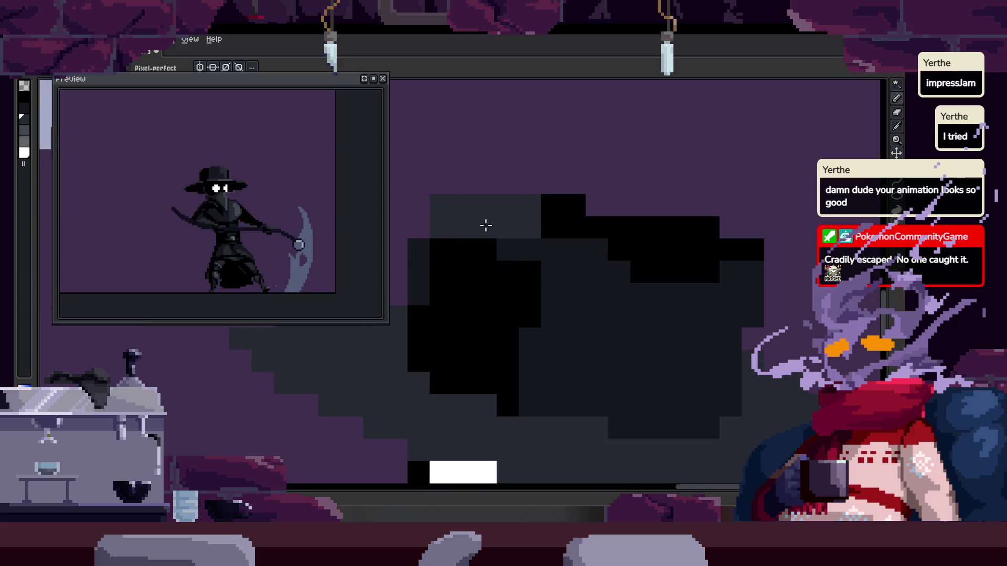
# Inspect the hat close up, then show the timeline and step toward frame 38
pyautogui.press('alt')
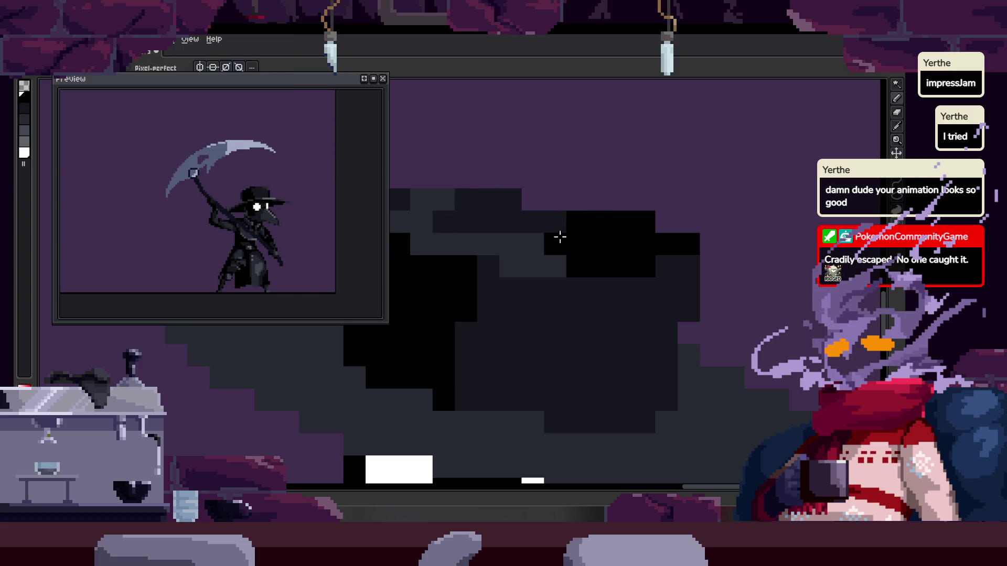
pyautogui.scroll(-4, 625, 245)
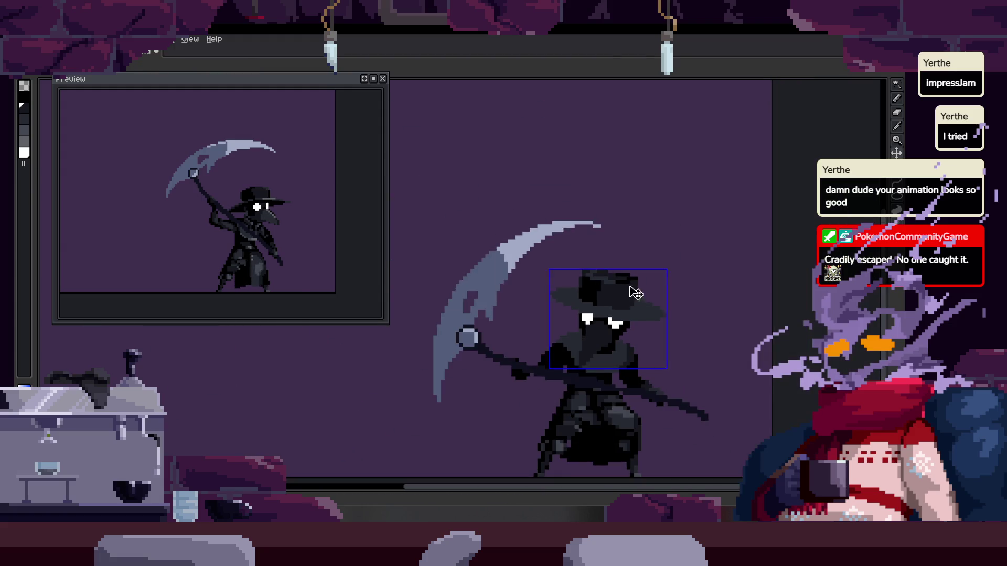
pyautogui.scroll(4, 636, 293)
pyautogui.moveTo(573, 292); pyautogui.dragTo(524, 268)
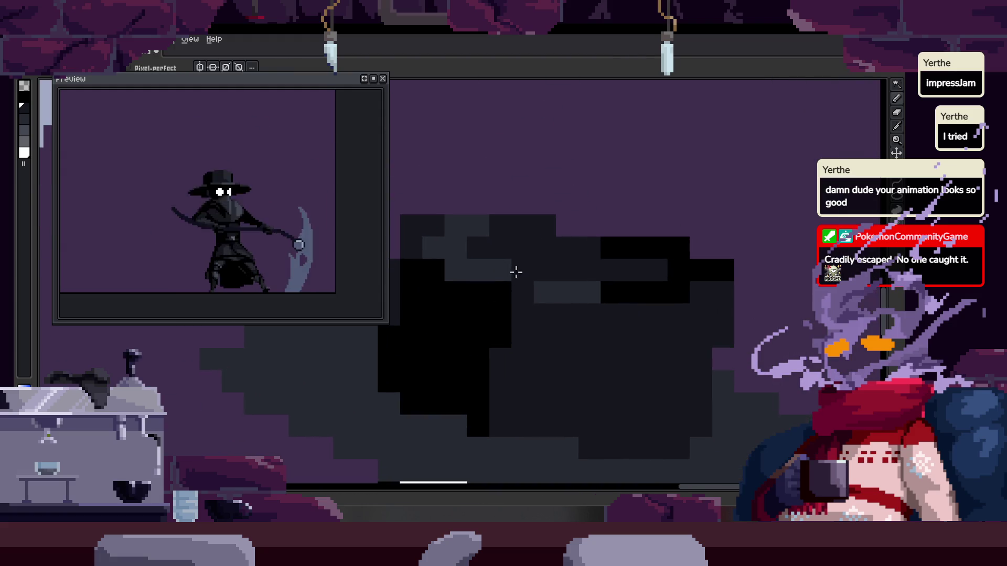
pyautogui.scroll(-4, 585, 267)
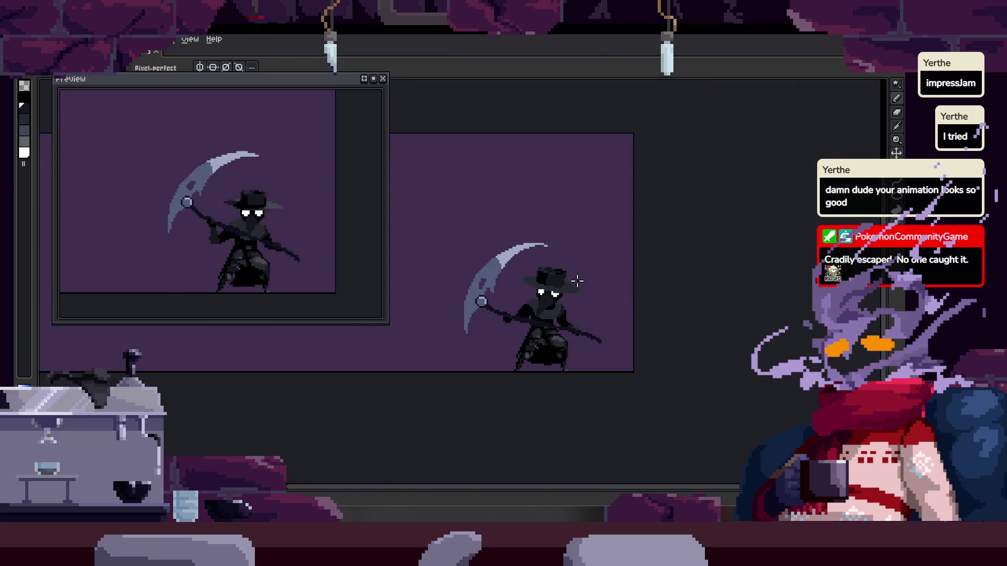
pyautogui.press('Tab')
pyautogui.press('Right')
pyautogui.press('Right')
pyautogui.press('Right')
pyautogui.press('Right')
pyautogui.press('Right')
pyautogui.press('Left')
pyautogui.press('Left')
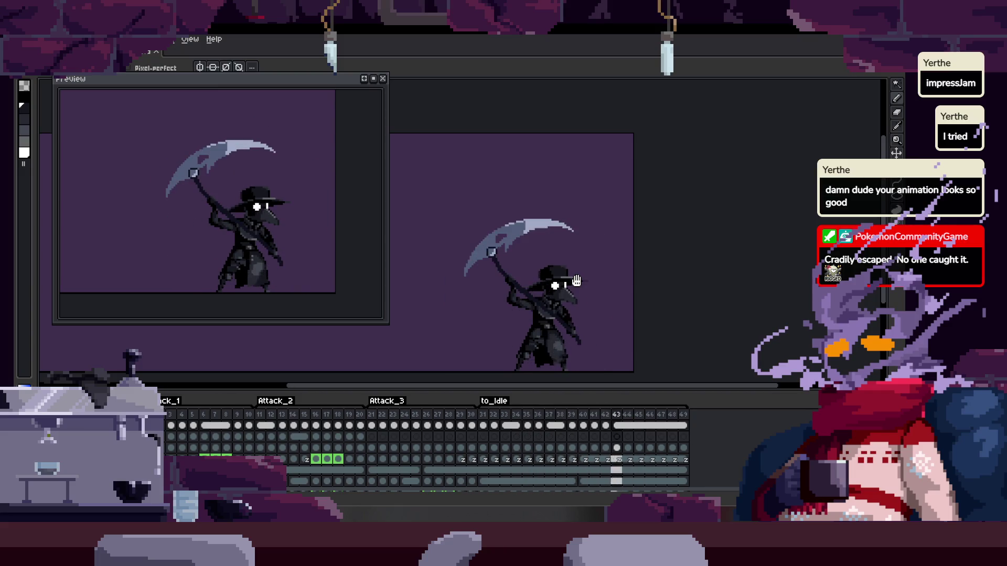
# Go to frame 38 and zoom in close on the plague doctor's hat
pyautogui.press('Right')
pyautogui.press('Right')
pyautogui.press('Right')
pyautogui.scroll(3, 524, 289)
pyautogui.scroll(2, 524, 289)
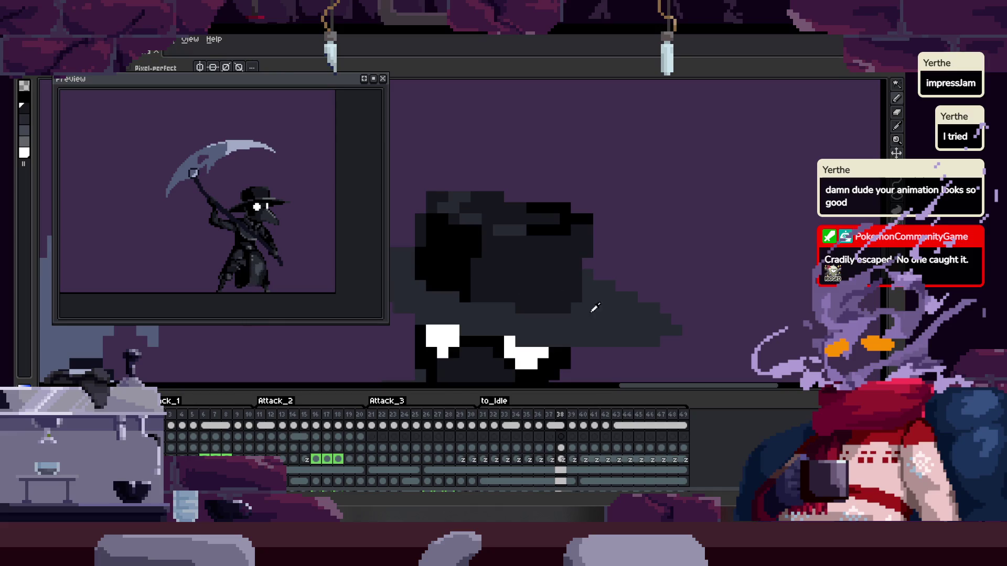
pyautogui.scroll(3, 546, 229)
pyautogui.moveTo(522, 242)
pyautogui.mouseDown()
pyautogui.moveTo(580, 262)
pyautogui.moveTo(593, 294)
pyautogui.mouseUp()
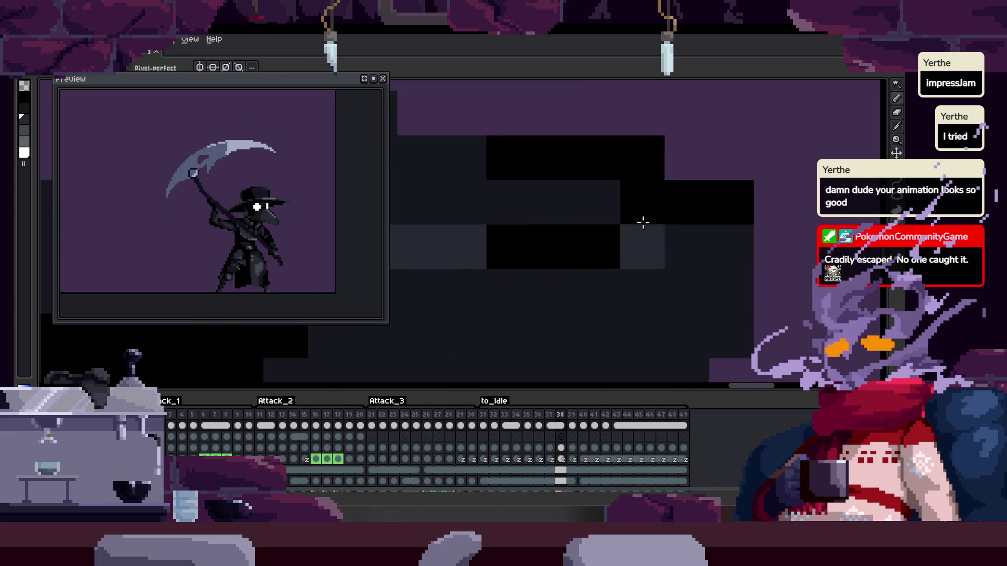
# Paint grey highlight pixels and a row of black pixels across the hat
pyautogui.click(655, 178)
pyautogui.keyDown('alt'); pyautogui.click(647, 209); pyautogui.keyUp('alt')
pyautogui.moveTo(553, 203); pyautogui.dragTo(618, 216)
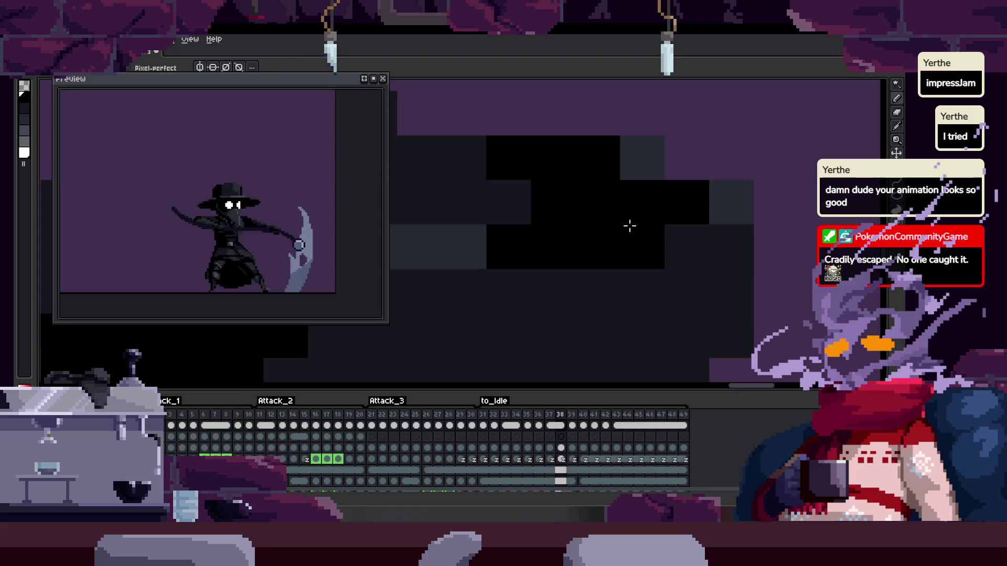
pyautogui.click(641, 247)
pyautogui.click(685, 211)
pyautogui.click(596, 169)
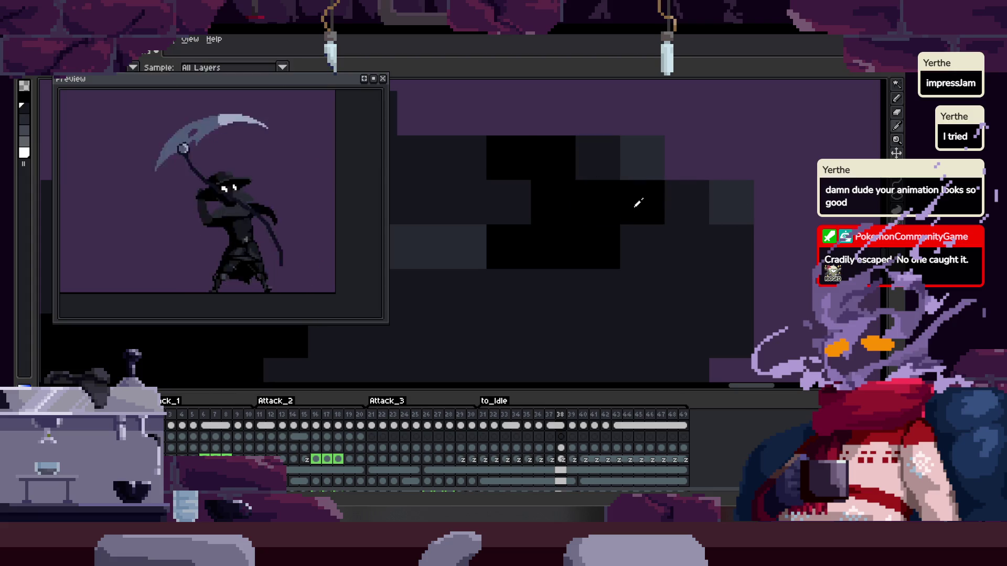
# Sample the grey shade and paint grey pixels along the hat's lower edge
pyautogui.keyDown('alt'); pyautogui.click(744, 200); pyautogui.keyUp('alt')
pyautogui.click(551, 261)
pyautogui.click(607, 257)
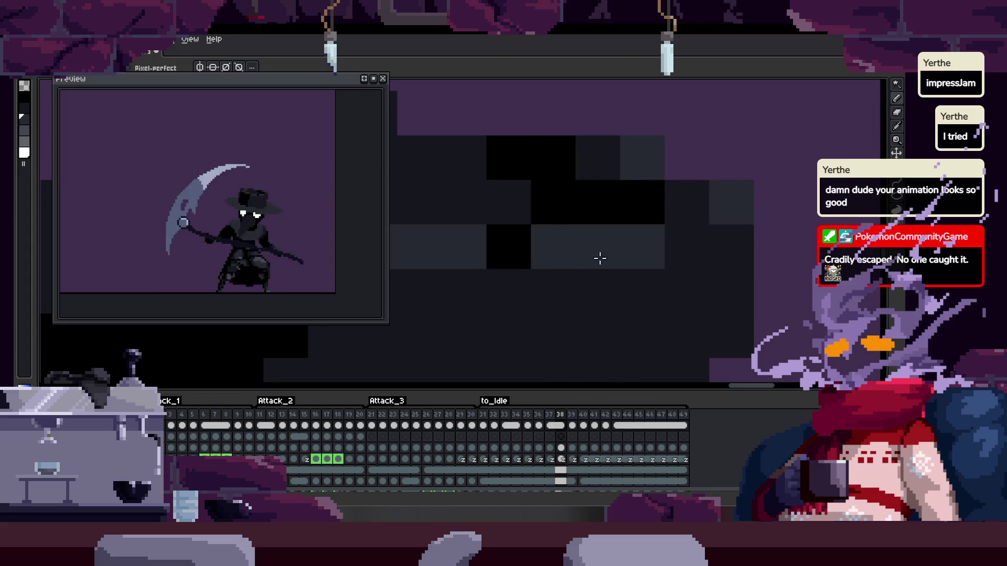
pyautogui.scroll(-2, 553, 251)
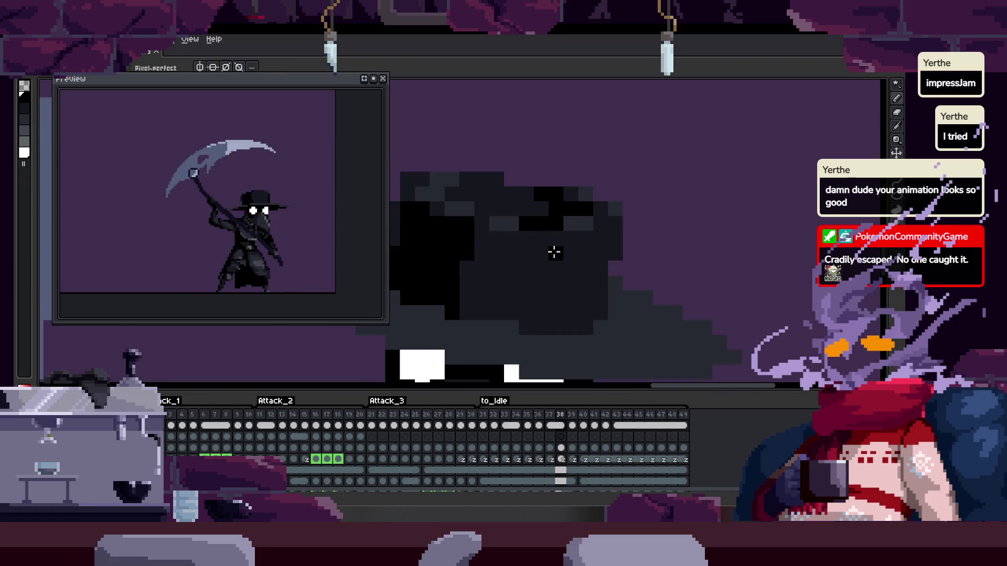
pyautogui.scroll(2, 528, 229)
pyautogui.moveTo(527, 226); pyautogui.dragTo(555, 253)
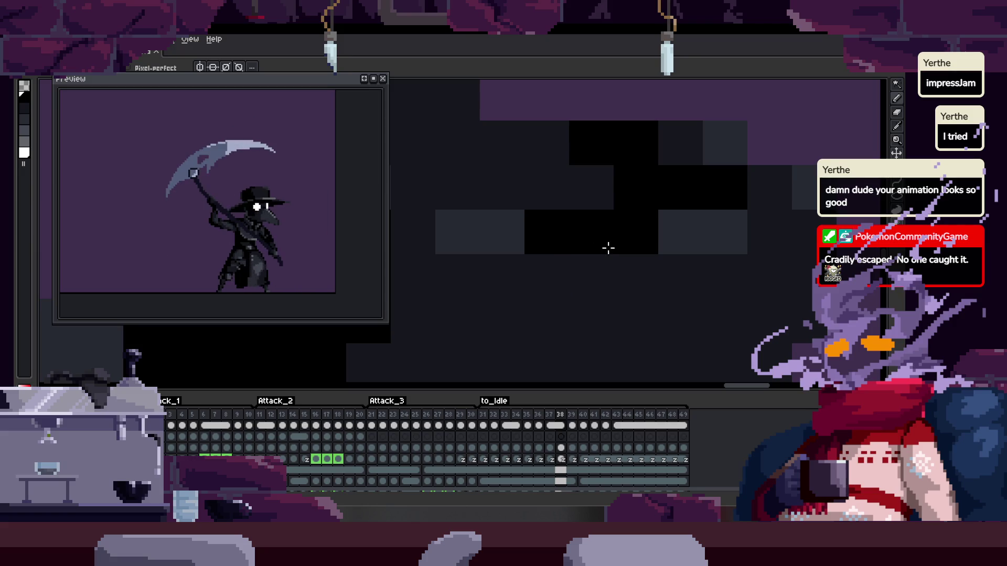
pyautogui.scroll(-2, 645, 288)
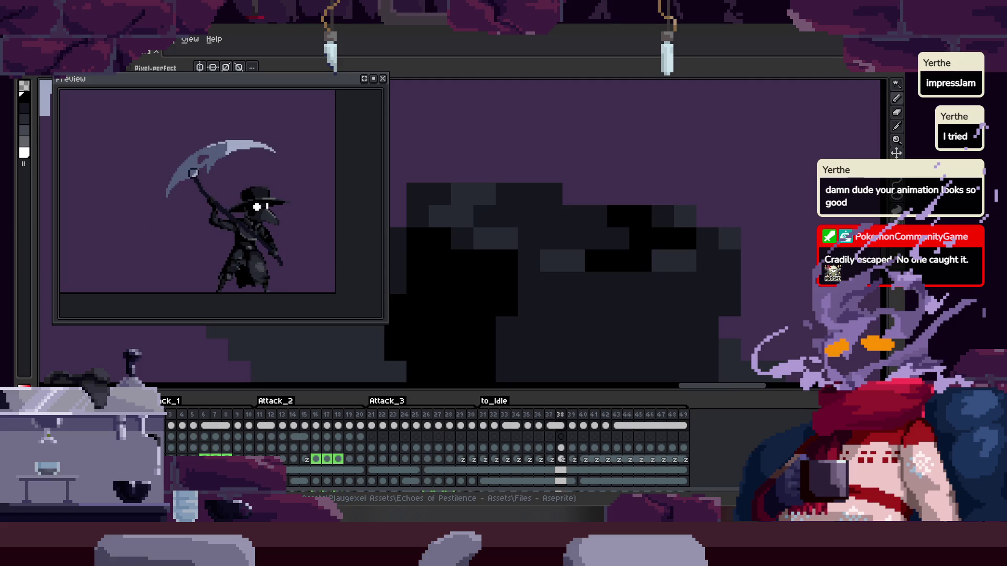
pyautogui.moveTo(540, 230); pyautogui.dragTo(499, 202)
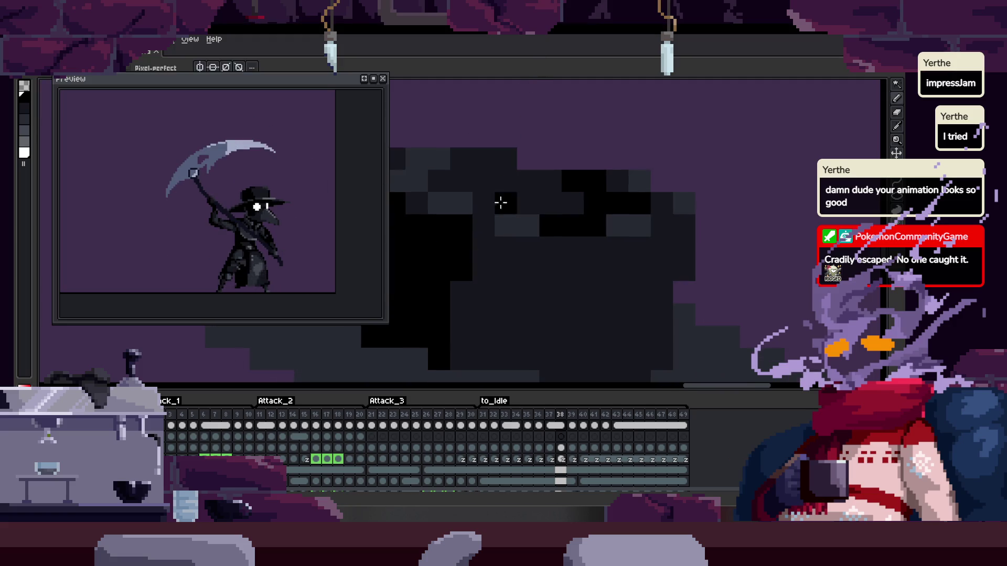
pyautogui.scroll(-3, 547, 213)
pyautogui.scroll(4, 584, 361)
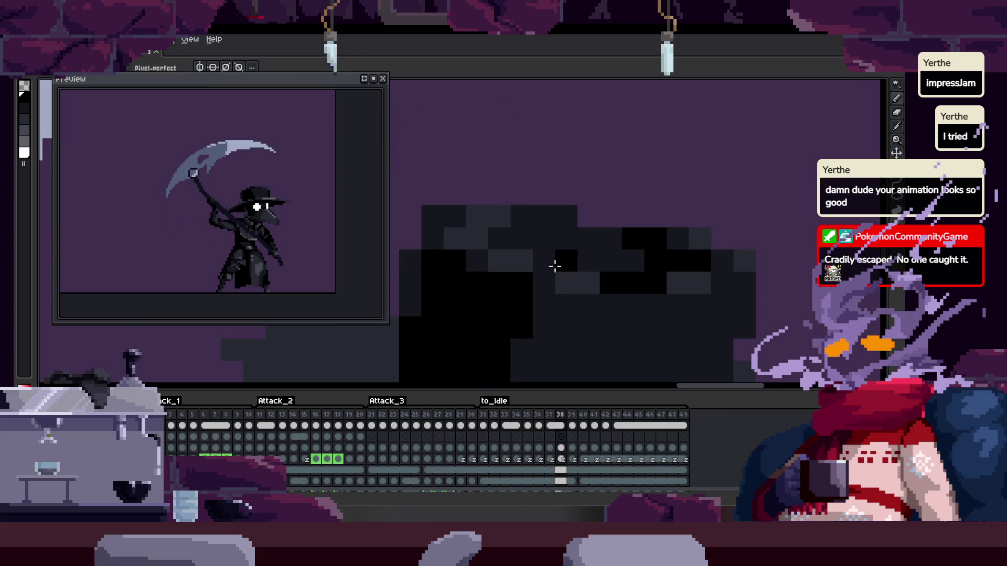
pyautogui.hscroll(-2, 559, 262)
pyautogui.scroll(-4, 495, 207)
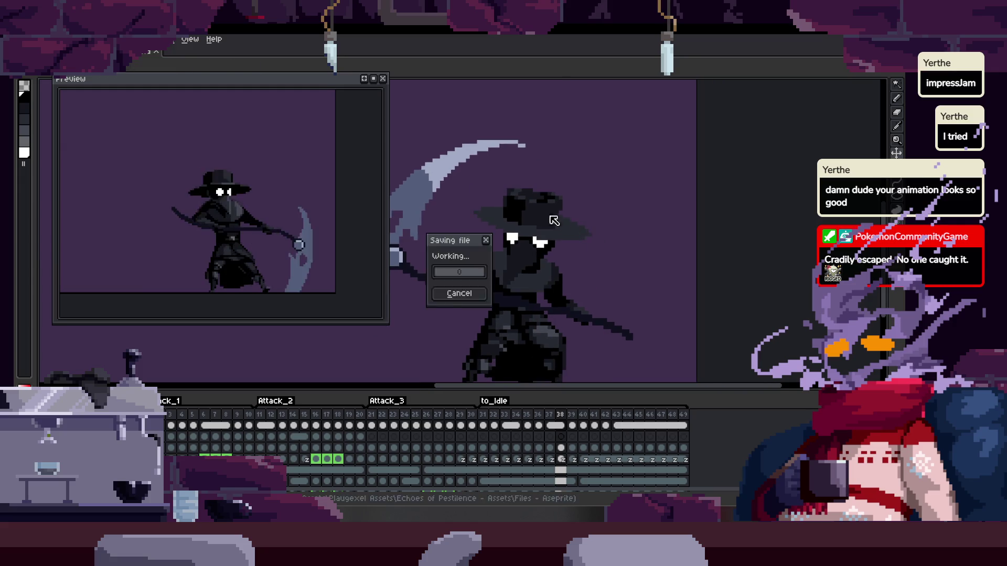
# Save the sprite with Ctrl+S
pyautogui.scroll(5, 464, 180)
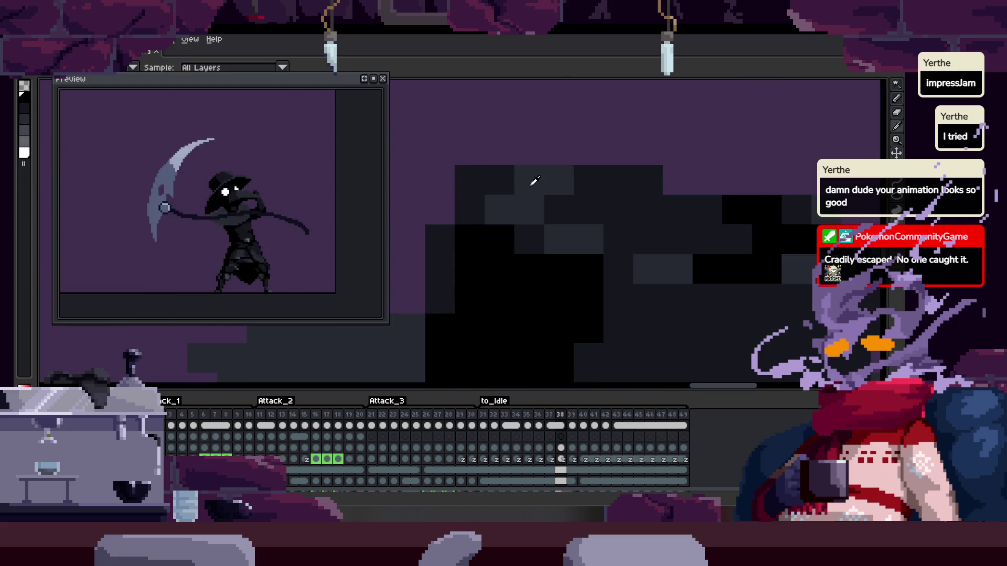
pyautogui.scroll(-4, 544, 208)
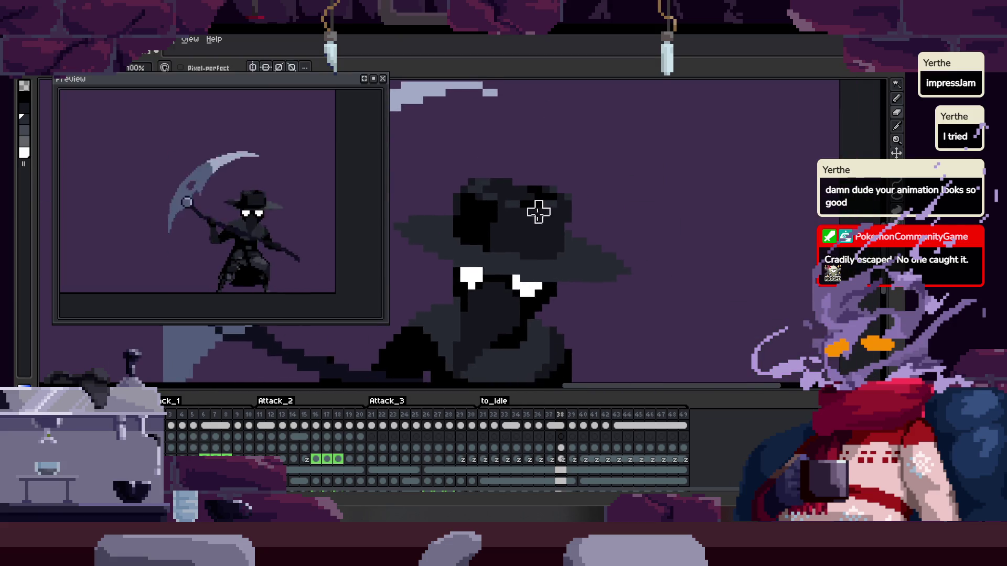
pyautogui.hotkey('ctrl', 's')
pyautogui.scroll(3, 549, 217)
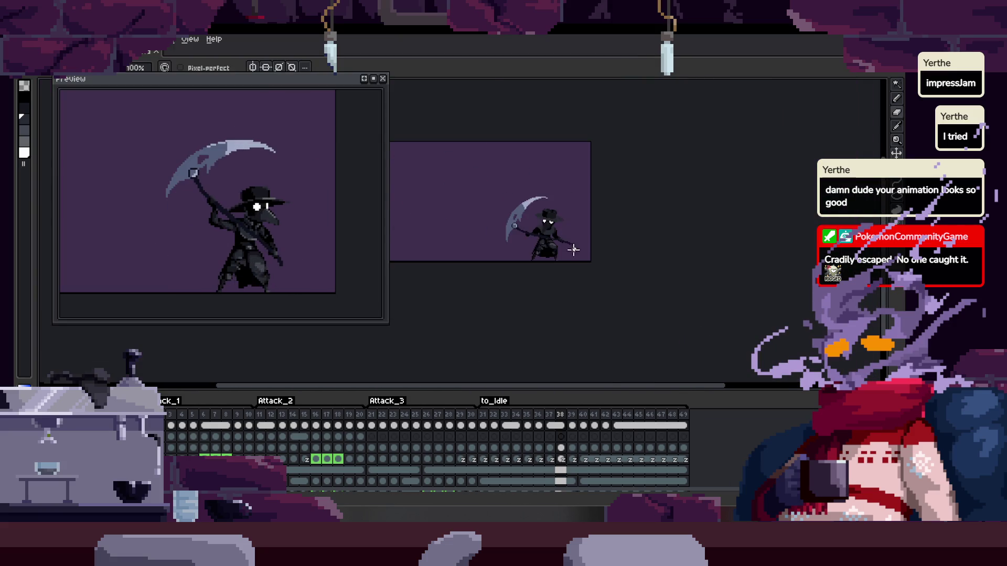
pyautogui.scroll(2, 549, 216)
# Return to frame 38 and bring the face into close-up view
pyautogui.press('Right')
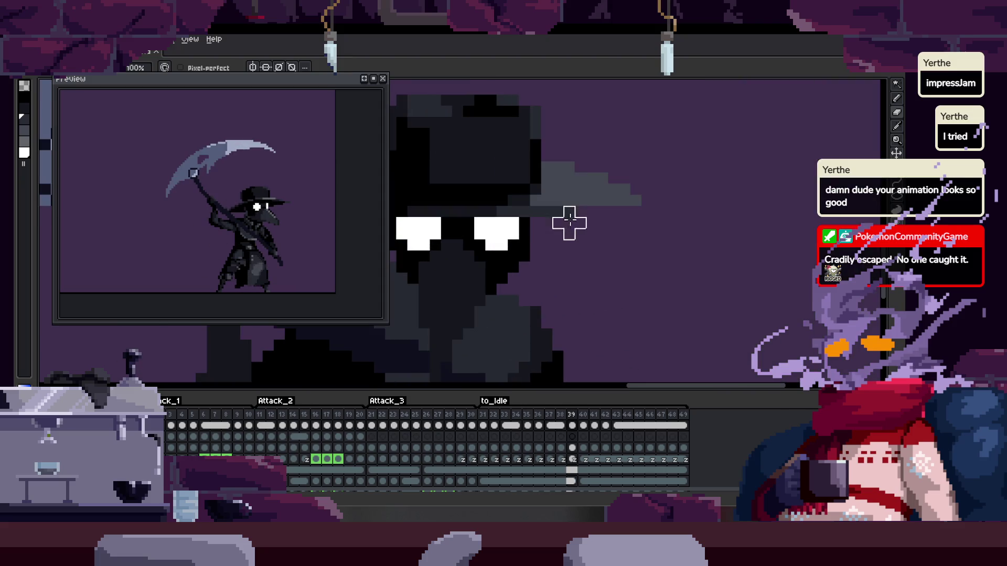
pyautogui.scroll(2, 540, 196)
pyautogui.press('Left')
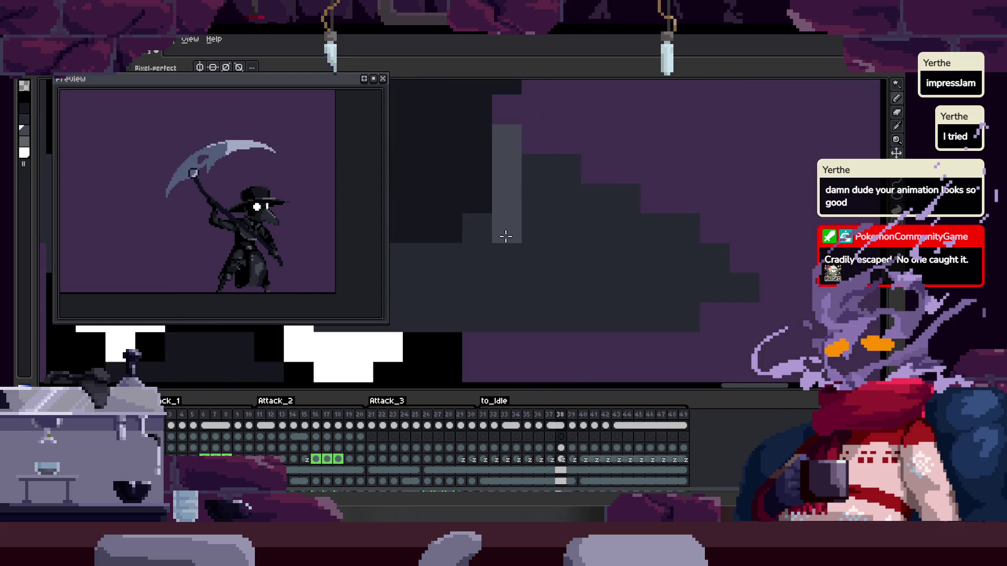
pyautogui.press('g')
pyautogui.scroll(-5, 606, 292)
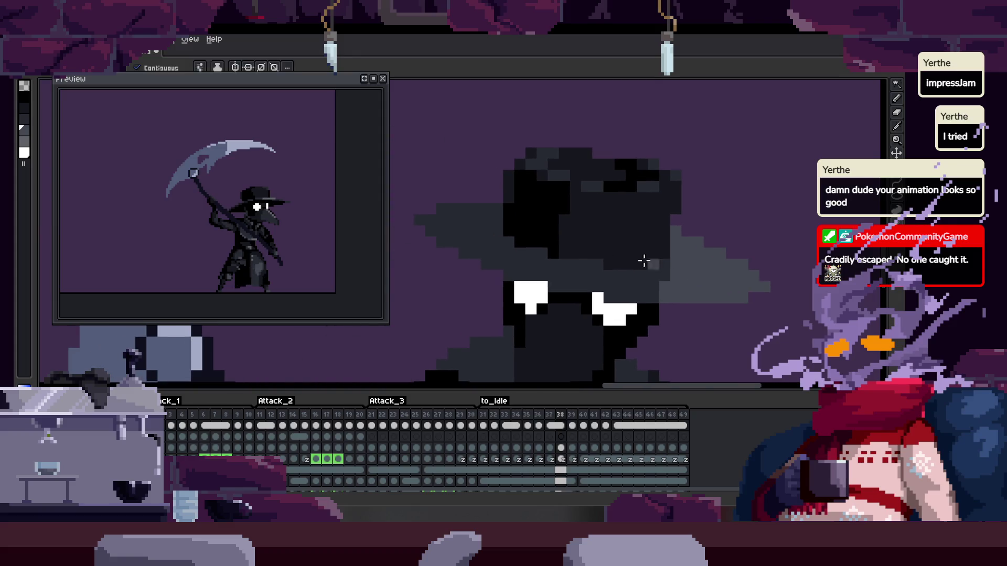
pyautogui.press('h')
pyautogui.scroll(3, 524, 241)
pyautogui.moveTo(532, 227)
pyautogui.mouseDown()
pyautogui.moveTo(593, 274)
pyautogui.moveTo(485, 234)
pyautogui.mouseUp()
# Blacken pixels below the eye and bucket-fill the grey face region solid black
pyautogui.press('b')
pyautogui.moveTo(629, 299); pyautogui.dragTo(612, 307)
pyautogui.click(572, 288)
pyautogui.press('g')
pyautogui.click(567, 279)
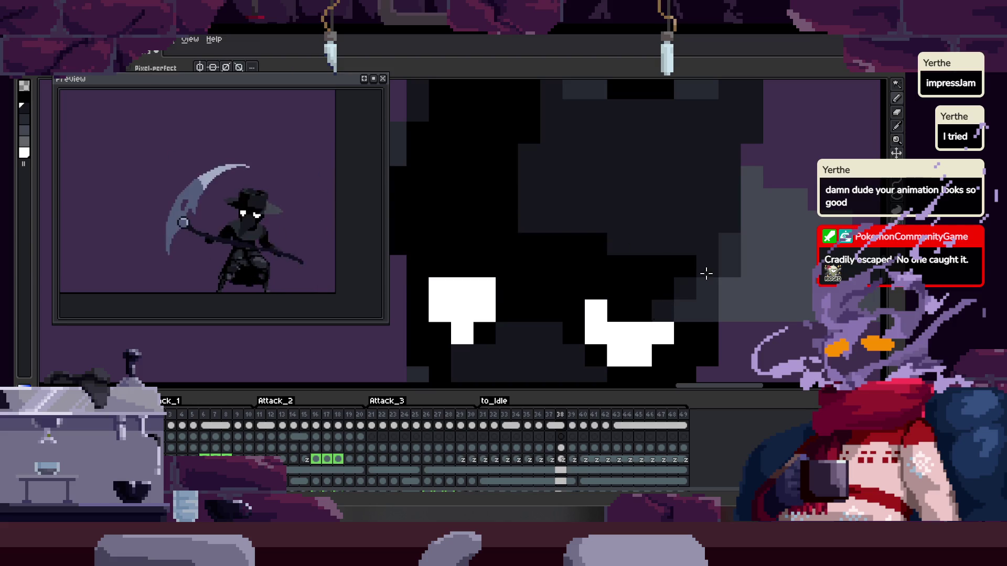
pyautogui.scroll(-2, 696, 295)
pyautogui.moveTo(786, 310)
pyautogui.mouseDown()
pyautogui.moveTo(678, 182)
pyautogui.moveTo(629, 168)
pyautogui.moveTo(745, 286)
pyautogui.mouseUp()
pyautogui.scroll(2, 710, 278)
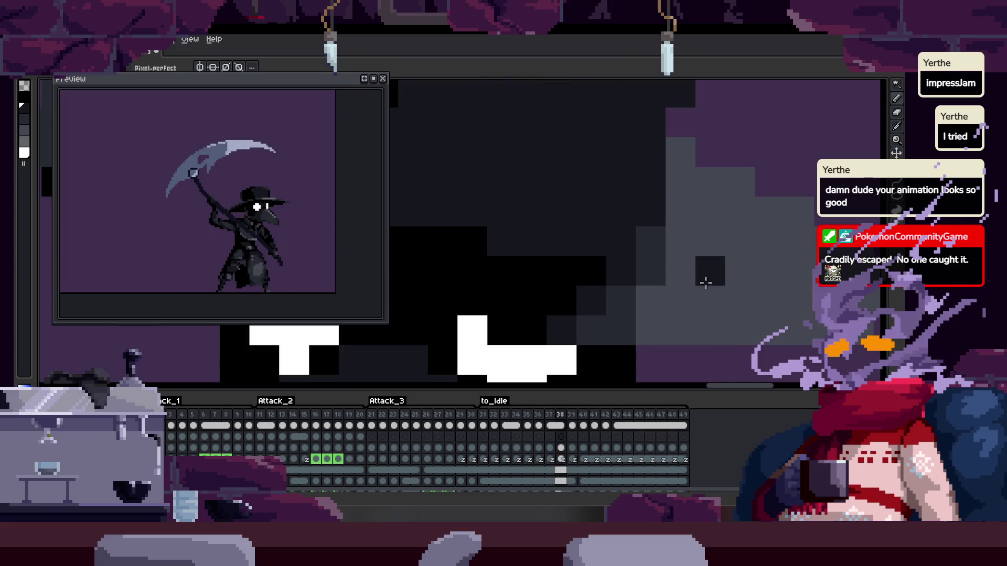
pyautogui.moveTo(656, 259); pyautogui.dragTo(633, 295)
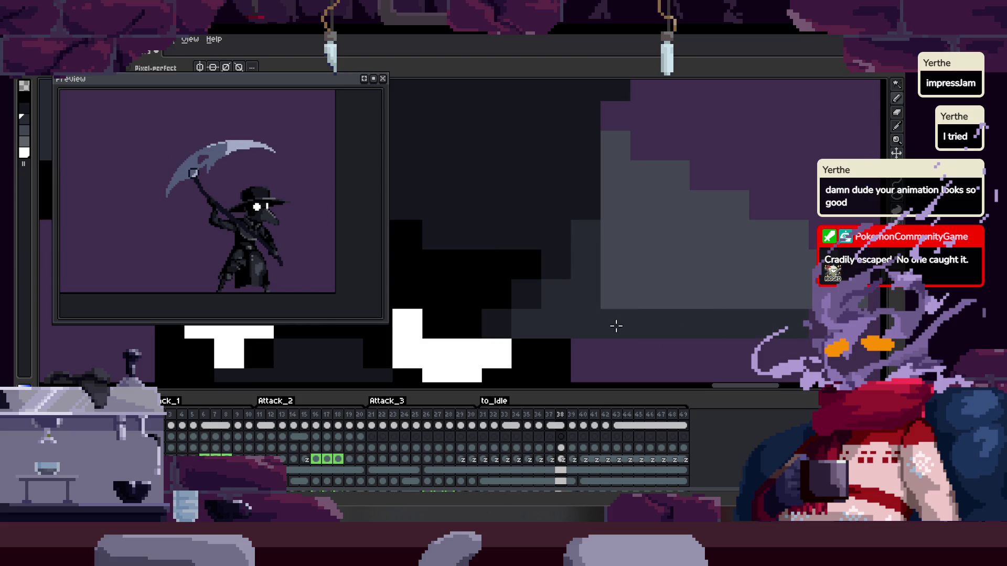
pyautogui.scroll(-4, 618, 321)
pyautogui.moveTo(659, 338); pyautogui.dragTo(723, 281)
pyautogui.scroll(-2, 650, 270)
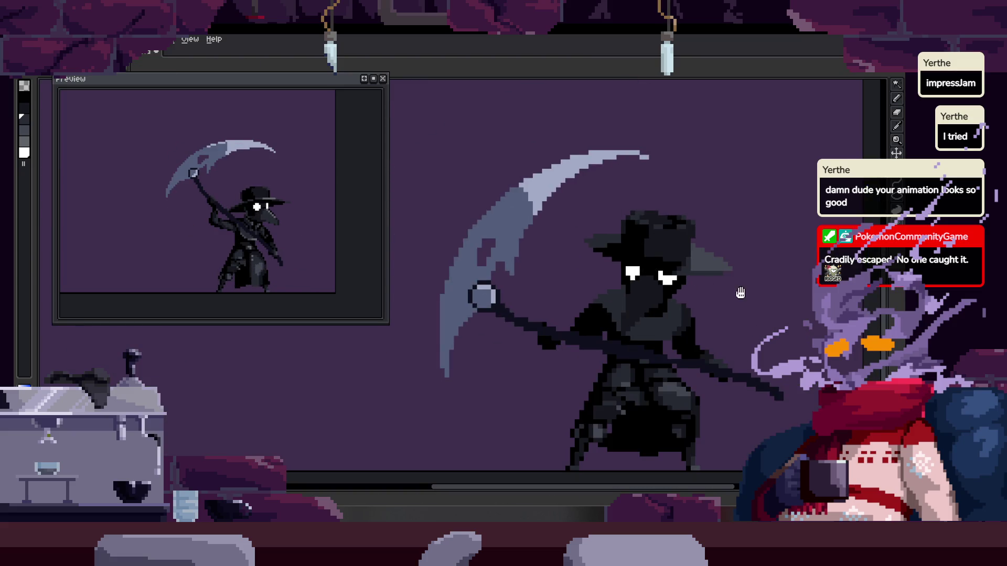
# Darken a row of shading pixels across the head with the pencil
pyautogui.scroll(4, 664, 281)
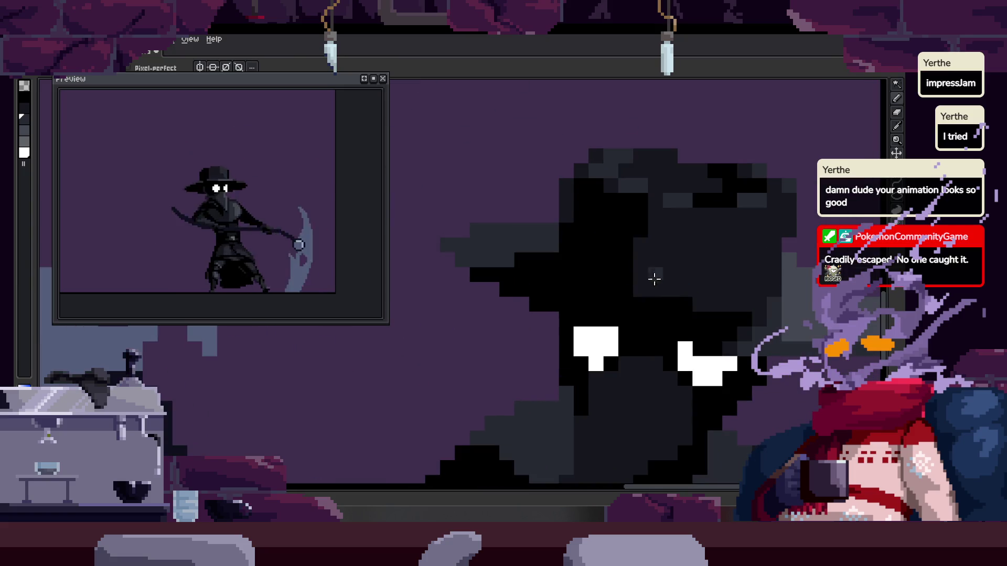
pyautogui.press('b')
pyautogui.scroll(2, 629, 262)
pyautogui.moveTo(650, 231)
pyautogui.mouseDown()
pyautogui.moveTo(454, 244)
pyautogui.moveTo(573, 267)
pyautogui.mouseUp()
pyautogui.scroll(-3, 495, 259)
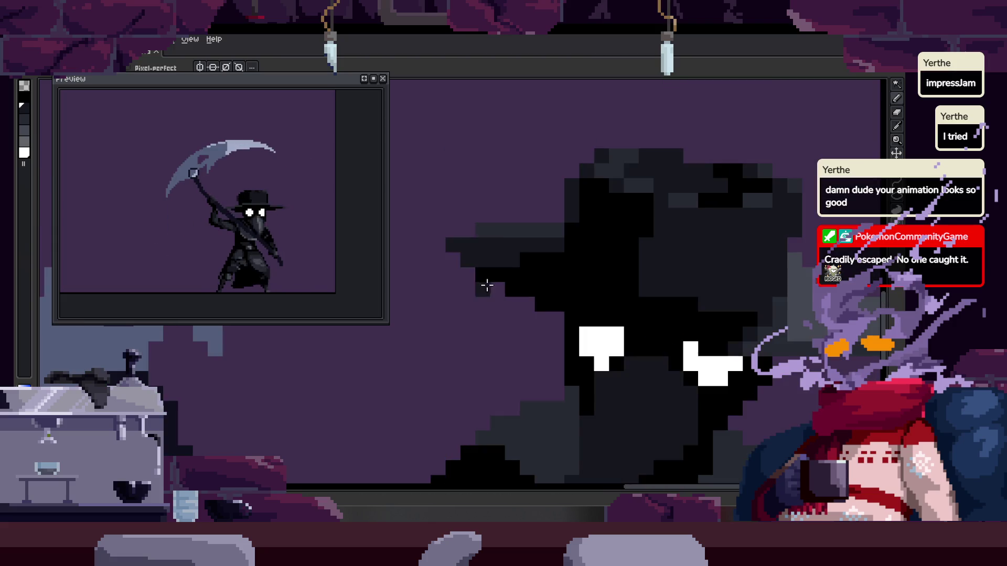
pyautogui.scroll(4, 472, 253)
pyautogui.scroll(-5, 584, 313)
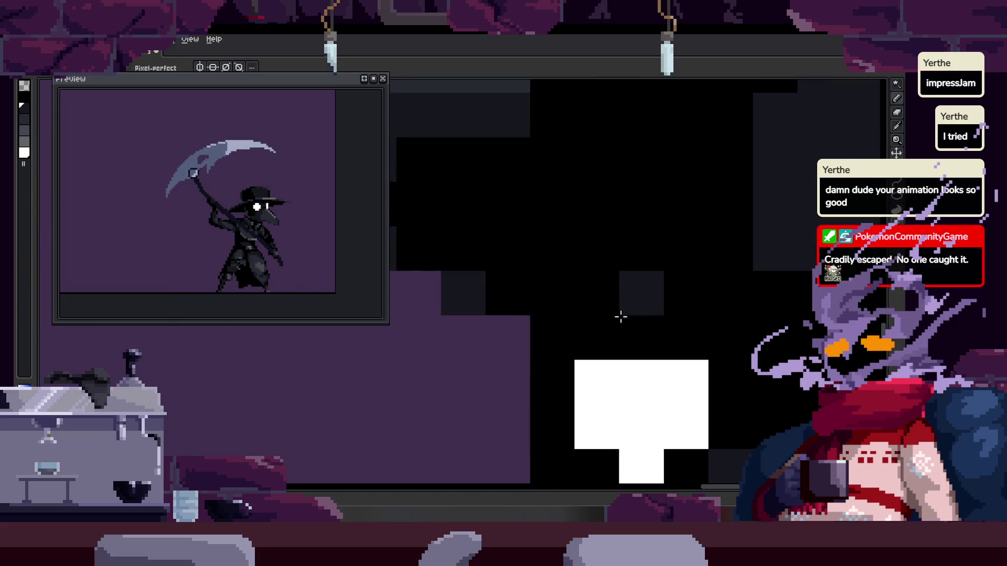
pyautogui.scroll(3, 617, 320)
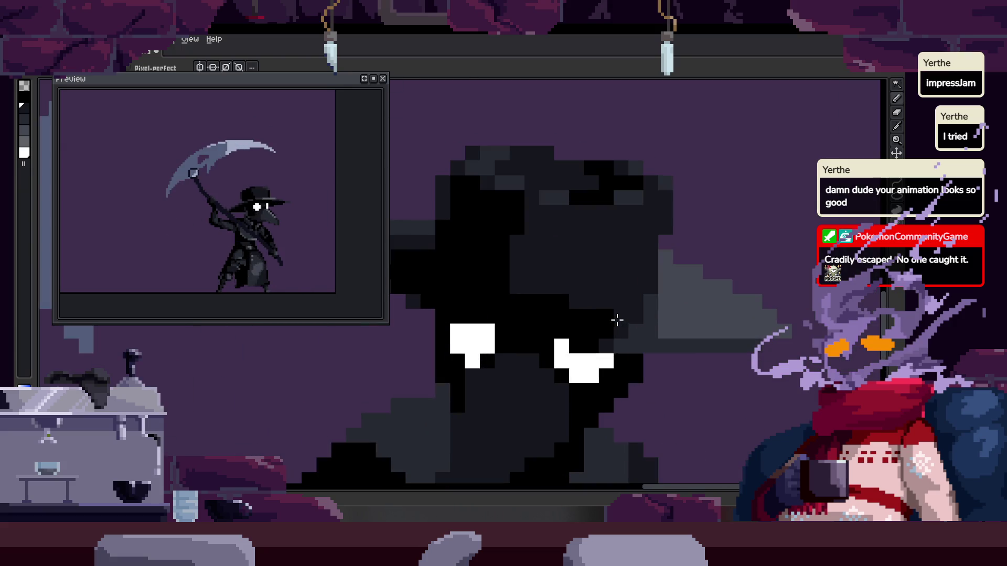
pyautogui.scroll(2, 617, 319)
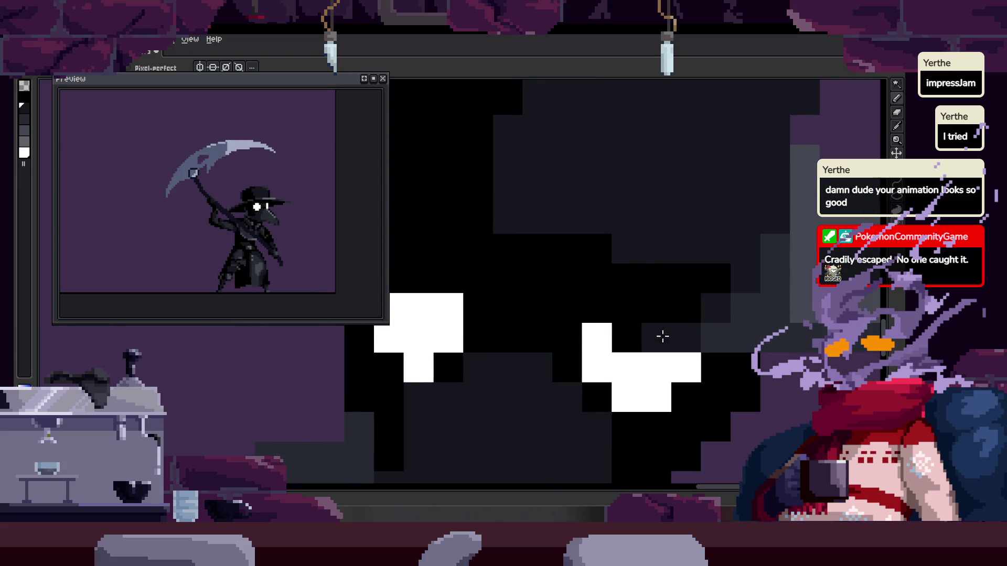
pyautogui.moveTo(562, 315); pyautogui.dragTo(584, 288)
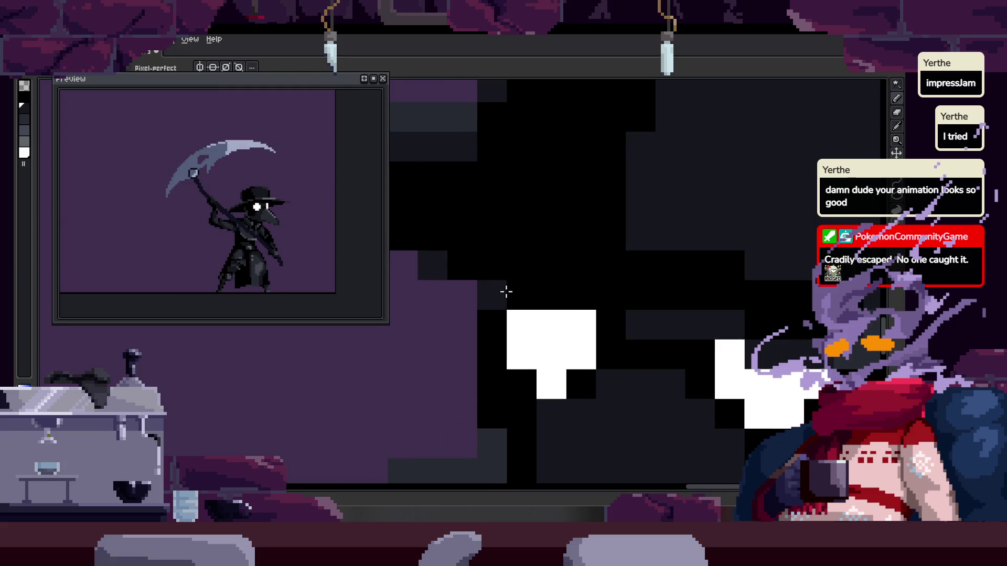
pyautogui.scroll(-3, 624, 310)
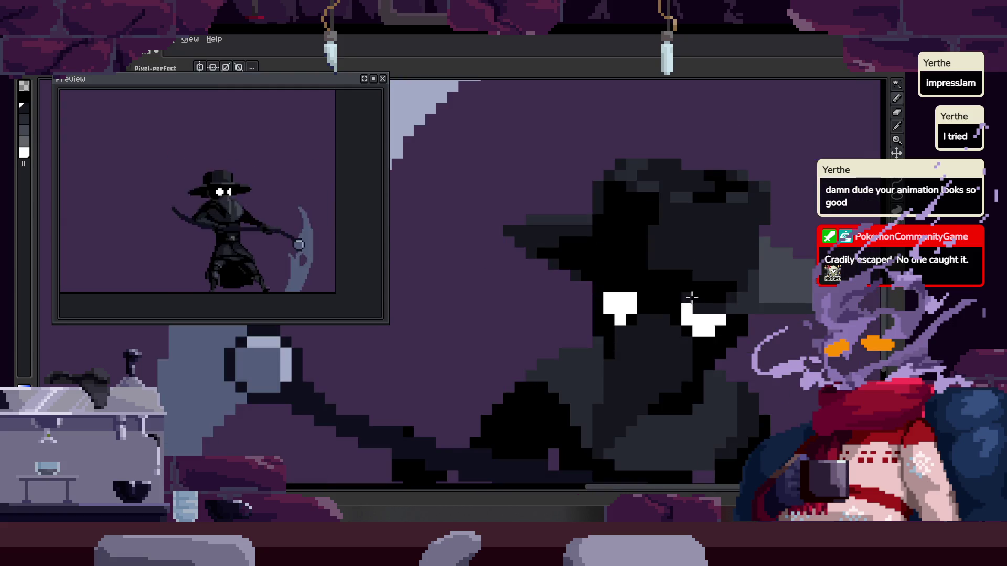
pyautogui.moveTo(702, 278); pyautogui.dragTo(635, 276)
pyautogui.scroll(-2, 694, 320)
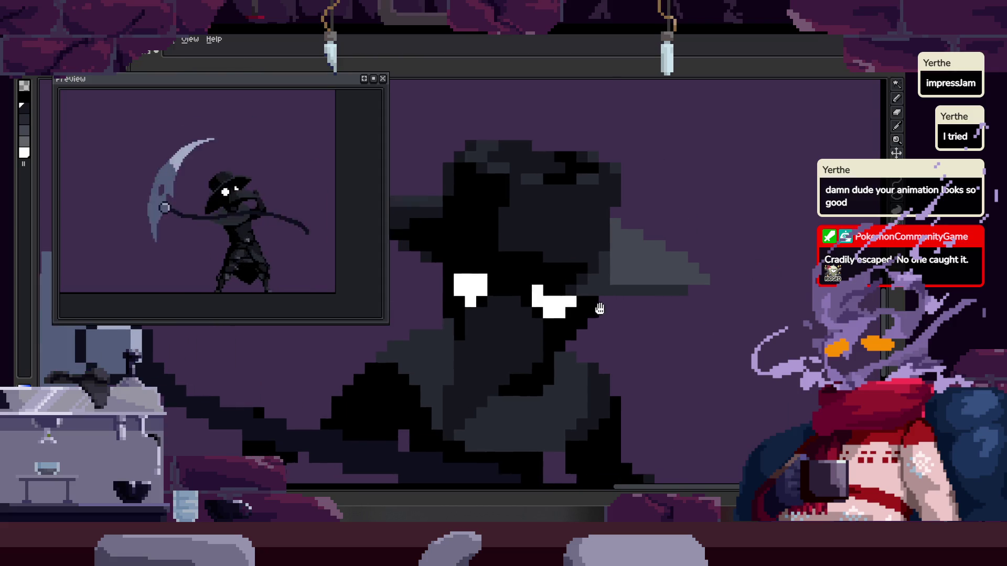
# Step forward two frames to compare against the profile attack pose
pyautogui.press('Right')
pyautogui.scroll(3, 540, 291)
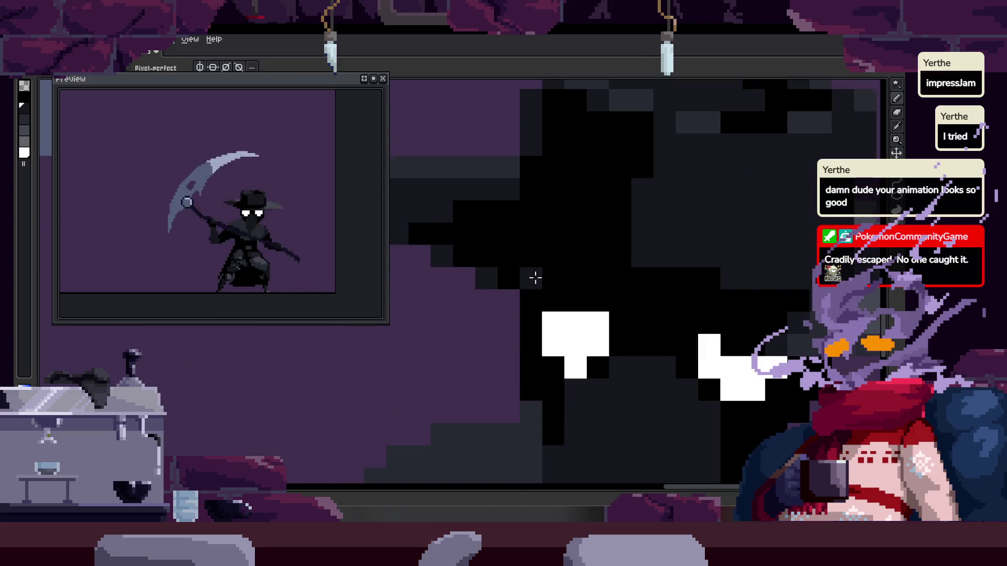
pyautogui.press('Right')
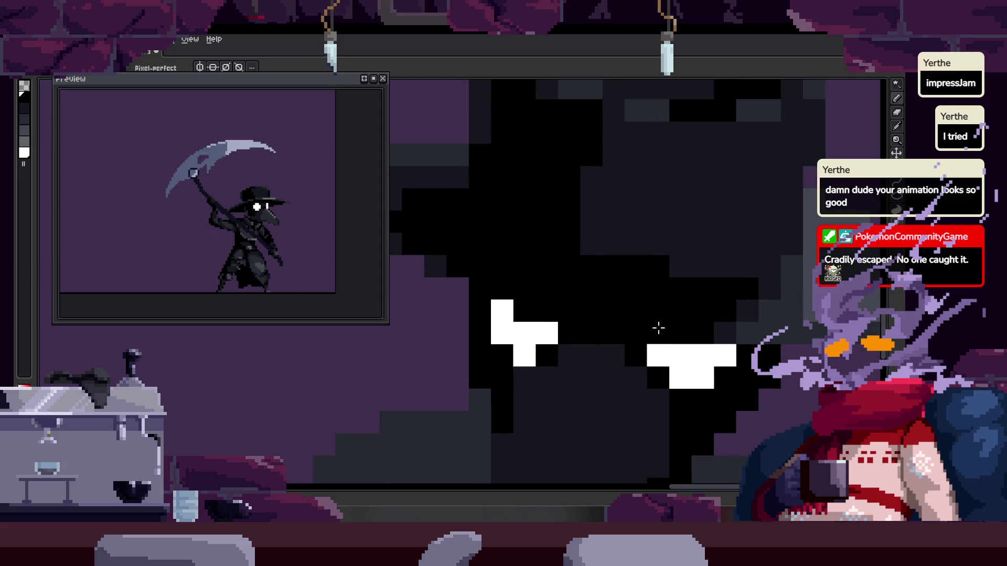
pyautogui.scroll(-5, 519, 314)
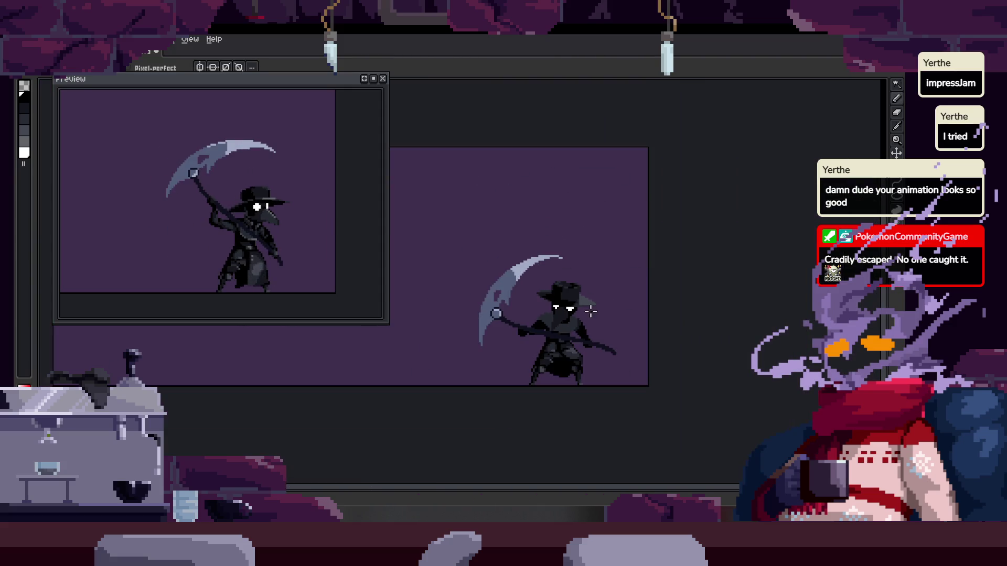
pyautogui.scroll(3, 606, 315)
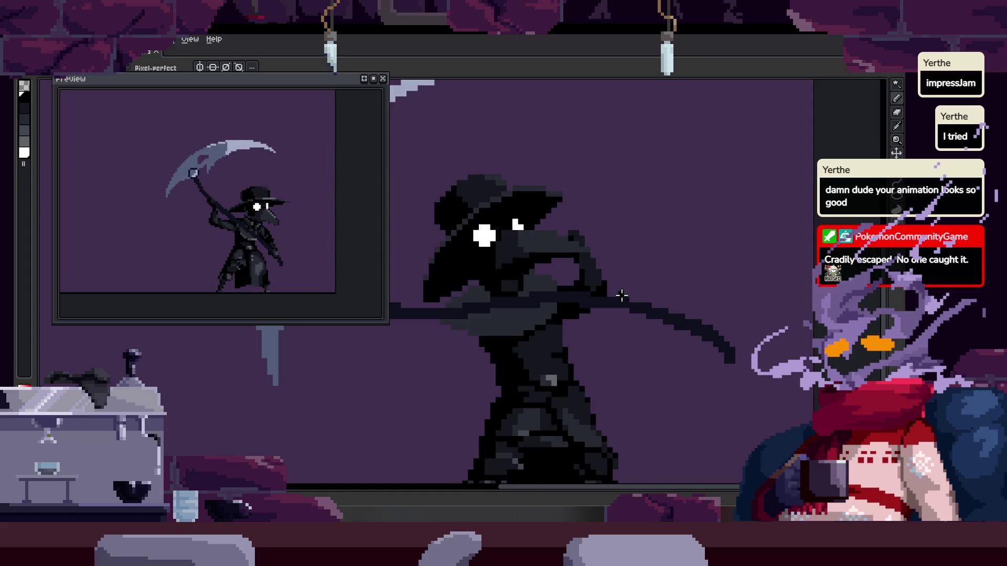
# Show and hide the timeline, then save the animation file
pyautogui.press('Tab')
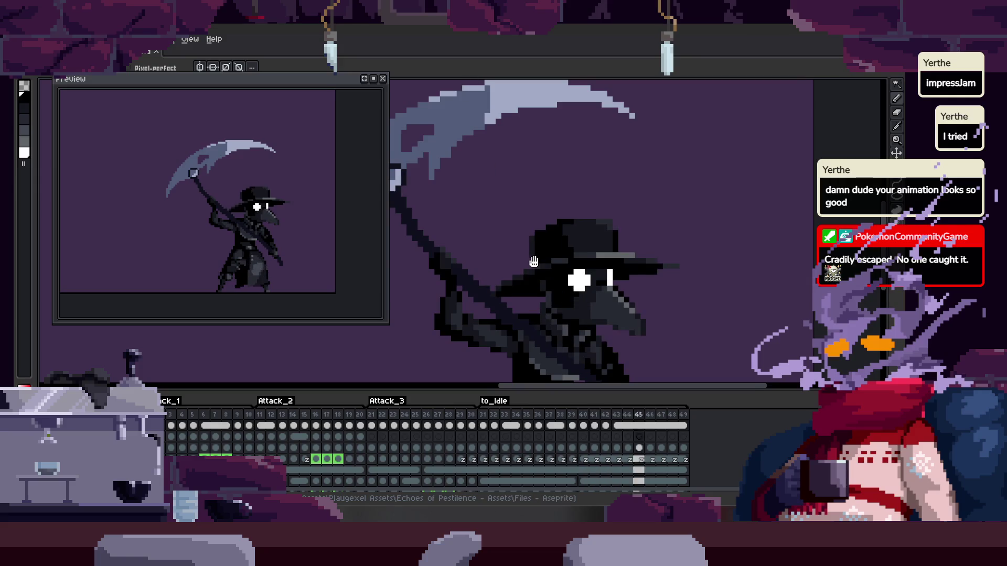
pyautogui.scroll(-1, 517, 274)
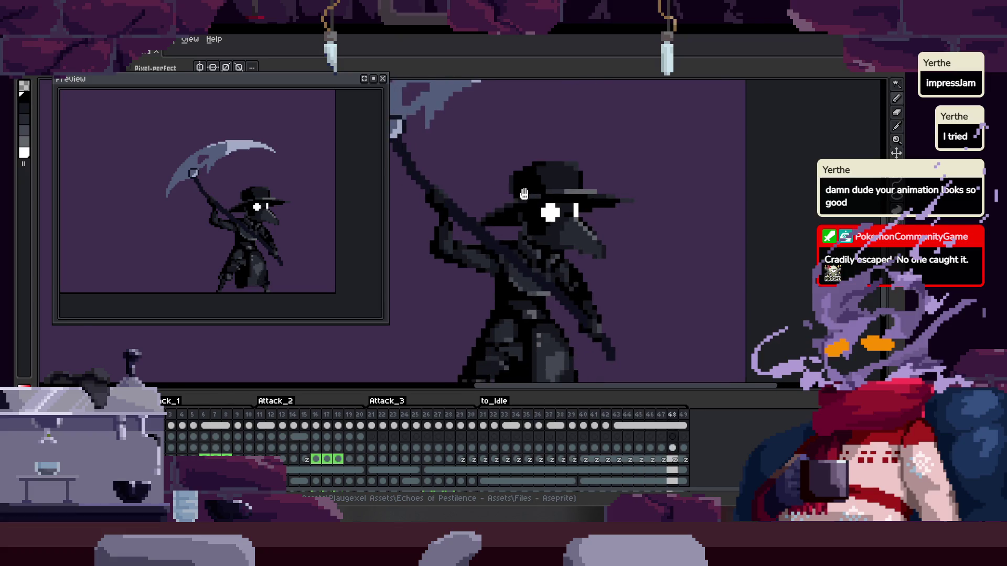
pyautogui.scroll(2, 594, 277)
pyautogui.press('Tab')
pyautogui.press('Tab')
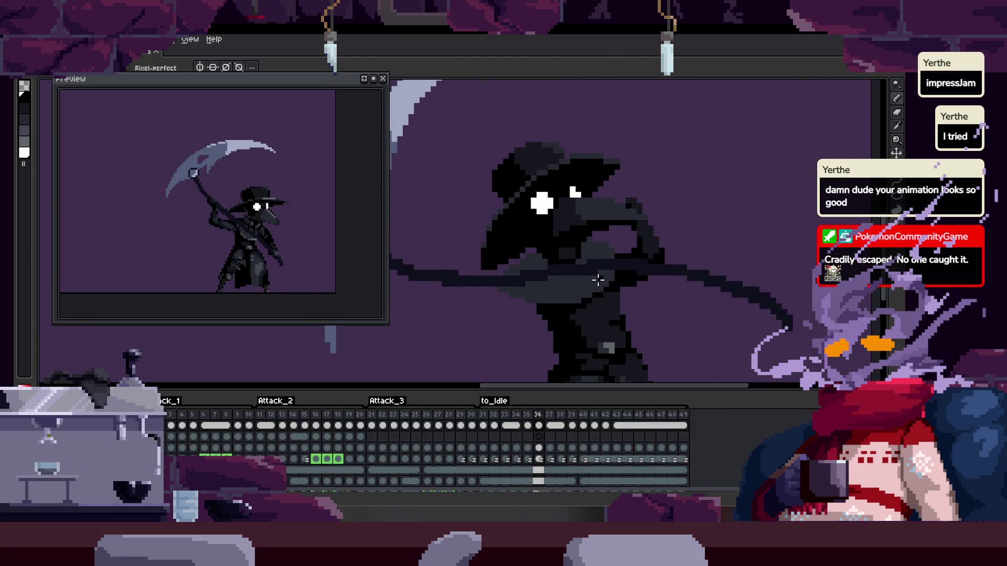
pyautogui.hotkey('ctrl', 's')
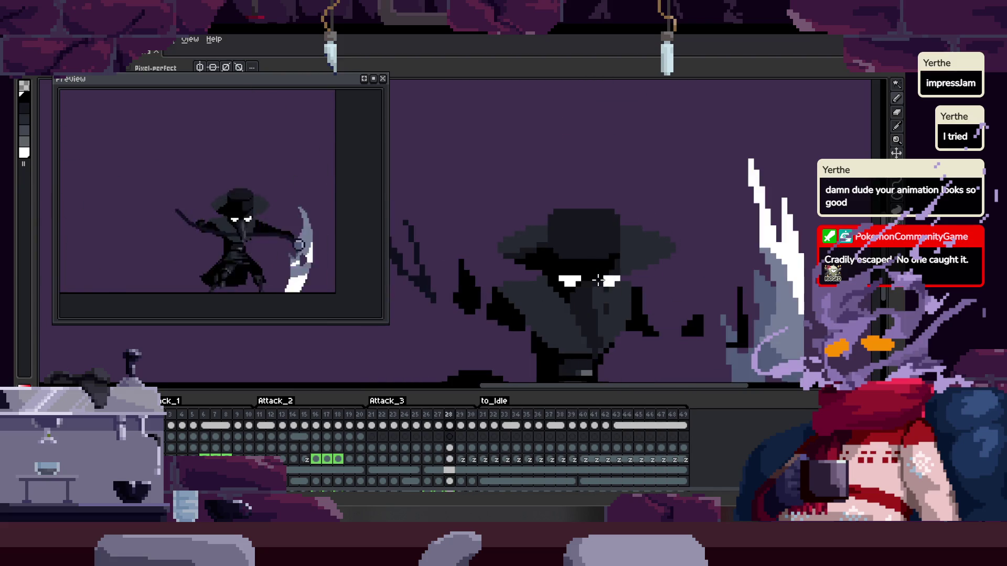
# Hide the timeline, zoom in, and draw a light grey highlight on the hat
pyautogui.scroll(-2, 597, 280)
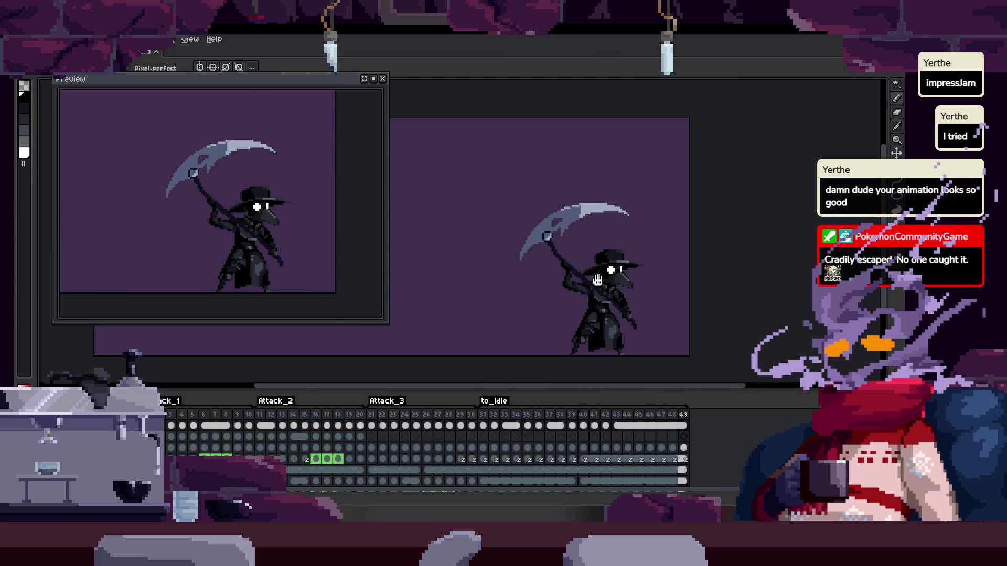
pyautogui.scroll(-2, 616, 243)
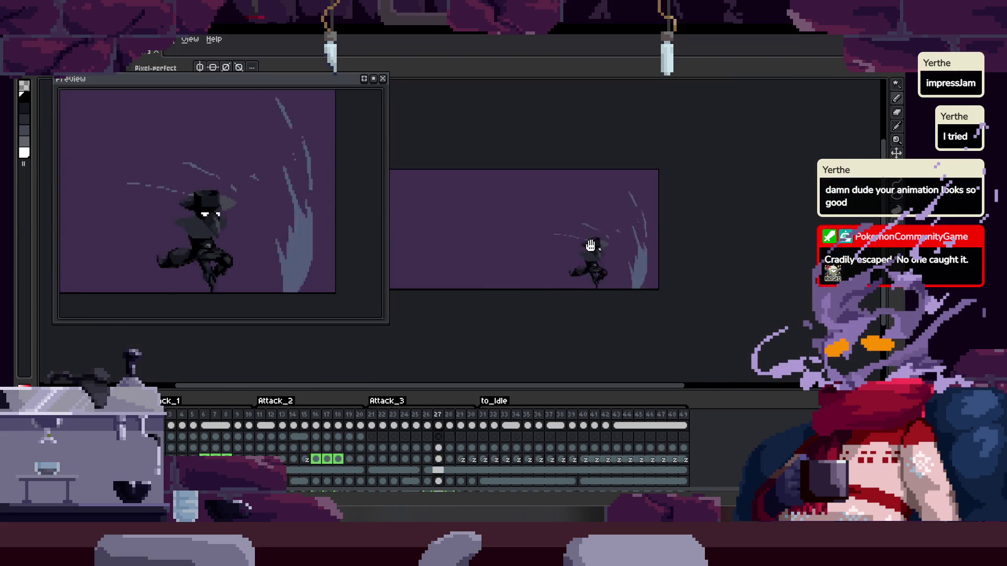
pyautogui.press('Tab')
pyautogui.press('Tab')
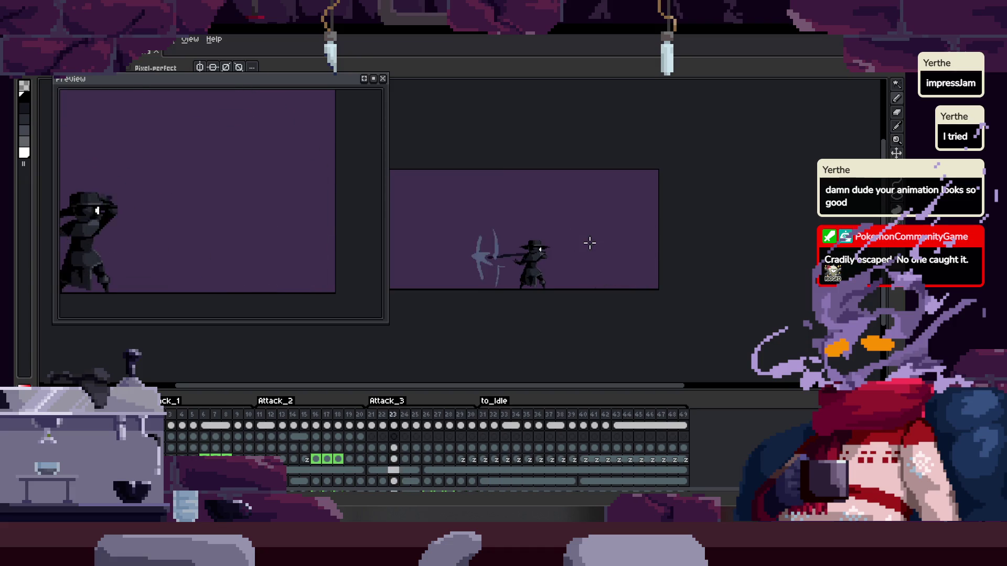
pyautogui.scroll(3, 589, 243)
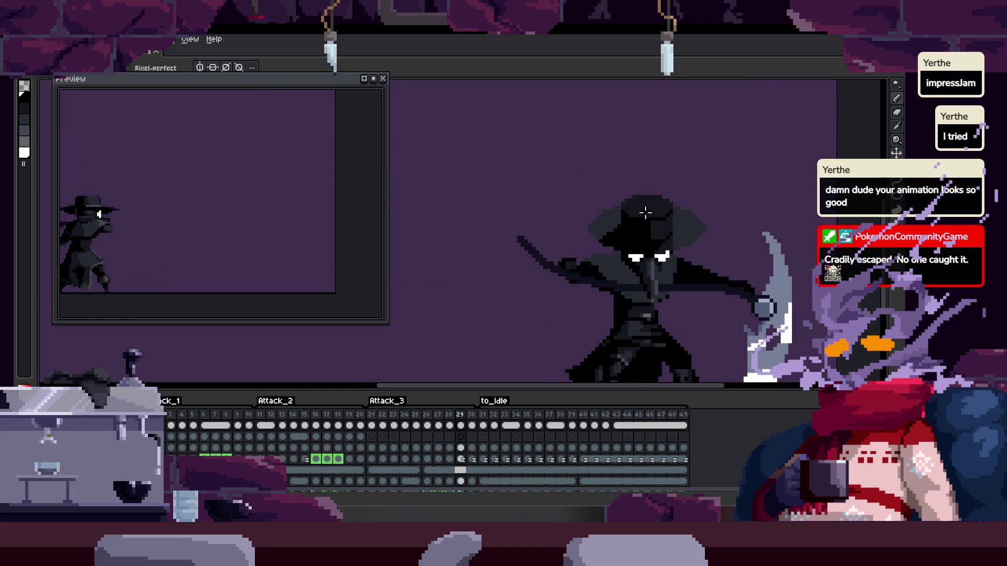
pyautogui.scroll(1, 673, 234)
pyautogui.scroll(3, 667, 229)
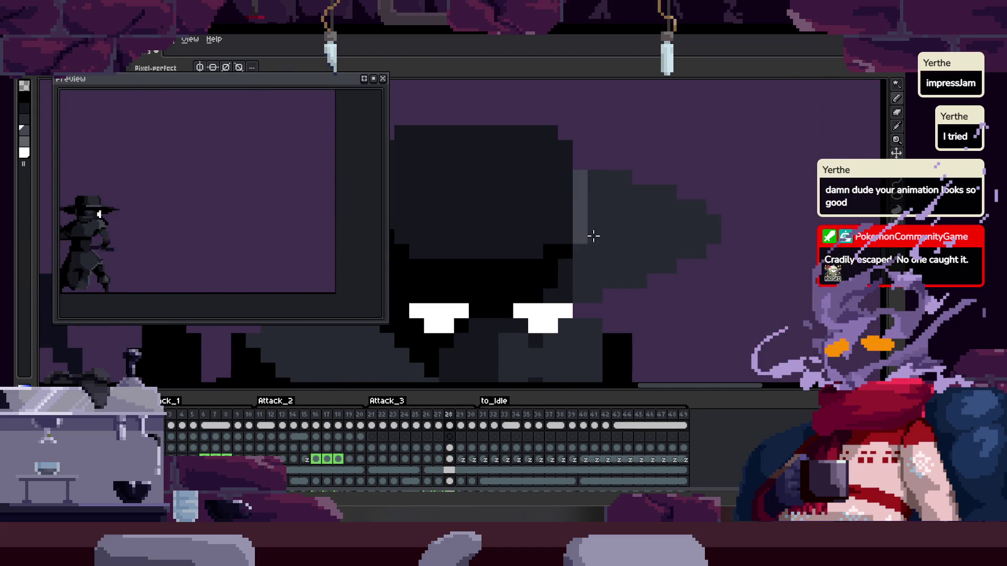
pyautogui.scroll(-3, 580, 231)
pyautogui.scroll(2, 645, 241)
pyautogui.scroll(2, 604, 246)
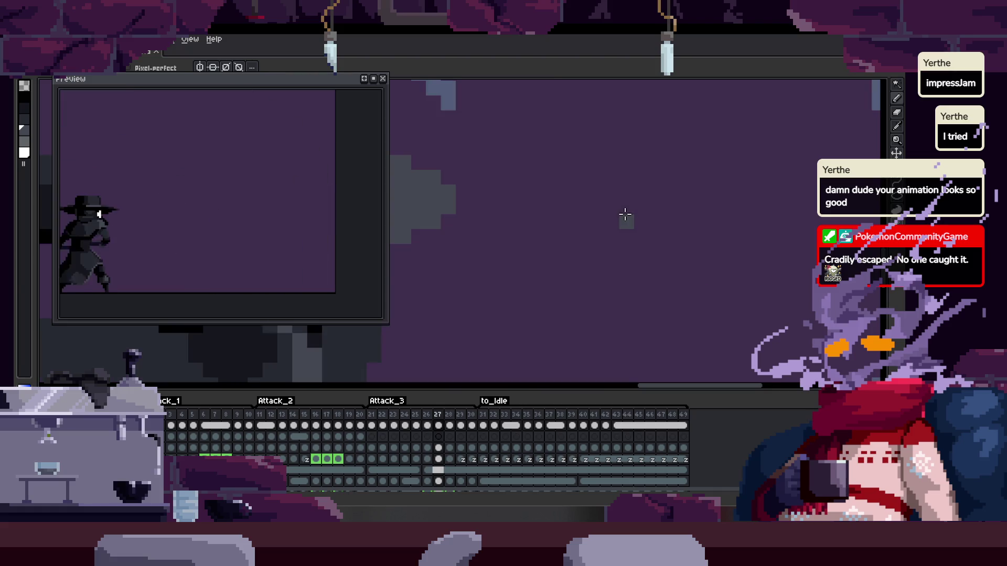
pyautogui.scroll(-5, 625, 214)
pyautogui.scroll(4, 759, 225)
pyautogui.scroll(-2, 759, 225)
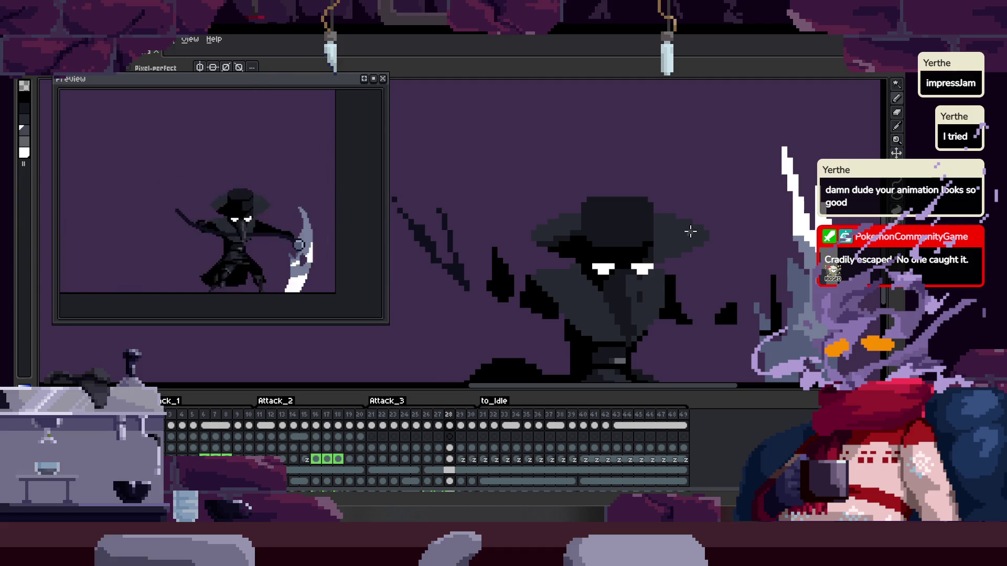
pyautogui.scroll(2, 690, 231)
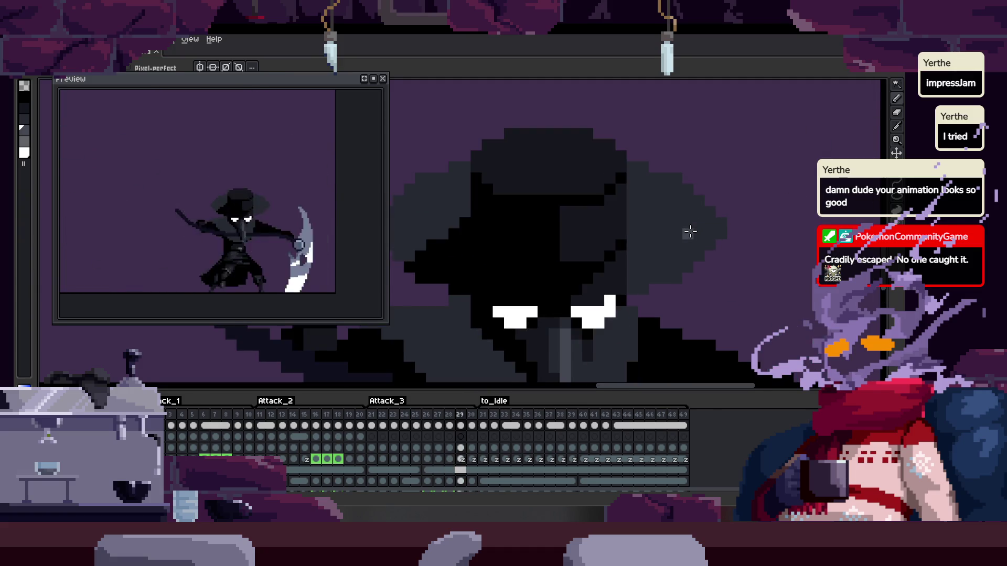
pyautogui.scroll(3, 659, 206)
pyautogui.scroll(-2, 629, 206)
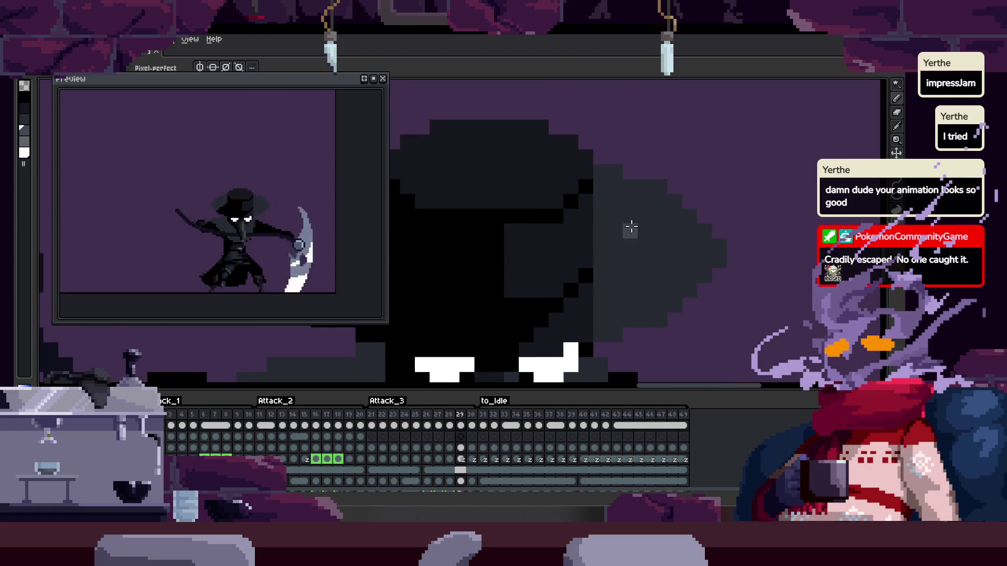
pyautogui.moveTo(583, 253); pyautogui.dragTo(690, 299)
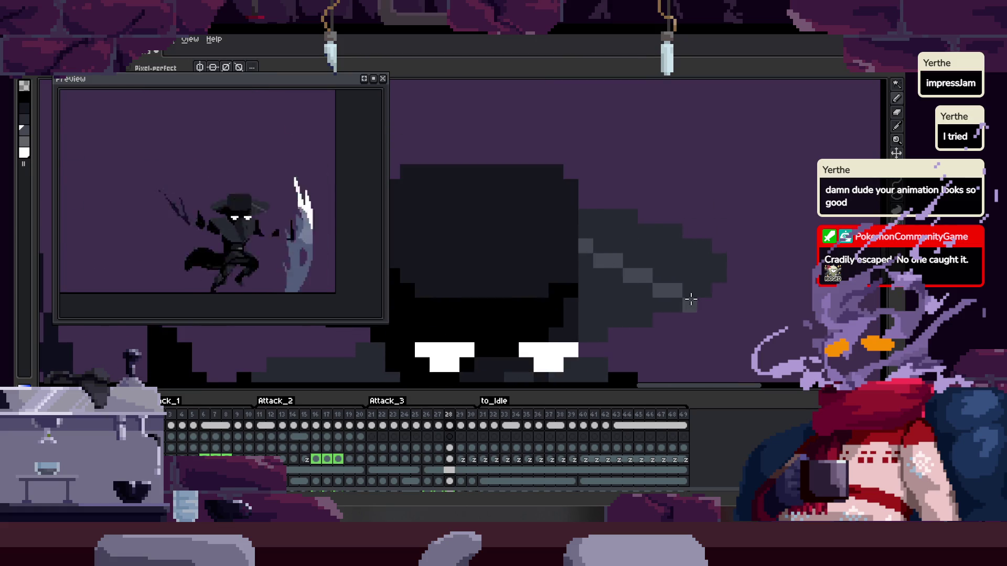
# Outline the hat brim area and bucket-fill it with light grey
pyautogui.press('g')
pyautogui.scroll(-3, 679, 273)
pyautogui.scroll(-1, 687, 278)
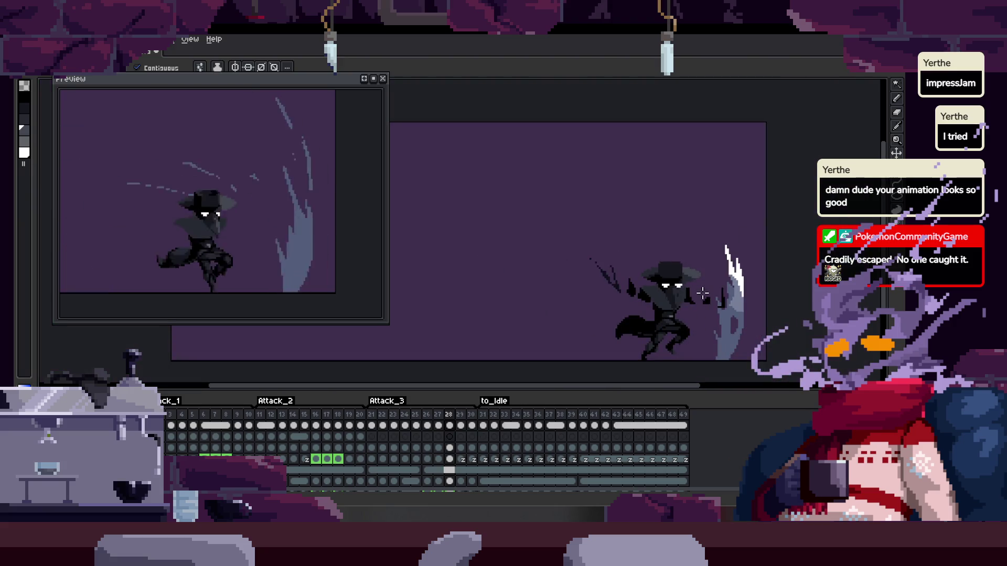
pyautogui.scroll(3, 702, 289)
pyautogui.scroll(3, 703, 288)
pyautogui.moveTo(595, 212); pyautogui.dragTo(701, 216)
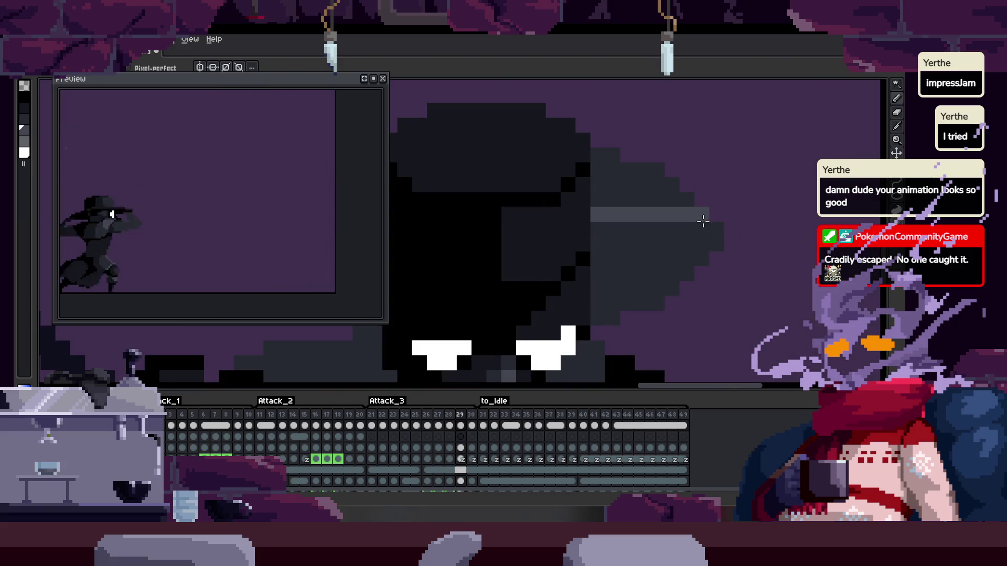
pyautogui.click(654, 198)
pyautogui.scroll(-3, 654, 198)
# Flip between frames 26 and 27 to compare the slash effect
pyautogui.press('Right')
pyautogui.scroll(1, 723, 267)
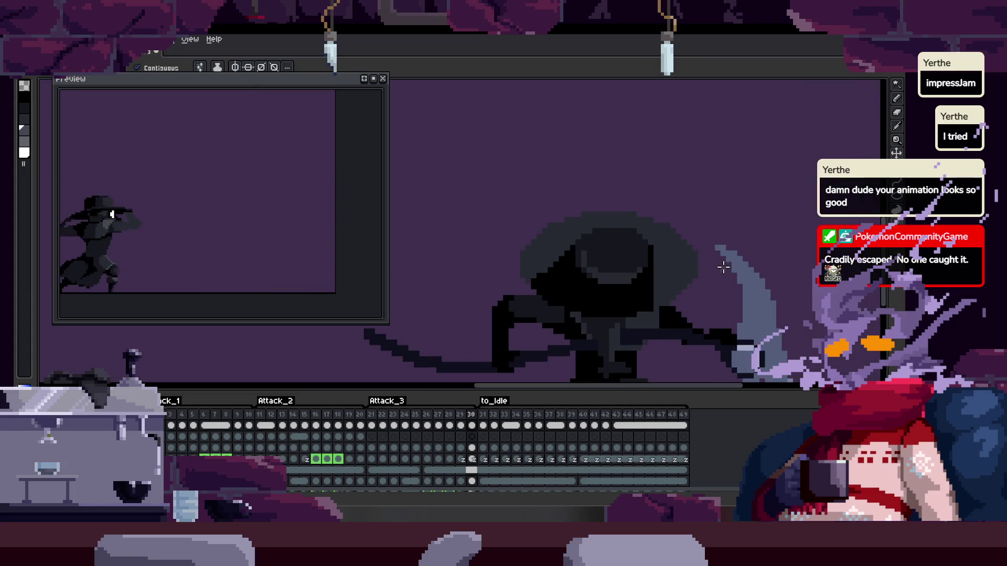
pyautogui.press('Left')
pyautogui.press('Left')
pyautogui.press('Left')
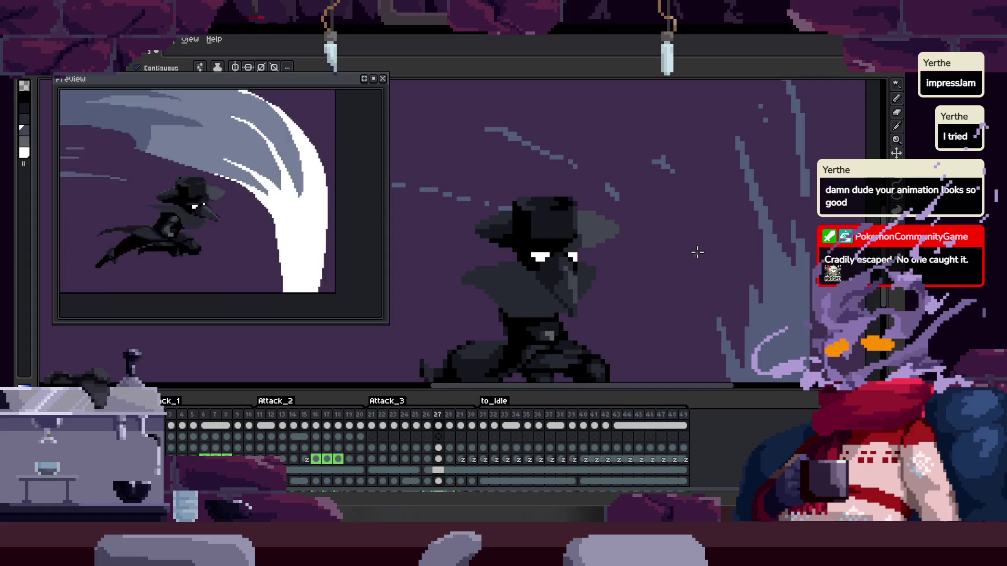
pyautogui.press('Right')
pyautogui.press('Left')
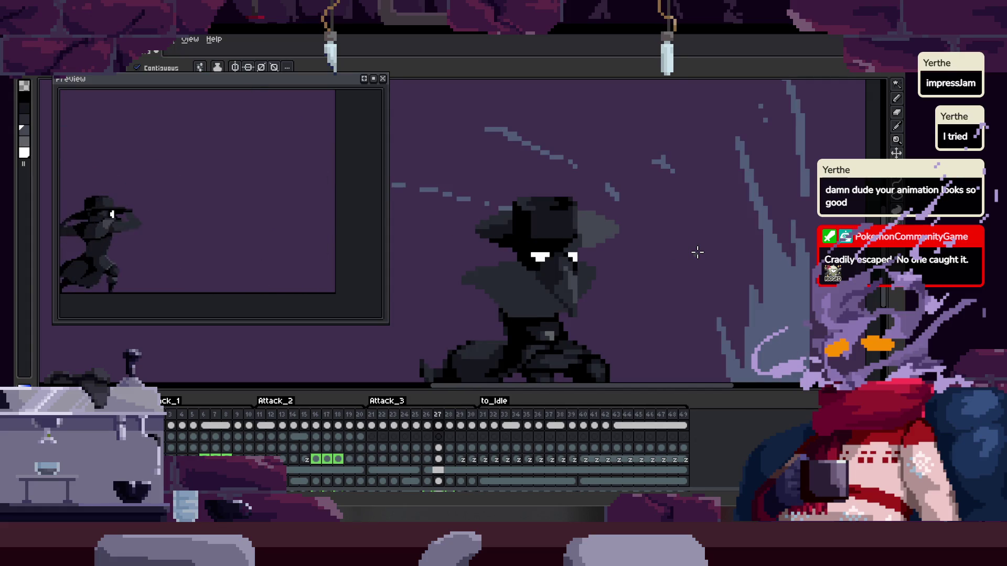
pyautogui.press('Left')
# Flip between frames 27 and 28, then advance to frame 29
pyautogui.scroll(-1, 698, 252)
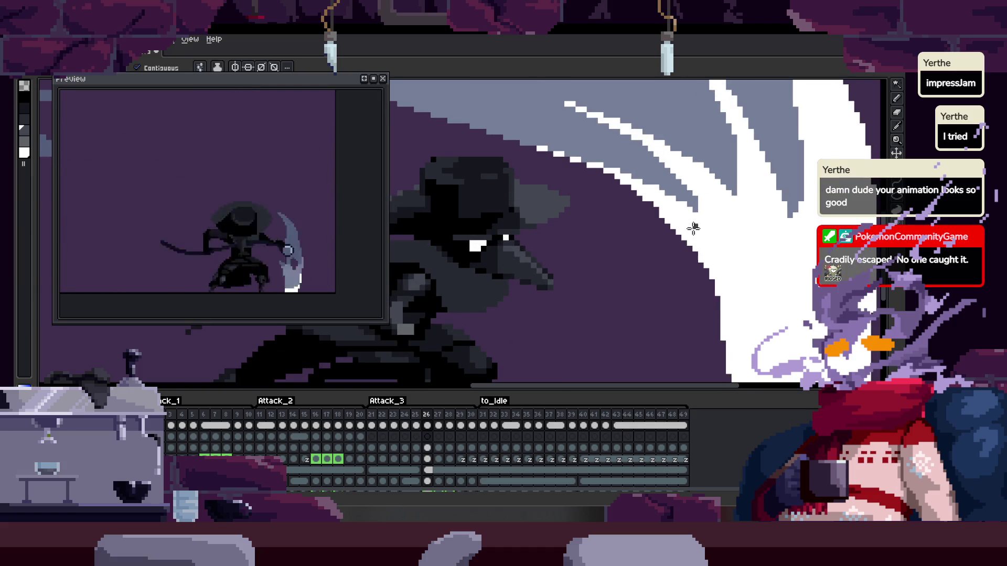
pyautogui.scroll(5, 546, 247)
pyautogui.scroll(-5, 546, 247)
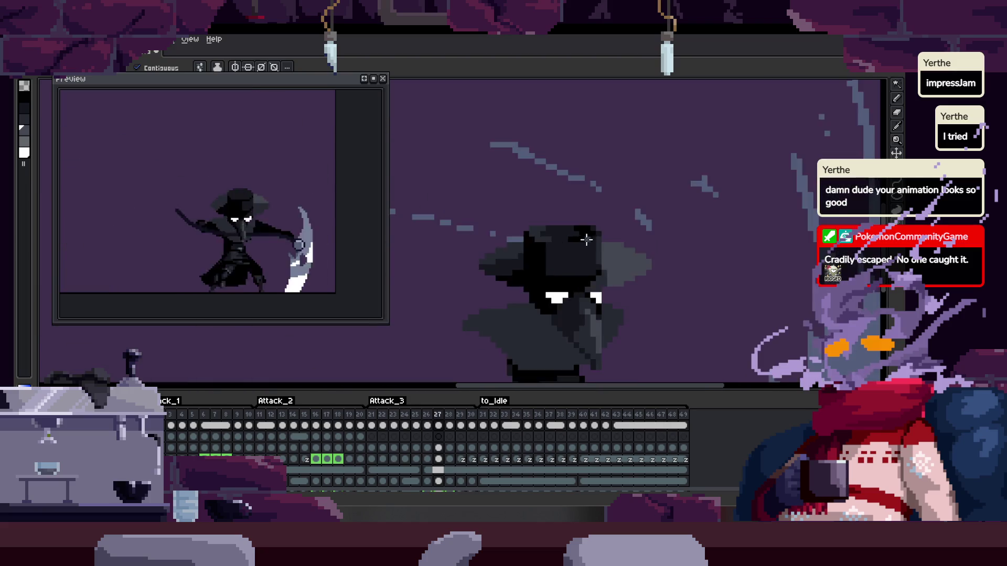
pyautogui.press('Right')
pyautogui.scroll(5, 590, 247)
pyautogui.press('Right')
pyautogui.press('Left')
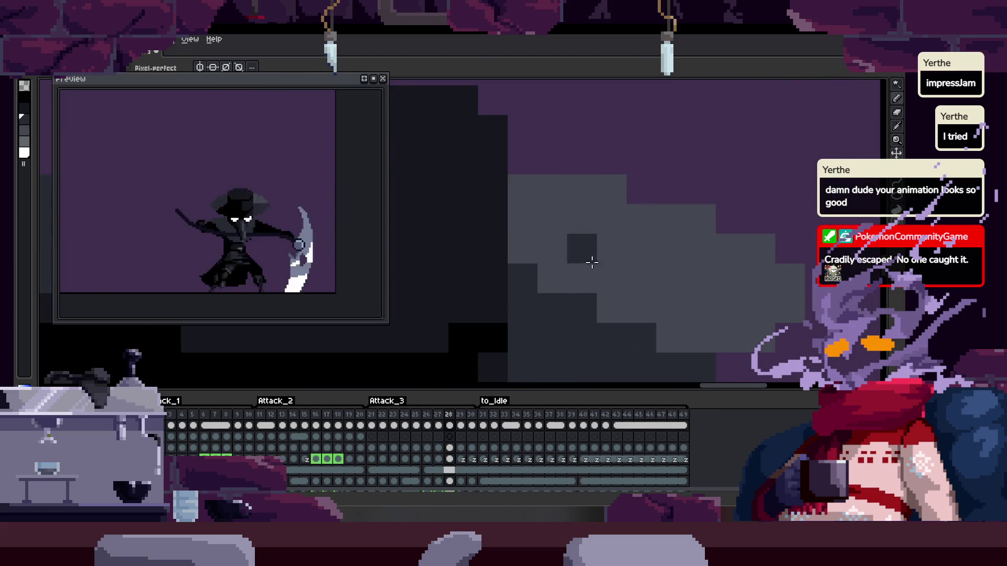
pyautogui.press('Right')
pyautogui.press('Left')
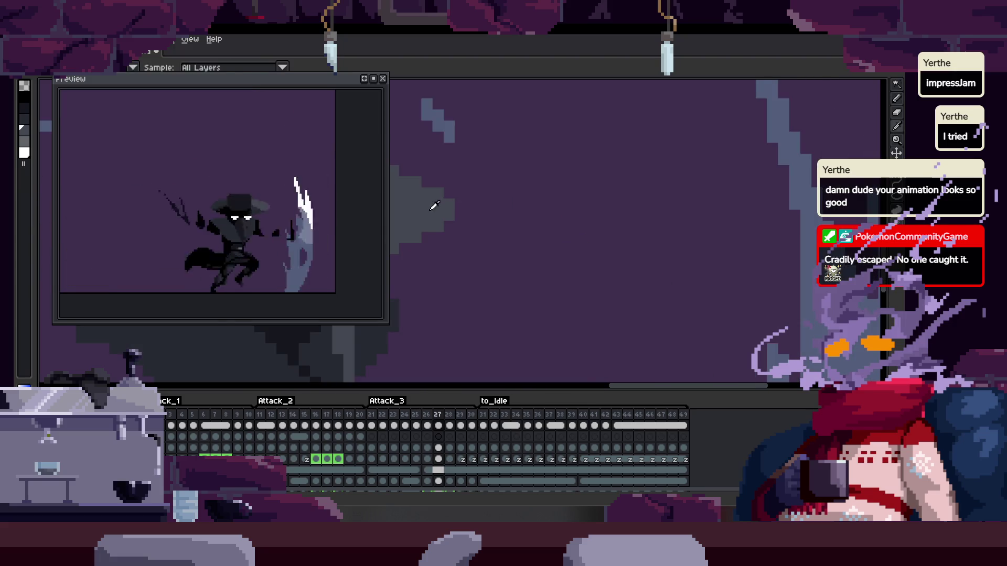
pyautogui.scroll(-5, 434, 206)
pyautogui.press('Right')
pyautogui.scroll(5, 601, 222)
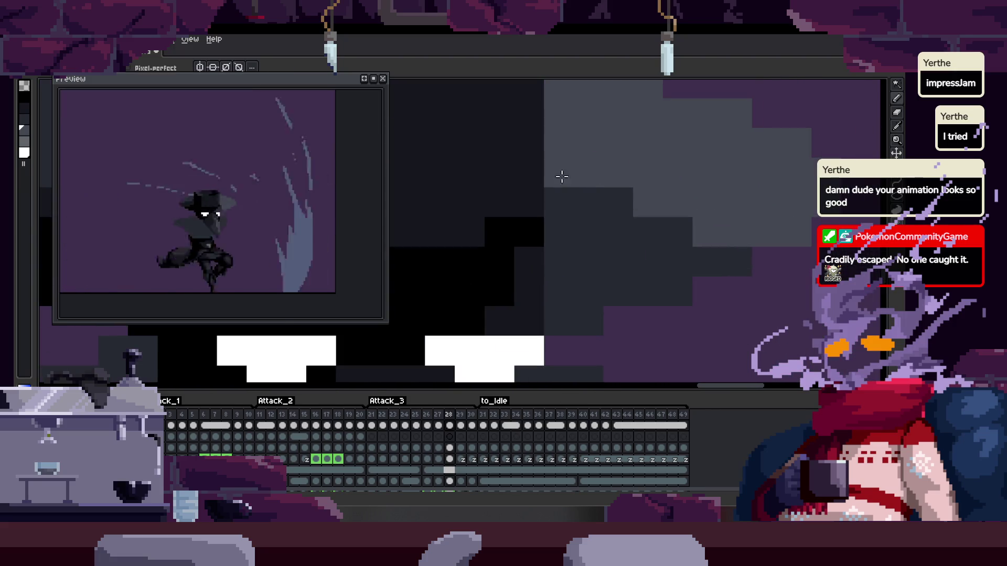
pyautogui.press('Right')
# Paint a column of dark shading pixels on the hat and touch up a few pixels
pyautogui.press('g')
pyautogui.scroll(-3, 636, 276)
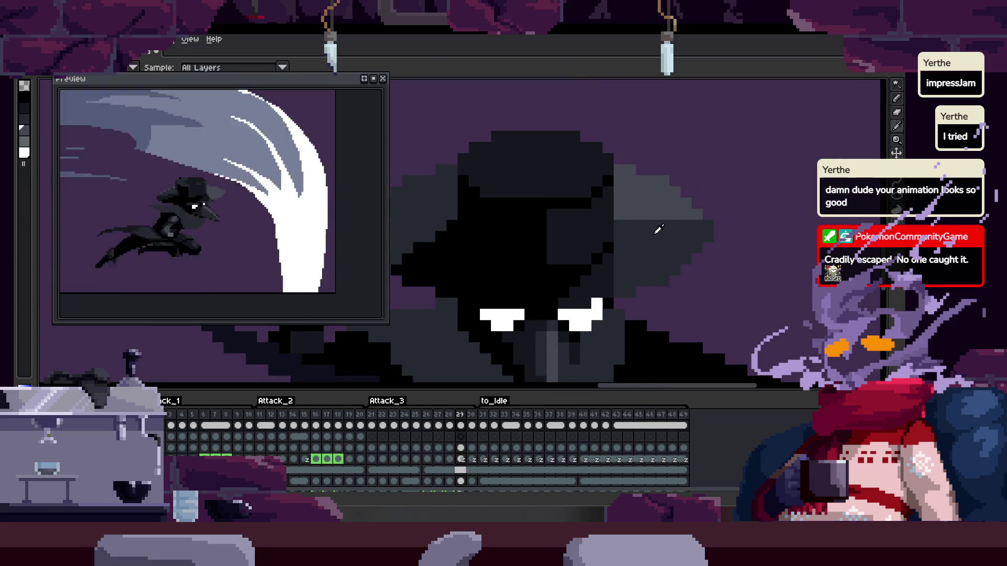
pyautogui.press('b')
pyautogui.scroll(2, 624, 199)
pyautogui.moveTo(619, 210)
pyautogui.mouseDown()
pyautogui.moveTo(620, 249)
pyautogui.moveTo(726, 224)
pyautogui.moveTo(745, 247)
pyautogui.mouseUp()
pyautogui.click(736, 224)
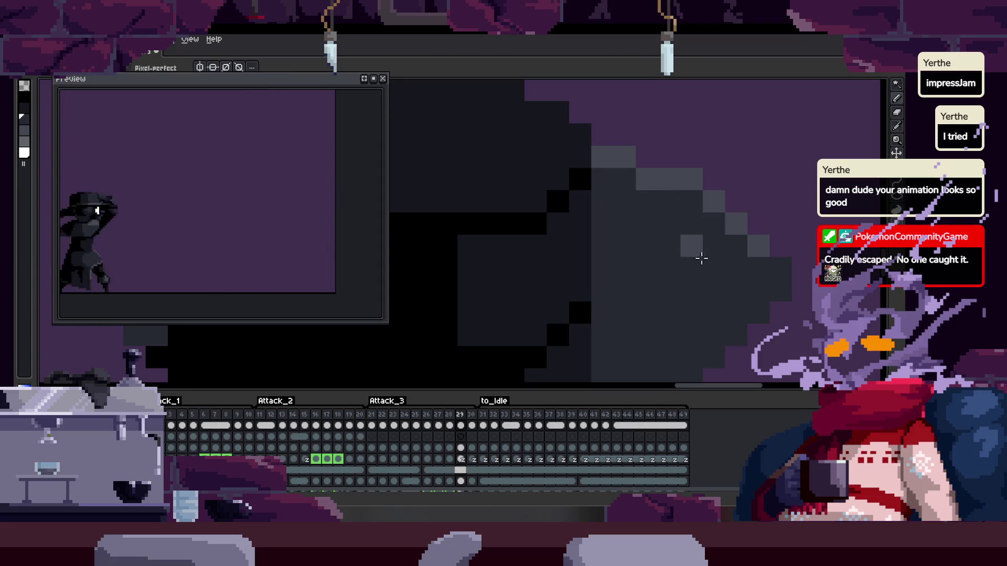
pyautogui.scroll(-3, 750, 266)
# Play the animation to check the attack
pyautogui.press('Return')
pyautogui.scroll(3, 602, 225)
pyautogui.scroll(-3, 603, 225)
# Sample light grey from the sprite and paint highlights along the hat top
pyautogui.press('i')
pyautogui.press('b')
pyautogui.scroll(3, 611, 193)
pyautogui.moveTo(527, 260); pyautogui.dragTo(456, 259)
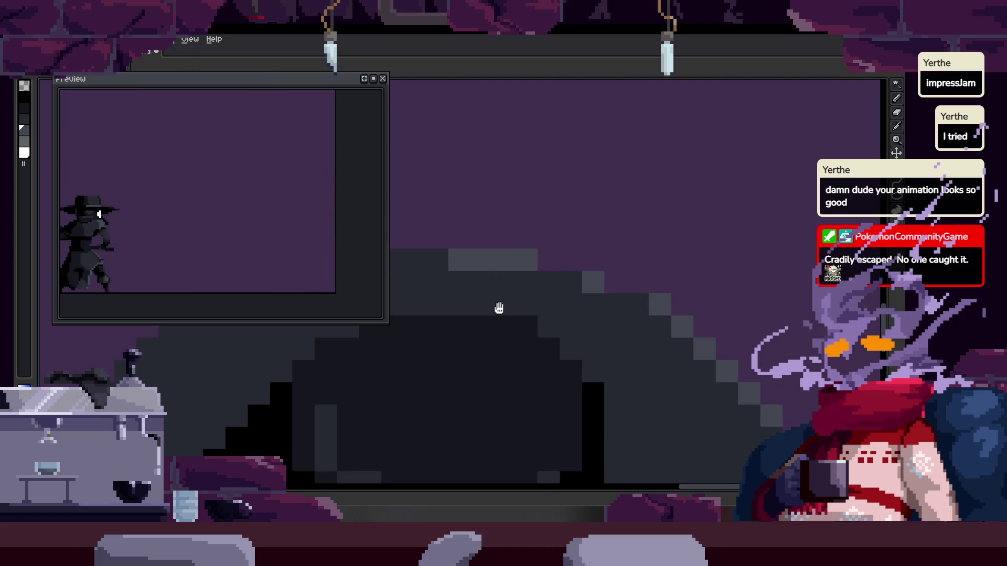
pyautogui.press('Right')
pyautogui.scroll(-5, 602, 256)
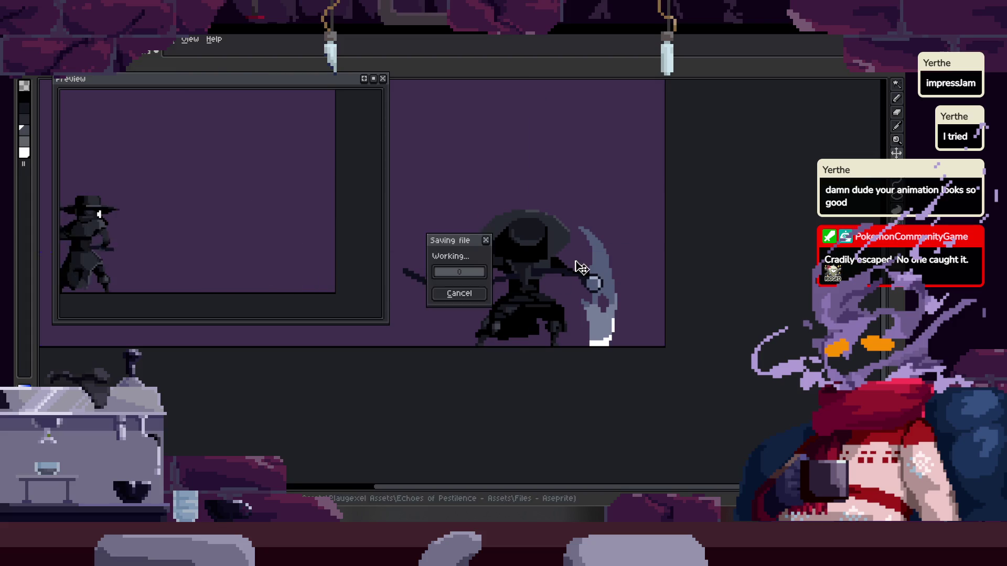
# Step to the leaping slash pose and play the attack animation
pyautogui.scroll(5, 557, 252)
pyautogui.press('Right')
pyautogui.press('Right')
pyautogui.press('Right')
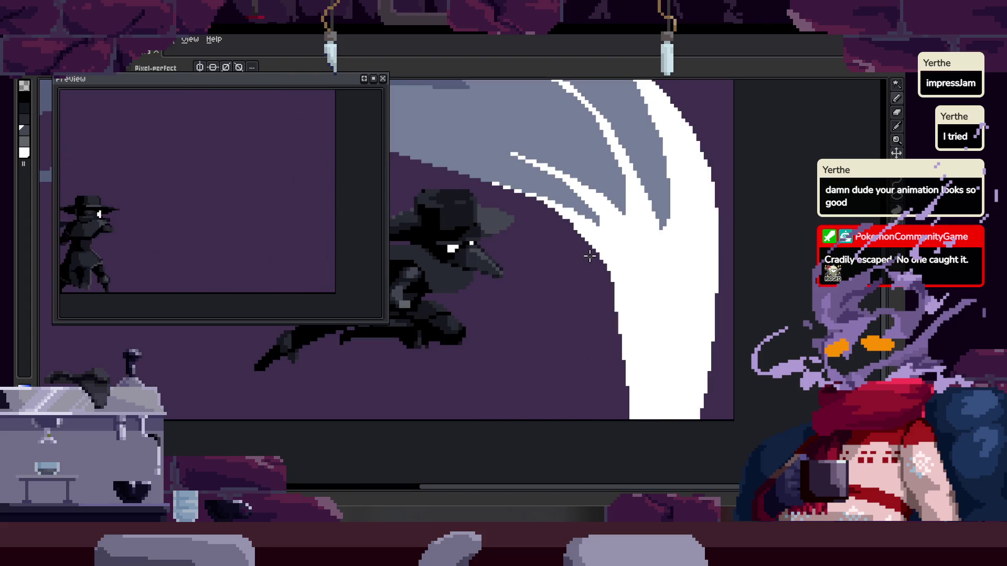
pyautogui.press('Return')
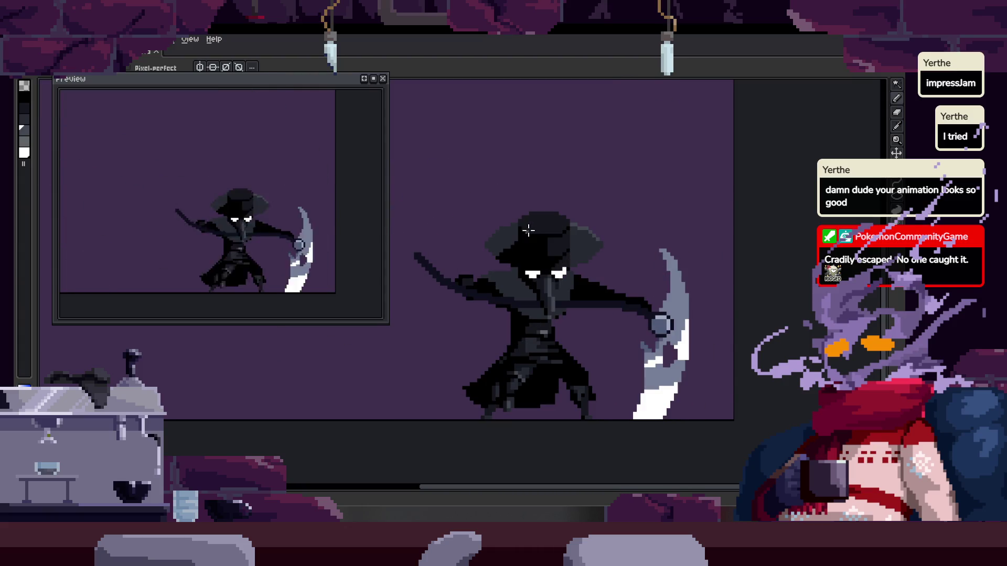
pyautogui.scroll(2, 548, 242)
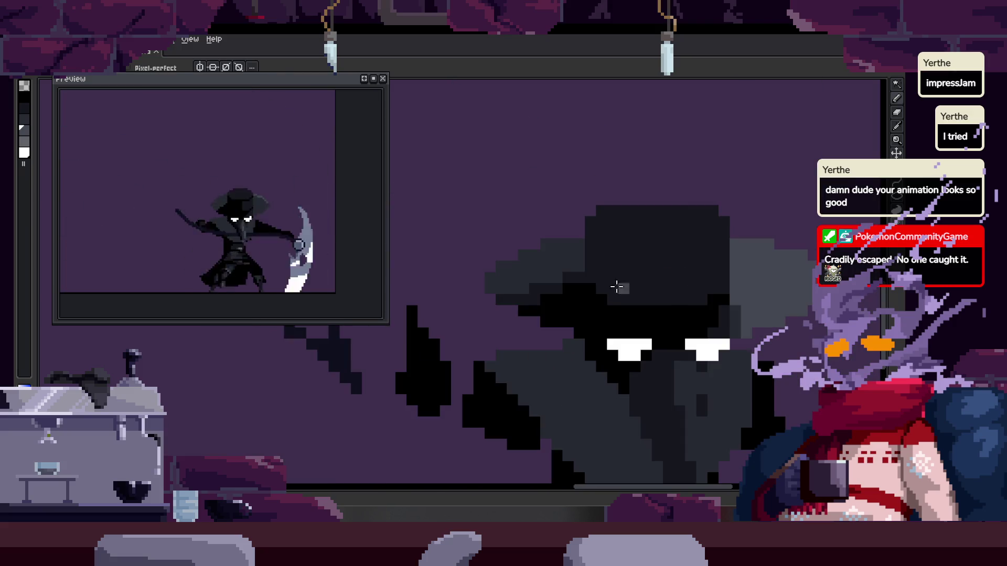
# Pick black as the drawing colour and add a black pixel to the hat
pyautogui.press('i')
pyautogui.press('b')
pyautogui.scroll(3, 602, 232)
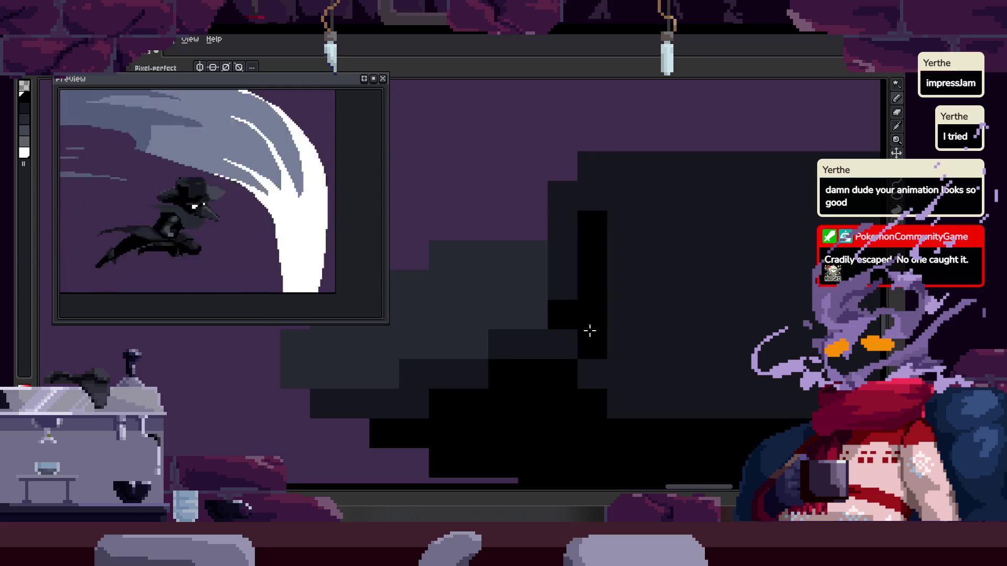
pyautogui.keyDown('alt'); pyautogui.click(471, 263); pyautogui.keyUp('alt')
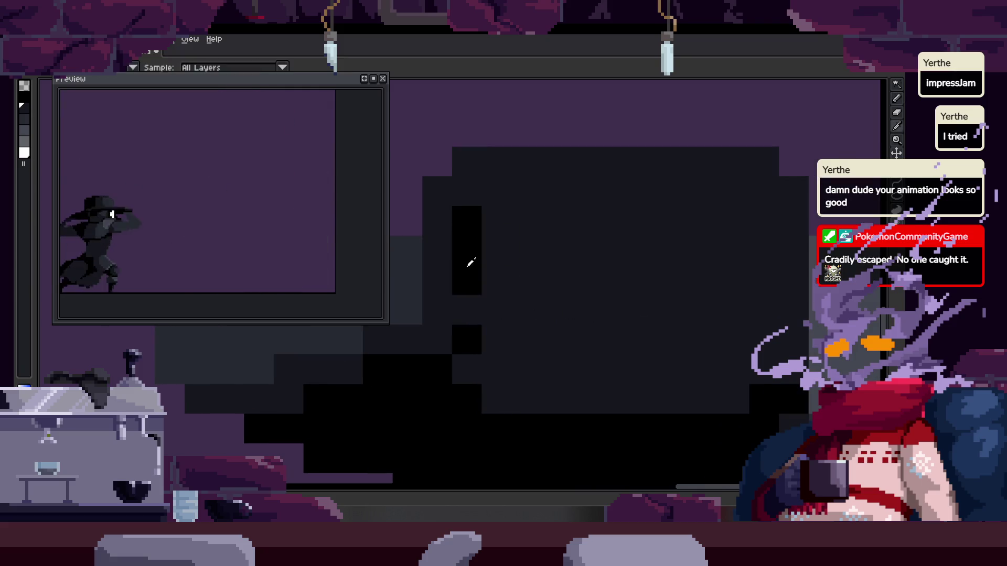
pyautogui.click(467, 310)
pyautogui.scroll(-2, 574, 328)
pyautogui.scroll(2, 618, 330)
# Paint black rows and strokes down the hat, then bucket-fill a hat area black
pyautogui.moveTo(479, 288)
pyautogui.mouseDown()
pyautogui.moveTo(528, 322)
pyautogui.moveTo(685, 314)
pyautogui.moveTo(526, 308)
pyautogui.moveTo(517, 294)
pyautogui.mouseUp()
pyautogui.moveTo(614, 321)
pyautogui.mouseDown()
pyautogui.moveTo(639, 403)
pyautogui.moveTo(443, 393)
pyautogui.mouseUp()
pyautogui.click(499, 353)
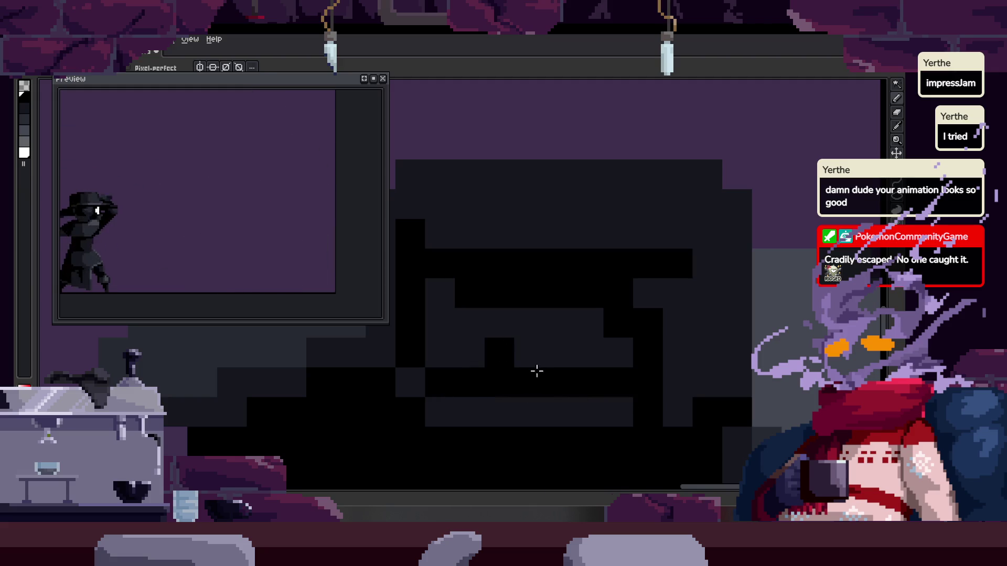
pyautogui.click(529, 350)
pyautogui.press('g')
pyautogui.click(580, 324)
pyautogui.scroll(-2, 605, 351)
pyautogui.scroll(2, 598, 351)
# Repaint the right eye block in dark grey and widen the hat's black block
pyautogui.press('b')
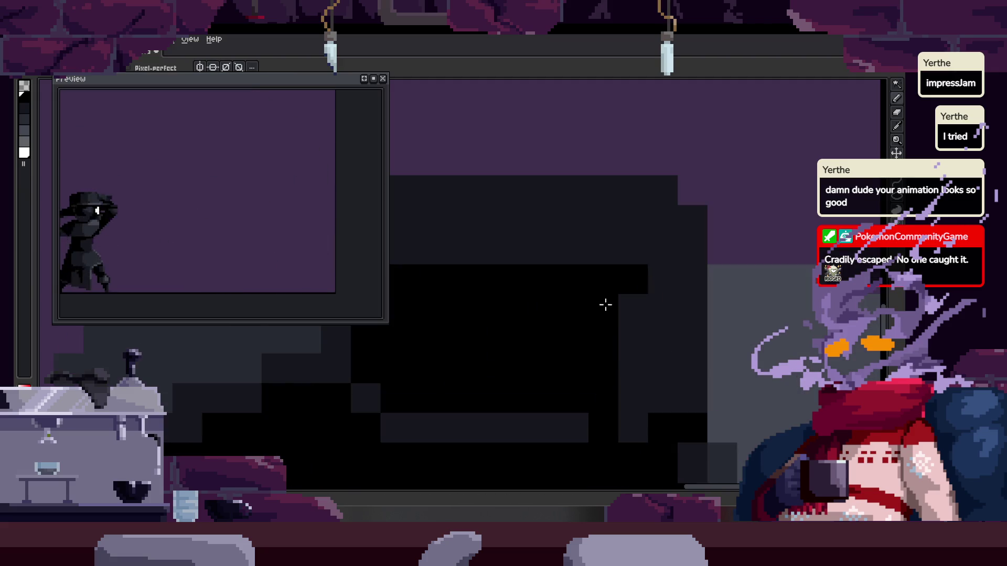
pyautogui.scroll(-2, 668, 308)
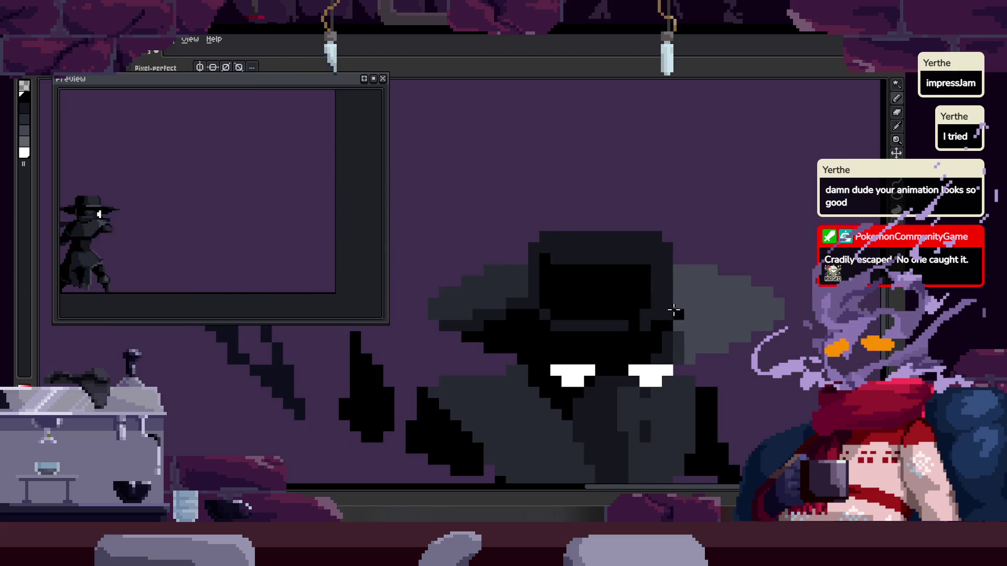
pyautogui.scroll(2, 652, 294)
pyautogui.moveTo(683, 295)
pyautogui.mouseDown()
pyautogui.moveTo(668, 220)
pyautogui.moveTo(655, 244)
pyautogui.mouseUp()
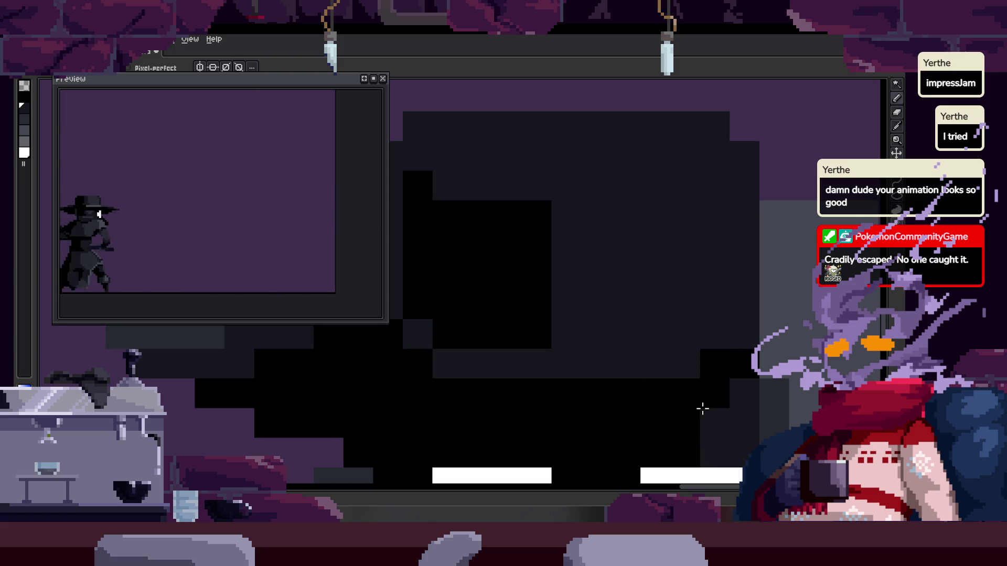
pyautogui.scroll(-2, 693, 418)
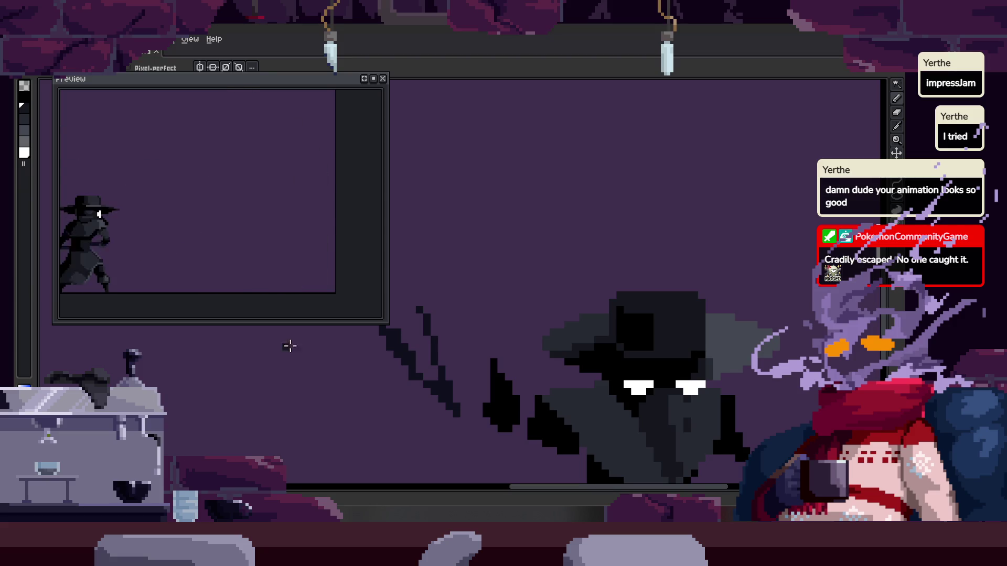
pyautogui.moveTo(621, 301); pyautogui.dragTo(469, 278)
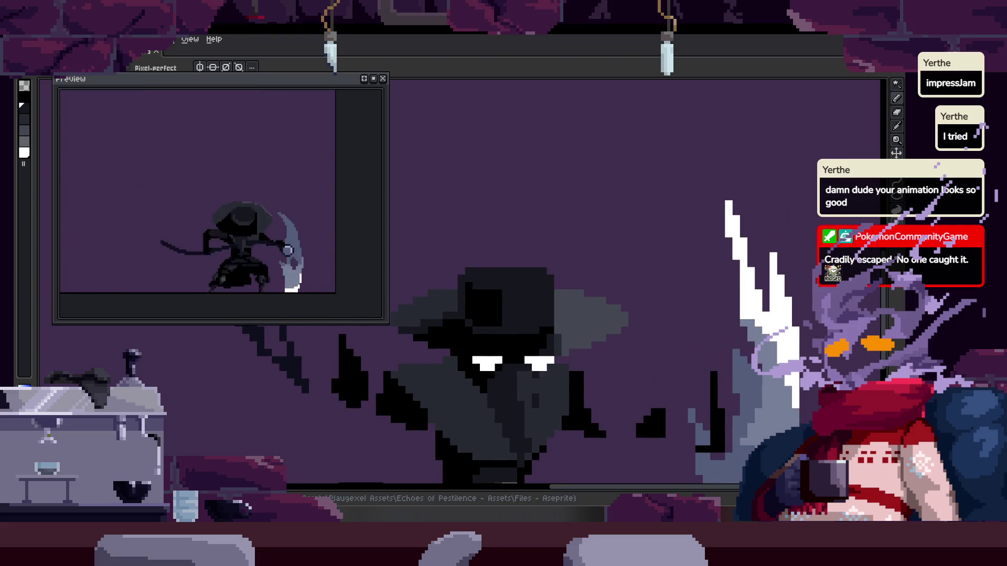
pyautogui.scroll(2, 509, 331)
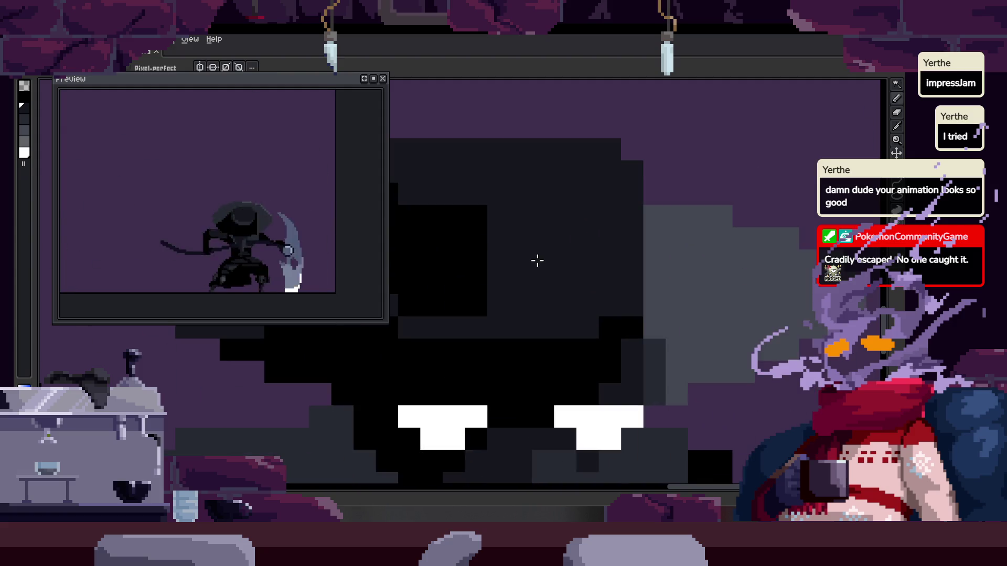
pyautogui.moveTo(514, 301)
pyautogui.mouseDown()
pyautogui.moveTo(512, 258)
pyautogui.moveTo(535, 230)
pyautogui.moveTo(537, 304)
pyautogui.mouseUp()
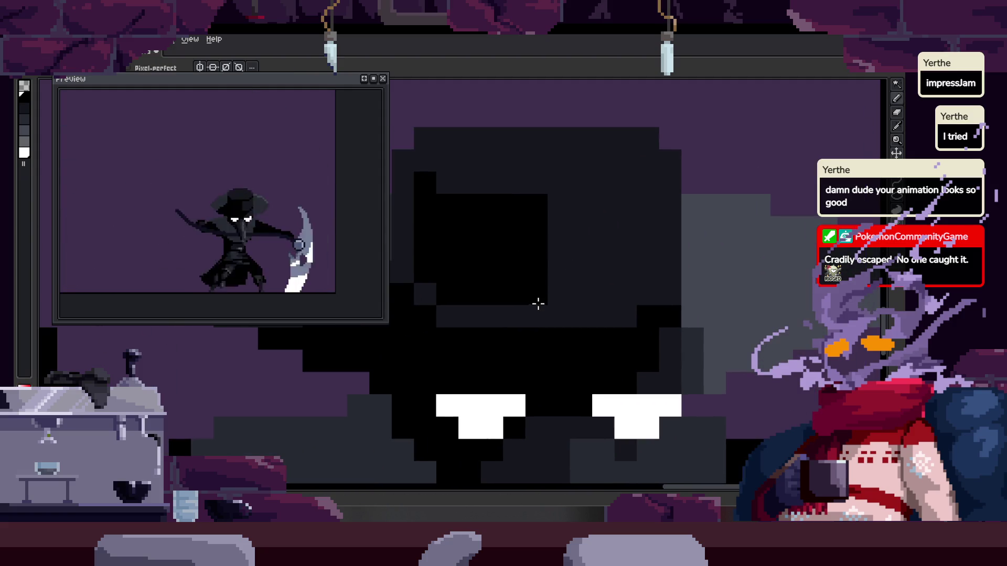
# On the next frame, pick a new colour from the sprite, then step to the beaked pose
pyautogui.press('.')
pyautogui.press('.')
pyautogui.press('i')
pyautogui.click(584, 281)
pyautogui.press('b')
pyautogui.scroll(-2, 618, 292)
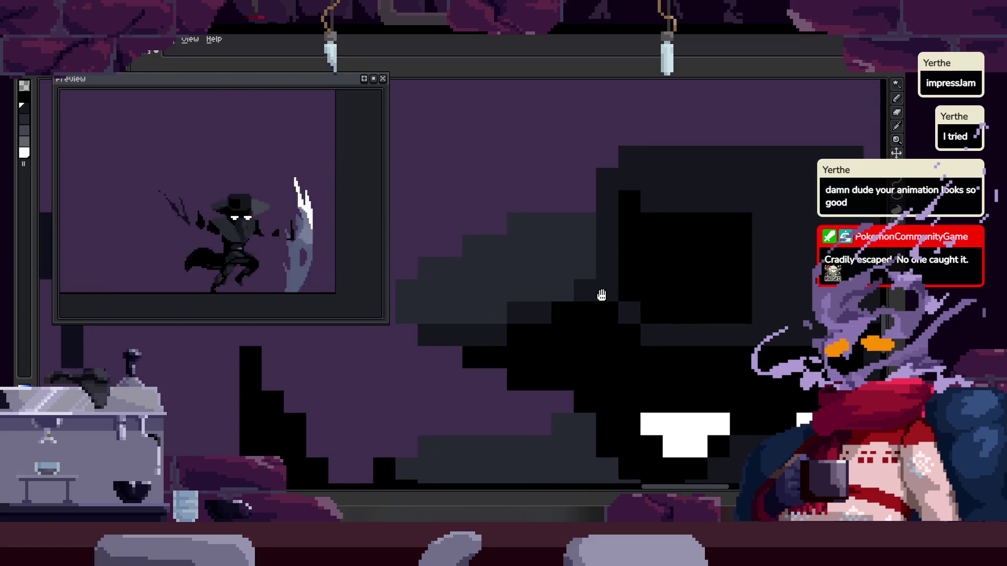
pyautogui.press('.')
pyautogui.press('.')
pyautogui.press('.')
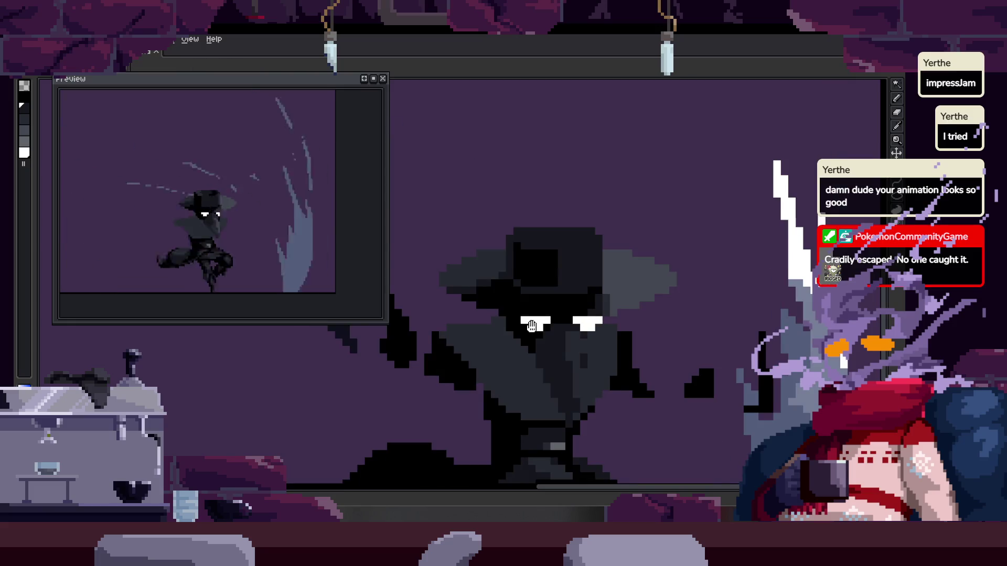
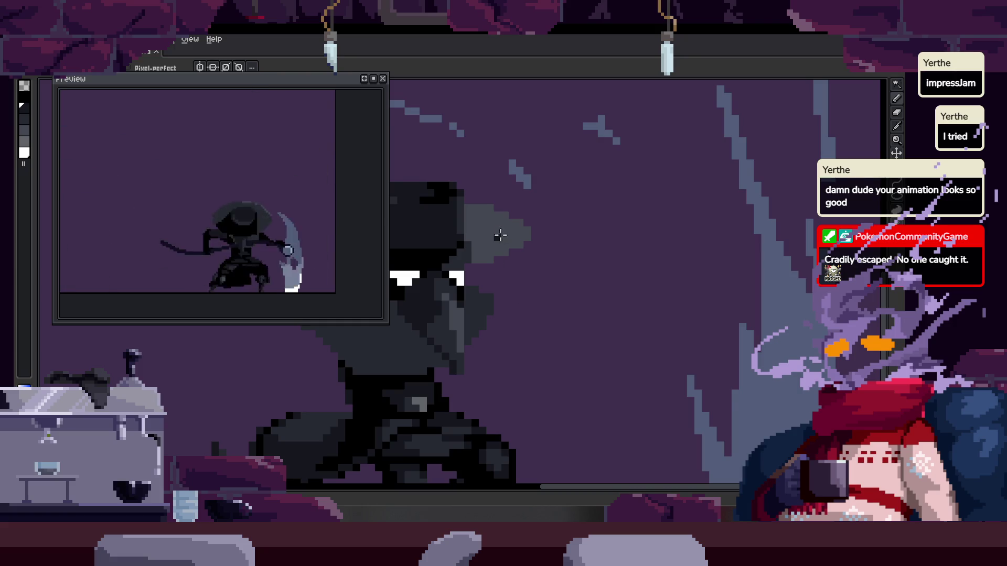
# On the next frame, shift the plague doctor down and to the right, then return to the Pencil
pyautogui.press('Right')
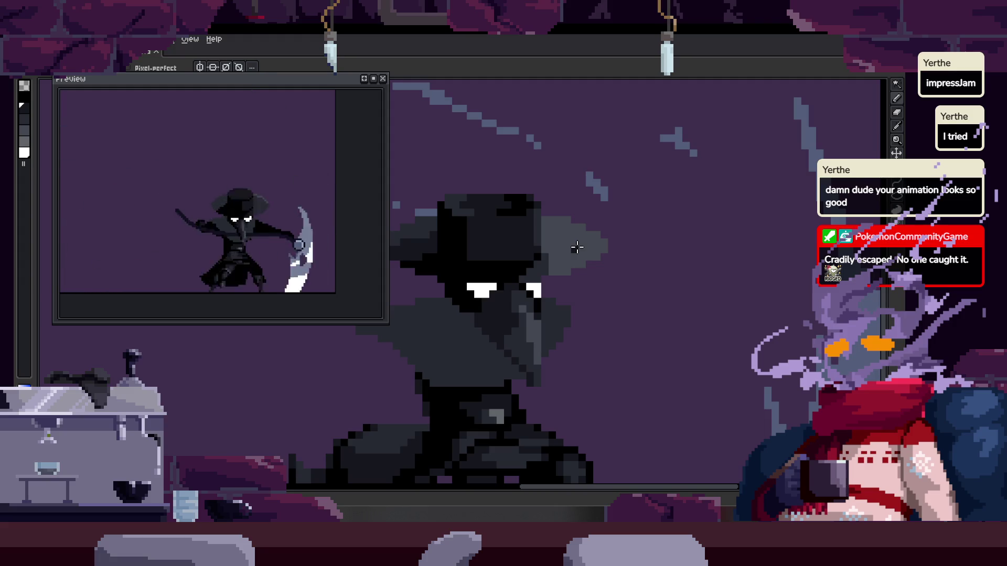
pyautogui.scroll(3, 576, 248)
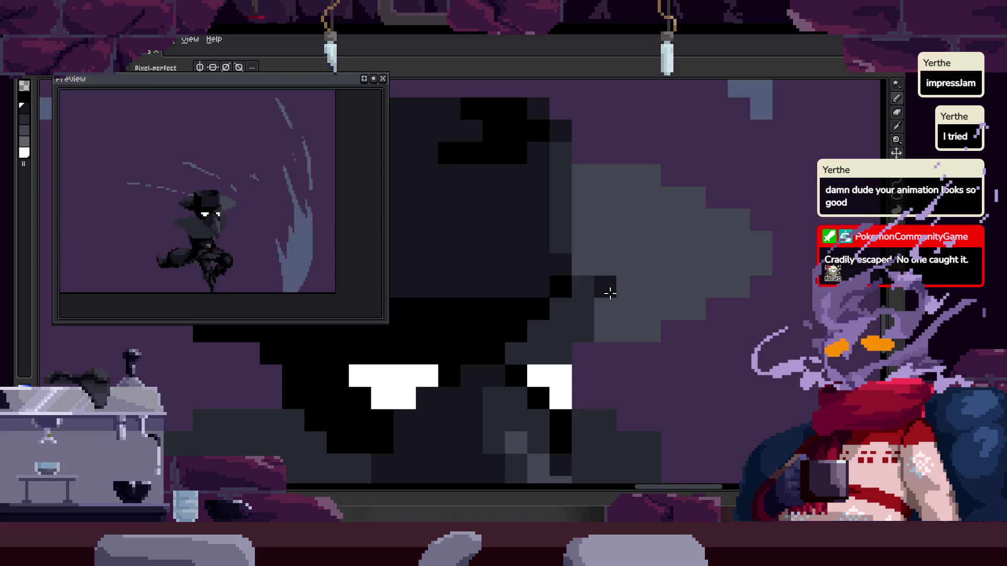
pyautogui.scroll(1, 611, 294)
pyautogui.scroll(-2, 618, 289)
pyautogui.moveTo(618, 292); pyautogui.dragTo(659, 340)
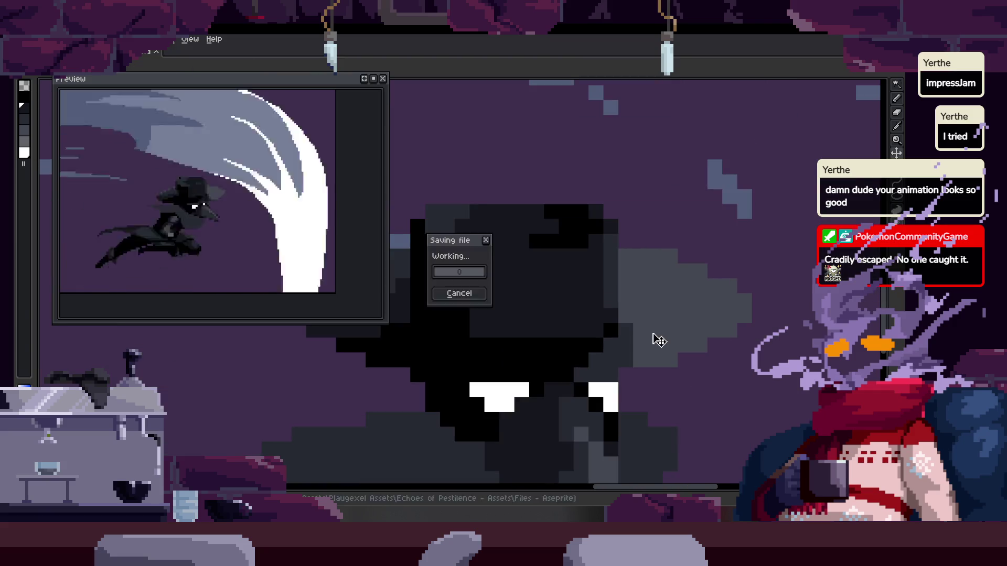
pyautogui.press('b')
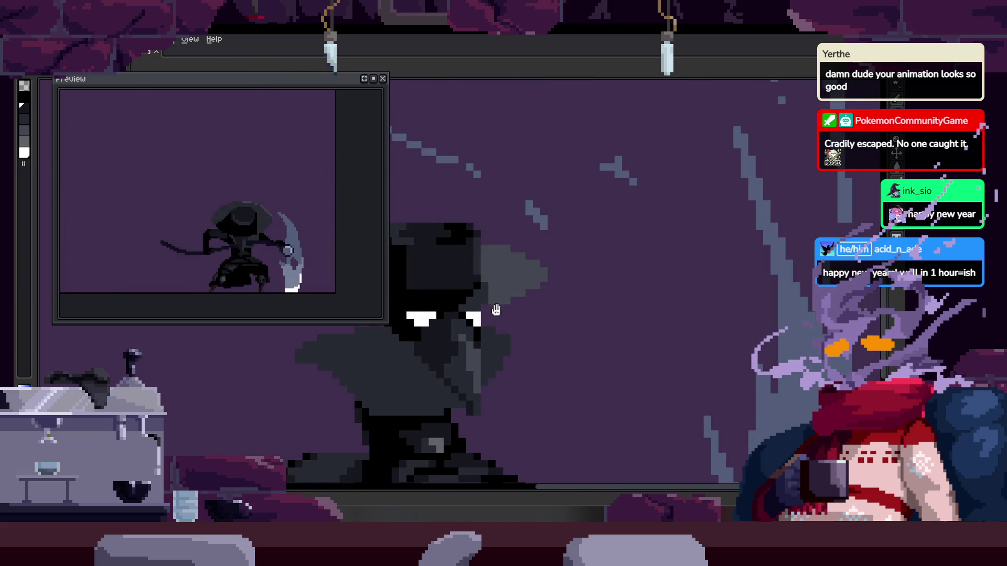
# Play the animation on the canvas and zoom around to check the scythe-slash motion
pyautogui.scroll(2, 649, 314)
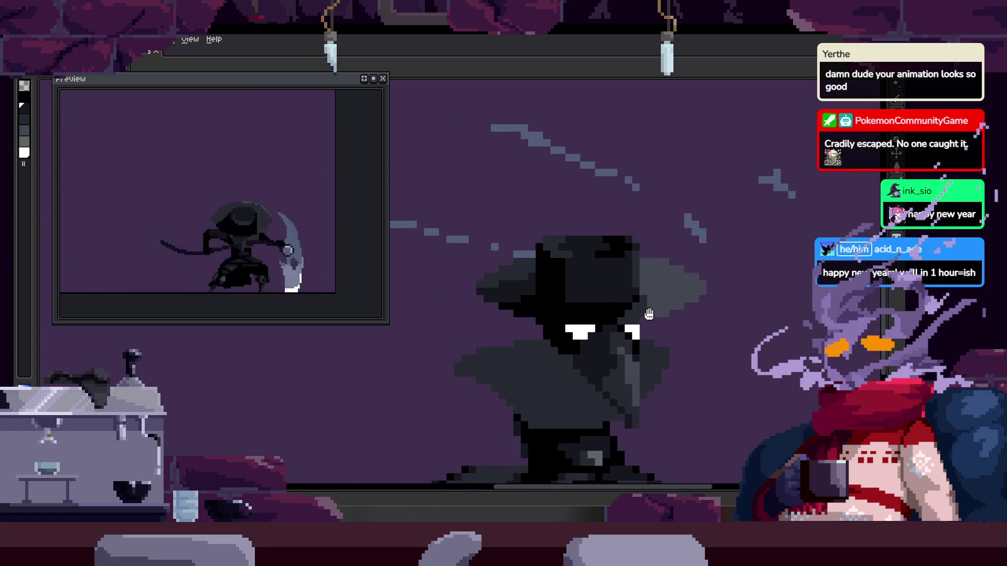
pyautogui.press('Return')
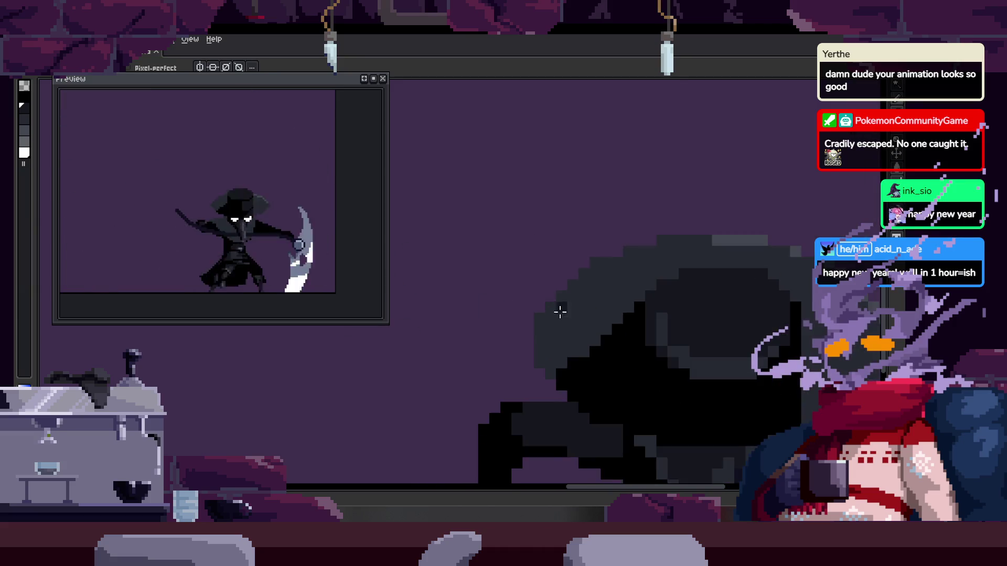
pyautogui.moveTo(545, 304); pyautogui.dragTo(439, 331)
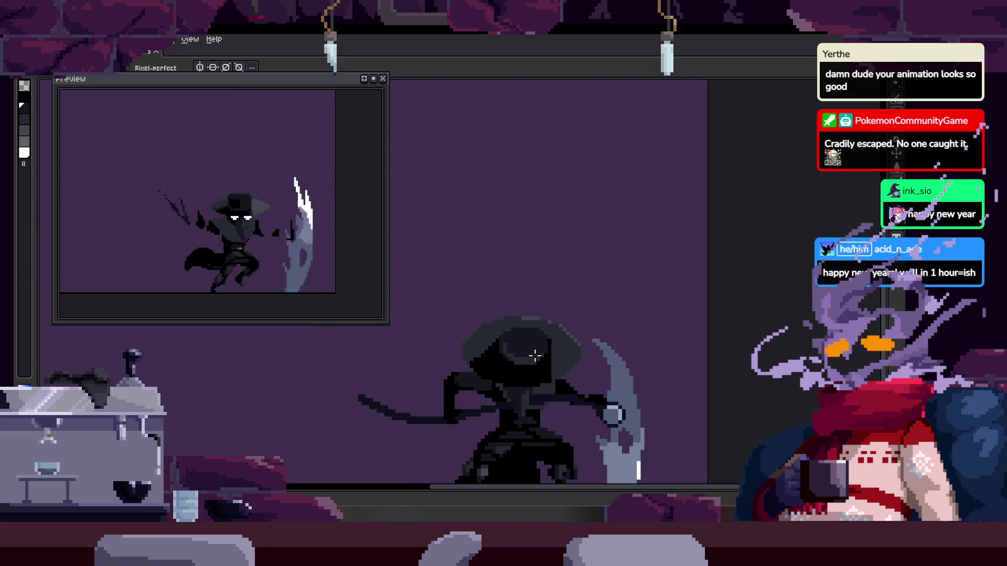
pyautogui.scroll(5, 511, 334)
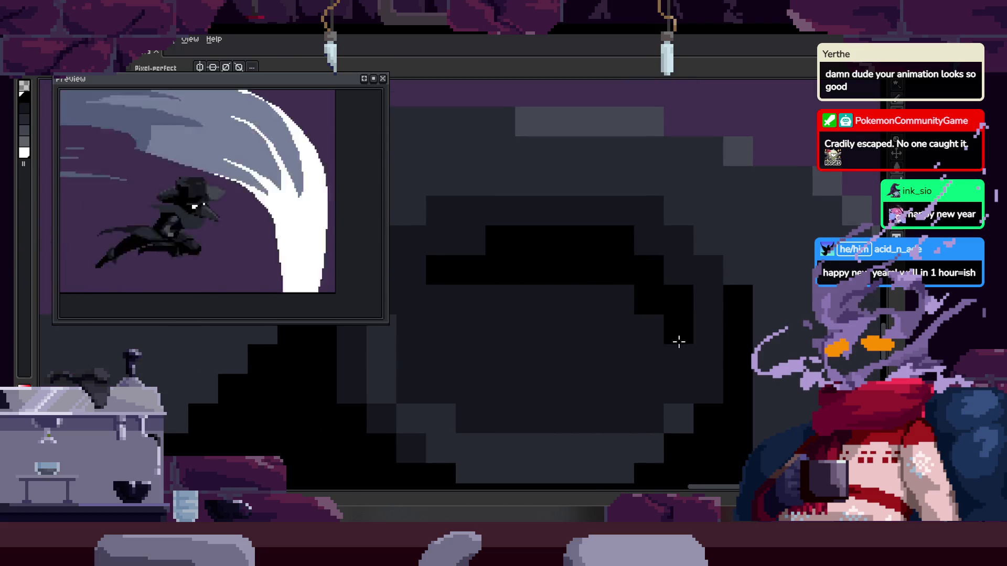
pyautogui.scroll(-5, 667, 278)
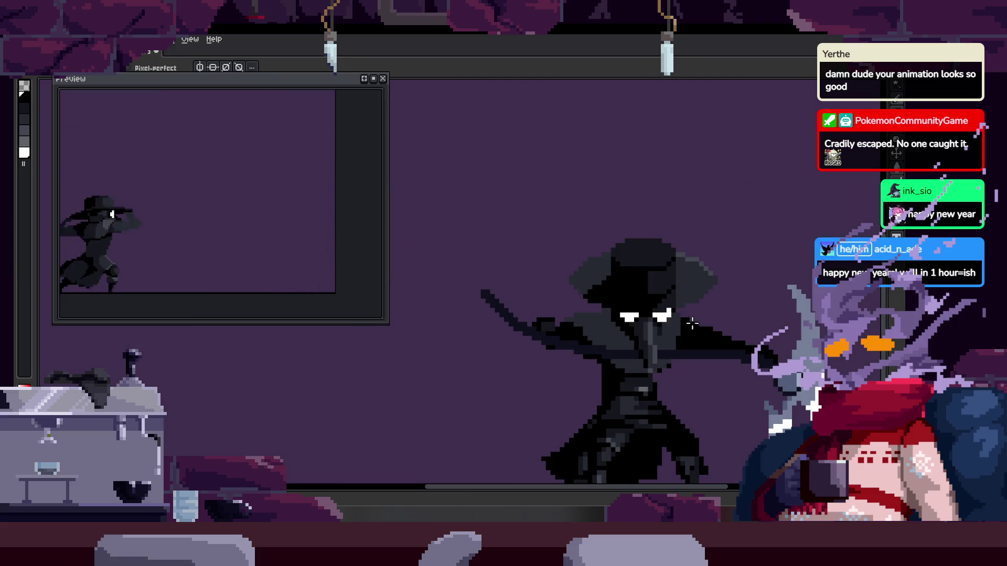
pyautogui.scroll(2, 658, 265)
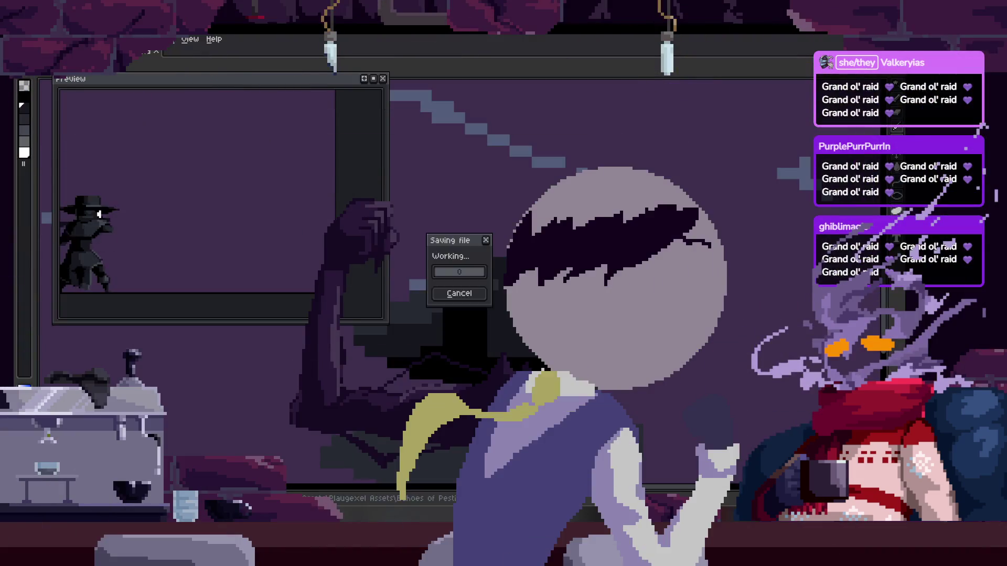
# Return to the Pencil and bring another part of the character into view
pyautogui.press('b')
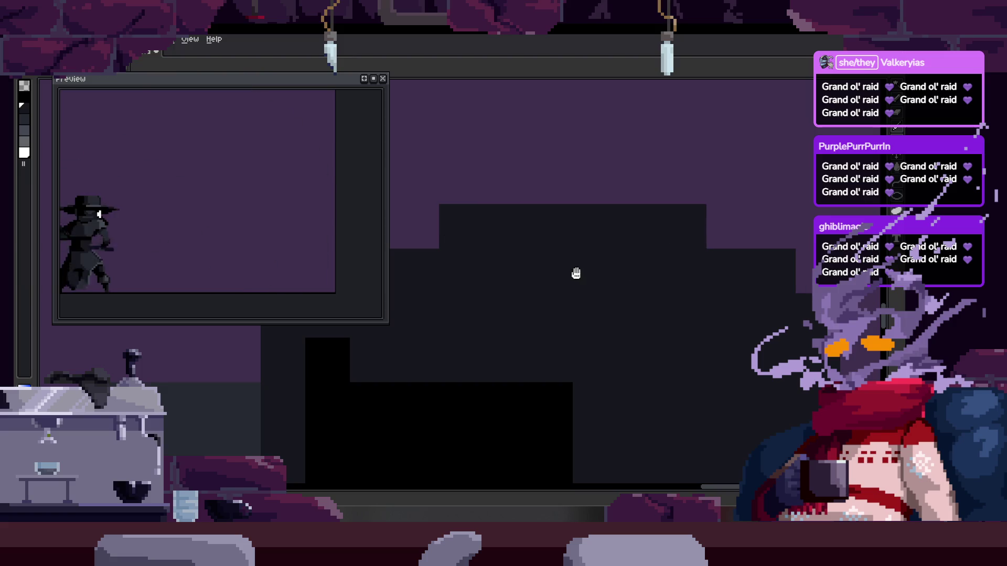
pyautogui.moveTo(605, 292); pyautogui.dragTo(661, 243)
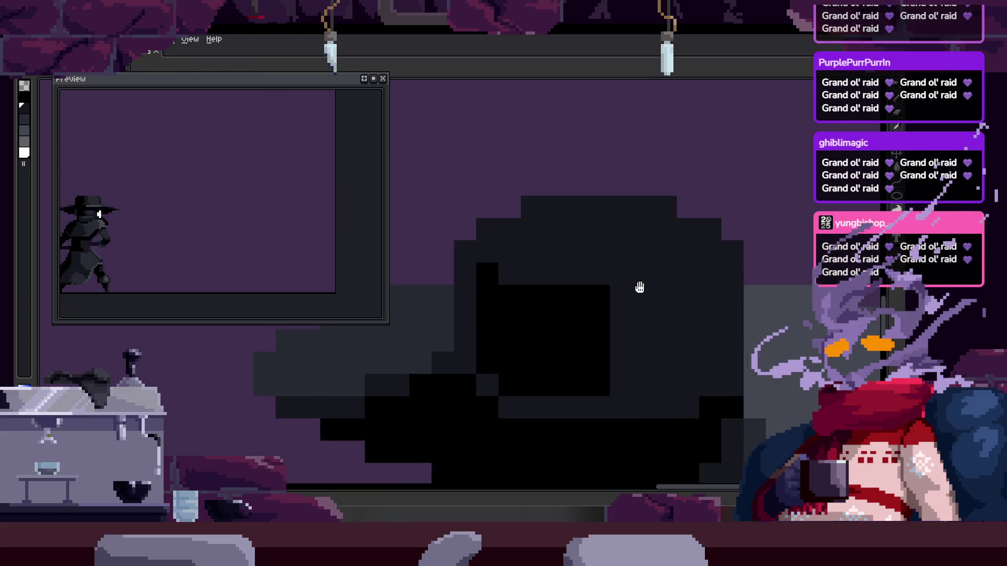
pyautogui.scroll(2, 597, 309)
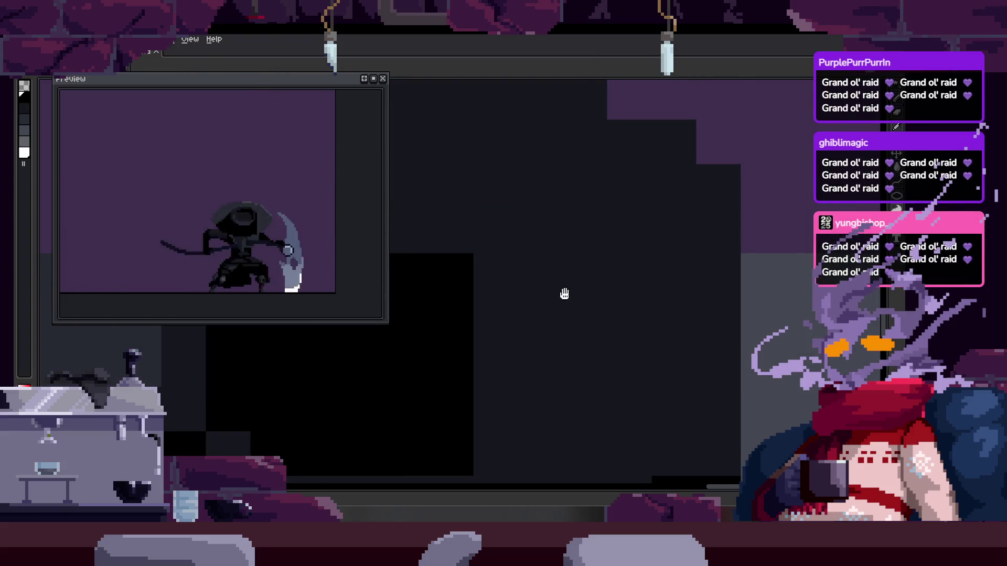